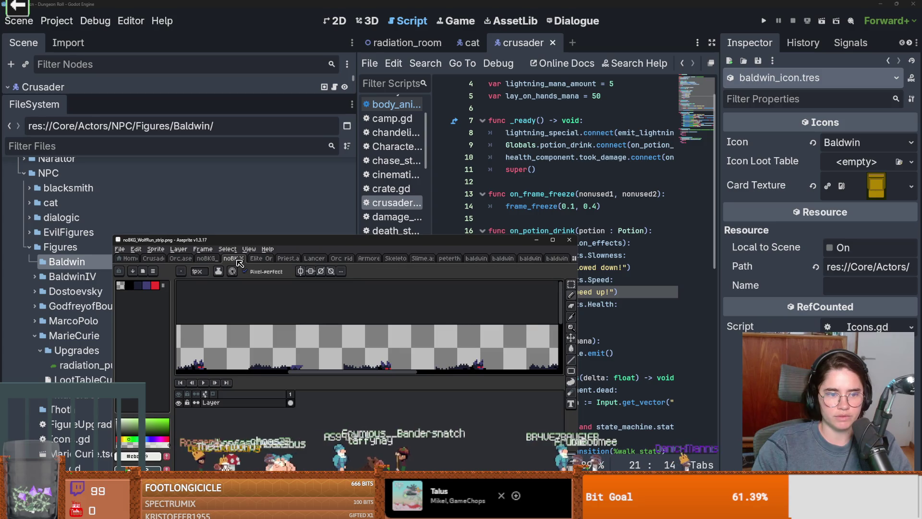
# Close the WolfRun, Orc, Priest, Lancer, Armored, Skeleton and Slime sprite tabs
pyautogui.click(243, 262)
pyautogui.click(255, 262)
pyautogui.click(264, 262)
pyautogui.click(273, 262)
pyautogui.click(288, 262)
pyautogui.click(303, 262)
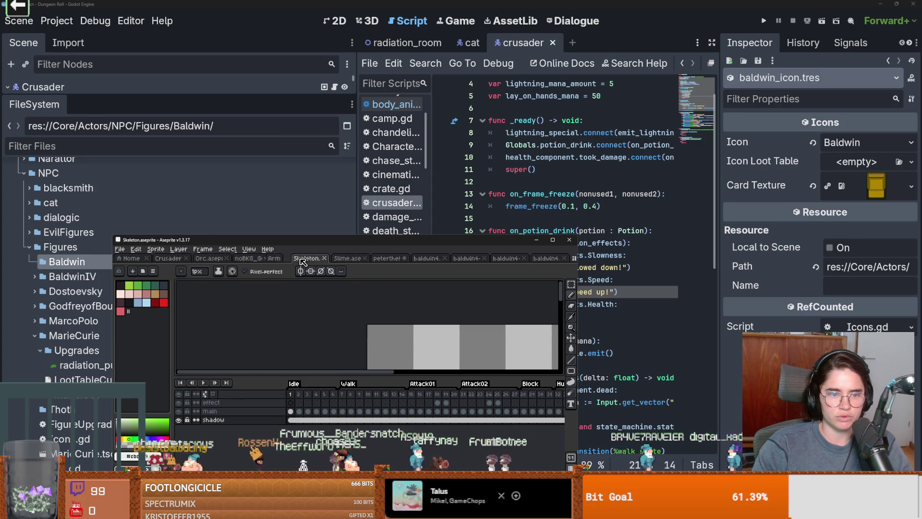
pyautogui.click(315, 260)
pyautogui.click(361, 259)
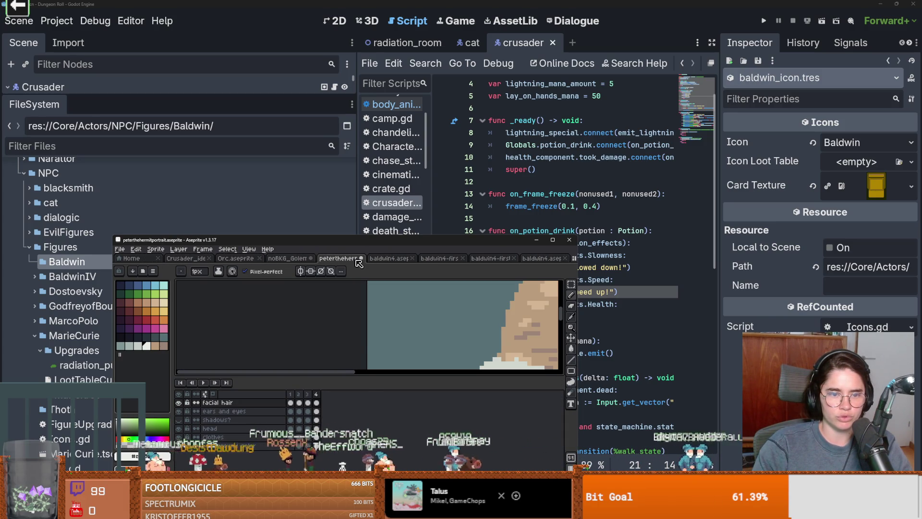
# Close the duplicate and first-draft baldwin4 copies and maximize the window on baldwin4
pyautogui.click(403, 260)
pyautogui.click(413, 259)
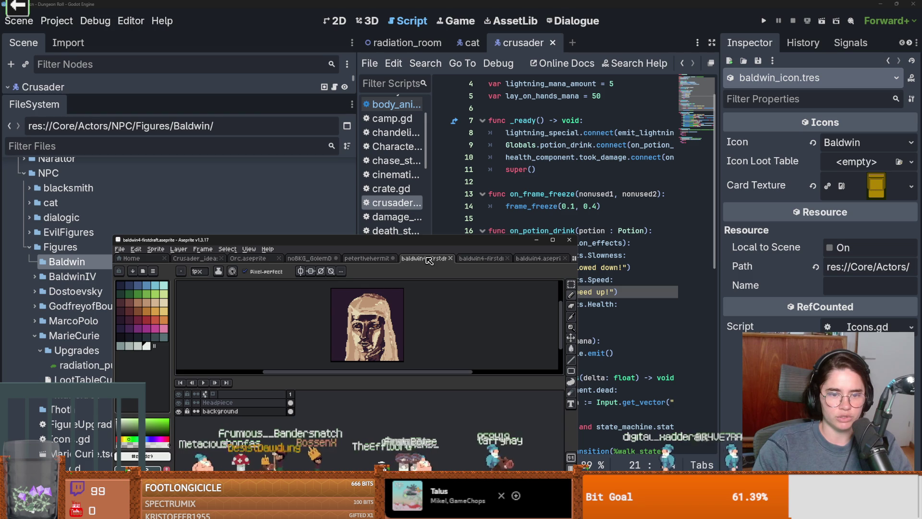
pyautogui.click(453, 259)
pyautogui.click(467, 259)
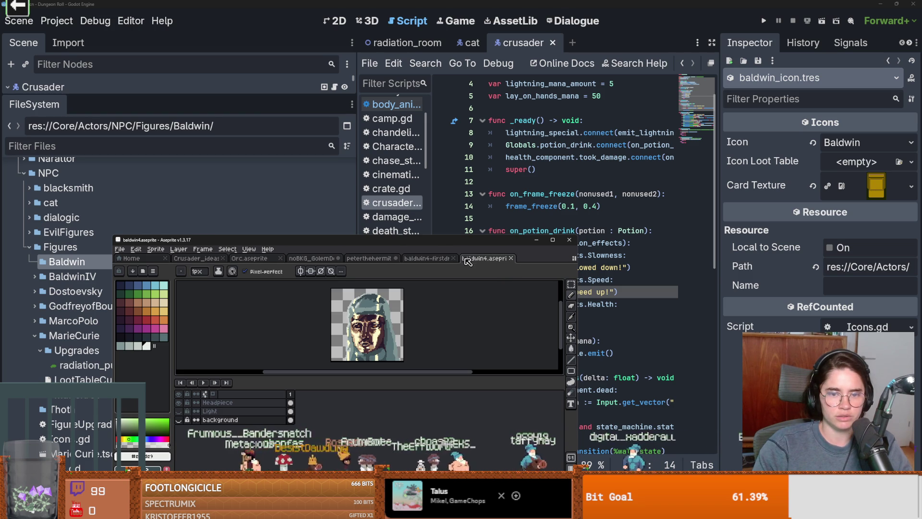
pyautogui.click(451, 259)
pyautogui.click(553, 240)
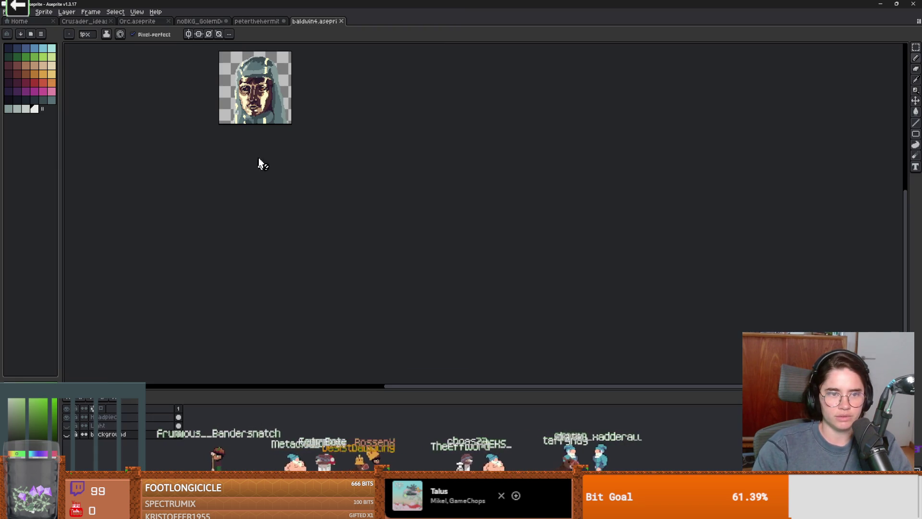
pyautogui.scroll(2, 329, 264)
pyautogui.scroll(1, 331, 264)
pyautogui.scroll(-2, 331, 264)
pyautogui.scroll(1, 335, 264)
pyautogui.scroll(-1, 336, 265)
pyautogui.press('h')
pyautogui.press('c')
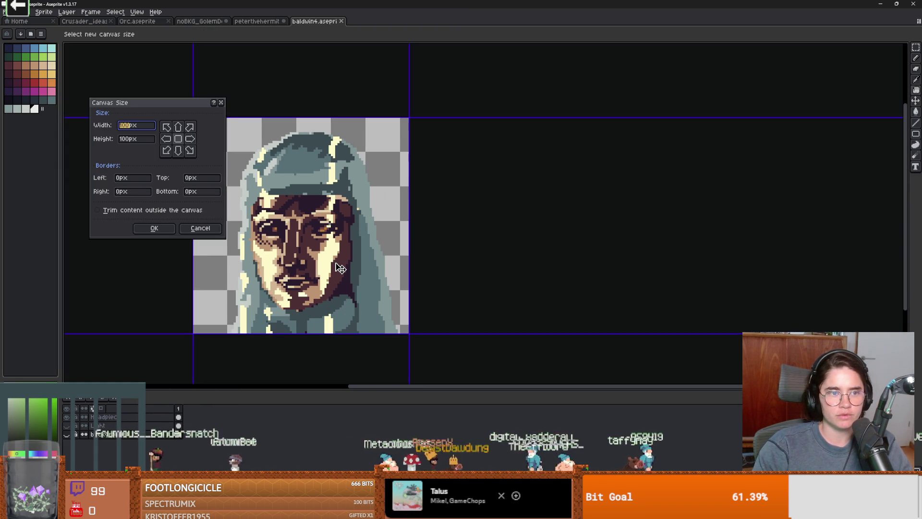
pyautogui.press('Escape')
pyautogui.scroll(1, 282, 256)
pyautogui.scroll(-1, 283, 255)
pyautogui.scroll(3, 274, 267)
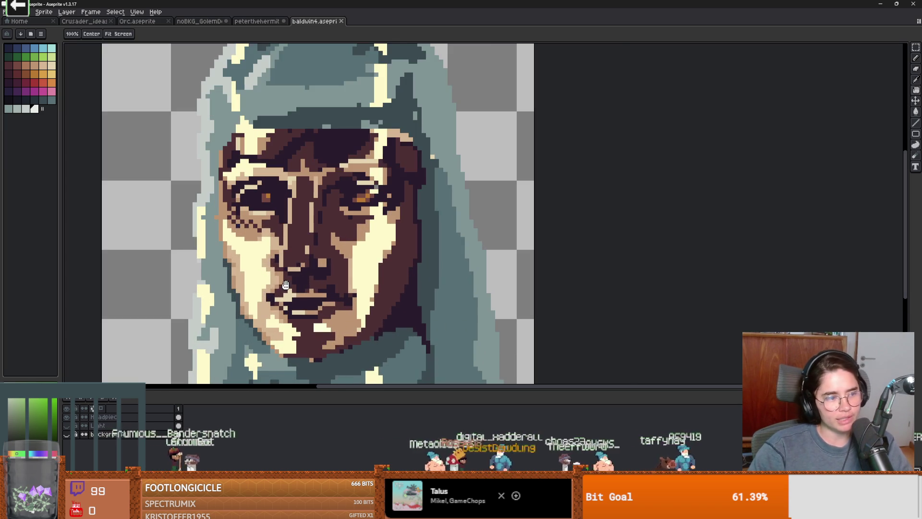
pyautogui.moveTo(264, 278)
pyautogui.mouseDown()
pyautogui.moveTo(238, 269)
pyautogui.moveTo(299, 258)
pyautogui.mouseUp()
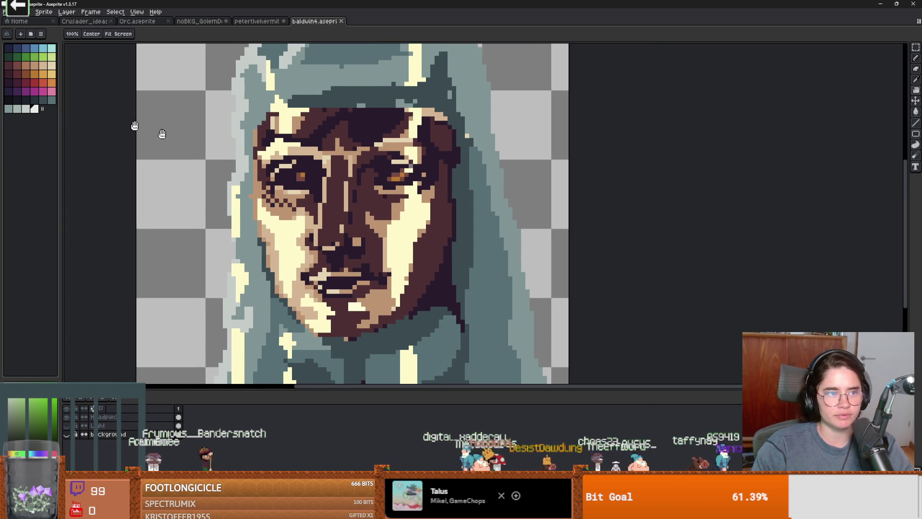
pyautogui.click(51, 100)
pyautogui.scroll(-1, 370, 240)
pyautogui.press('g')
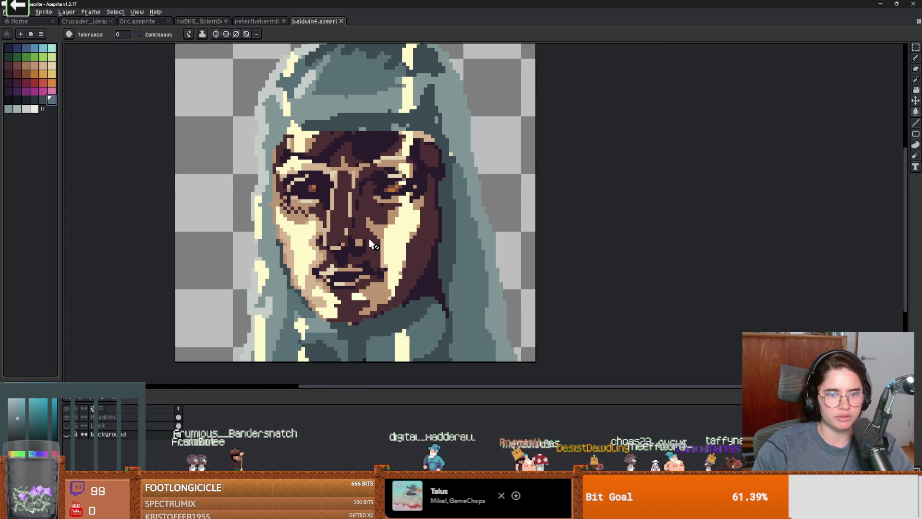
pyautogui.scroll(-1, 370, 239)
pyautogui.scroll(1, 318, 222)
pyautogui.click(67, 418)
pyautogui.click(67, 418)
pyautogui.scroll(1, 322, 218)
pyautogui.click(67, 433)
pyautogui.click(68, 434)
pyautogui.scroll(1, 370, 236)
pyautogui.scroll(-1, 368, 235)
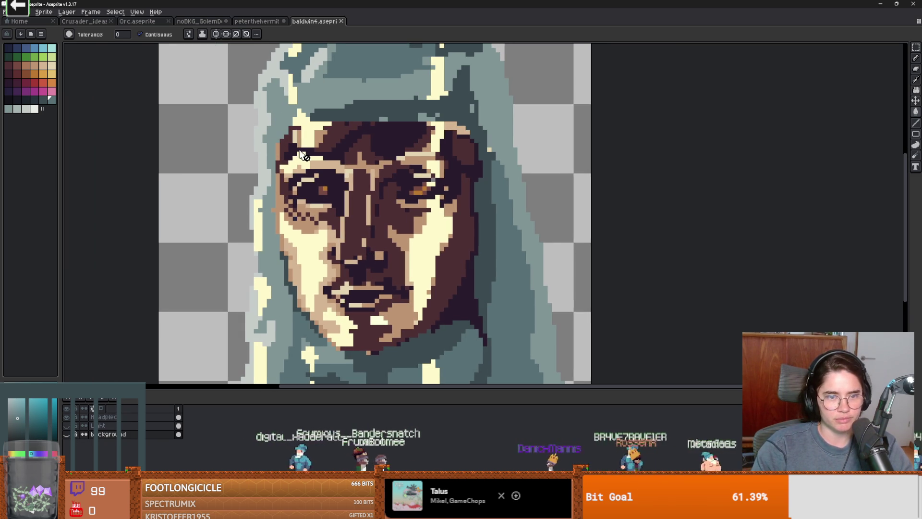
pyautogui.scroll(-1, 288, 153)
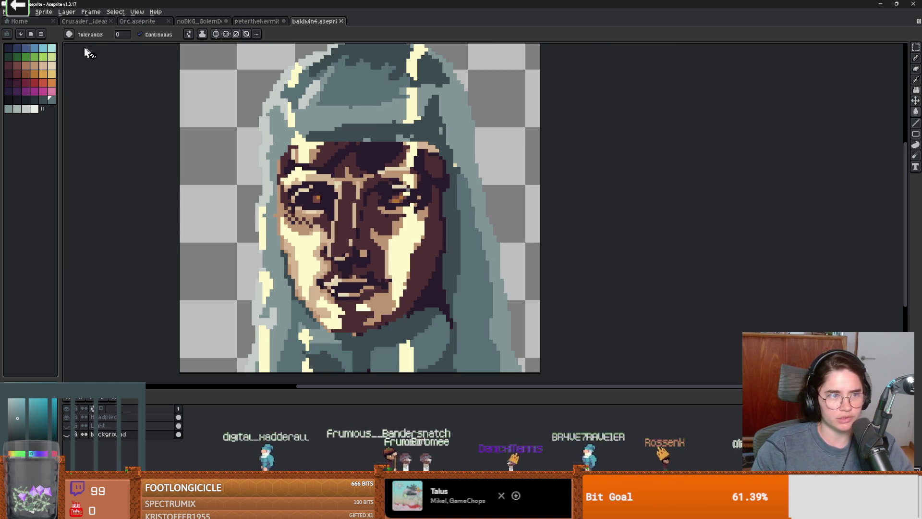
pyautogui.click(108, 417)
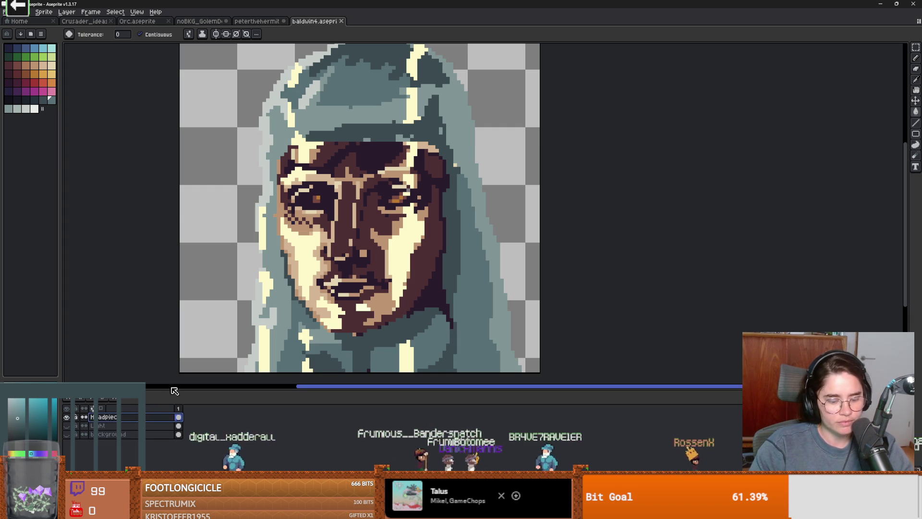
pyautogui.press('w')
# Magic-wand the grey hood, cut it, and paste it onto a new layer
pyautogui.click(321, 115)
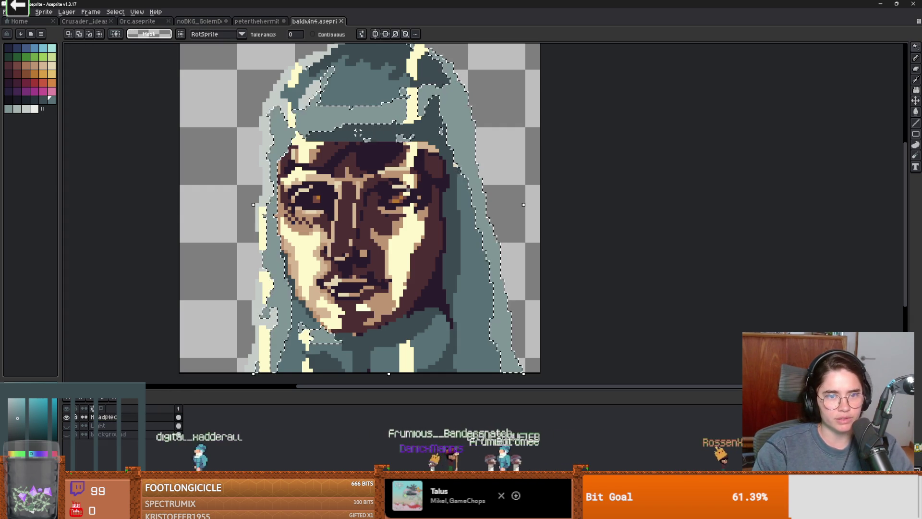
pyautogui.keyDown('shift'); pyautogui.click(311, 118); pyautogui.keyUp('shift')
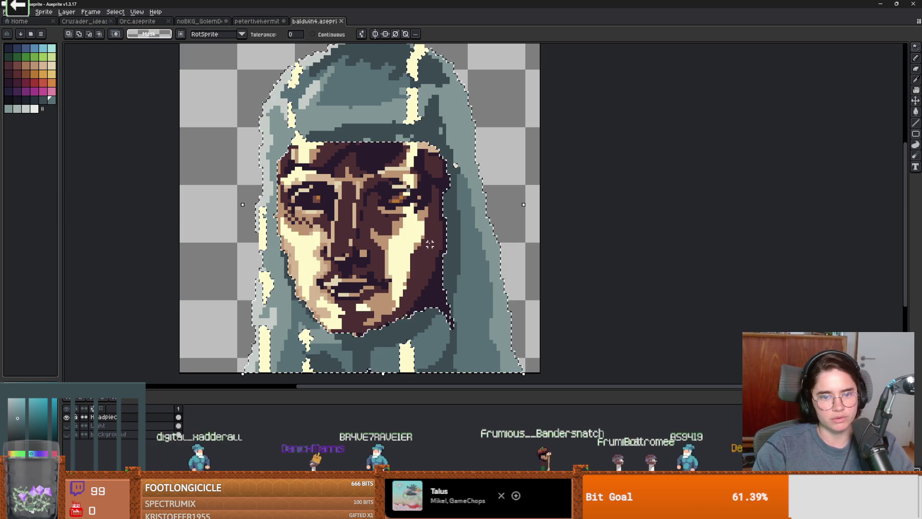
pyautogui.press('Delete')
pyautogui.scroll(-1, 430, 245)
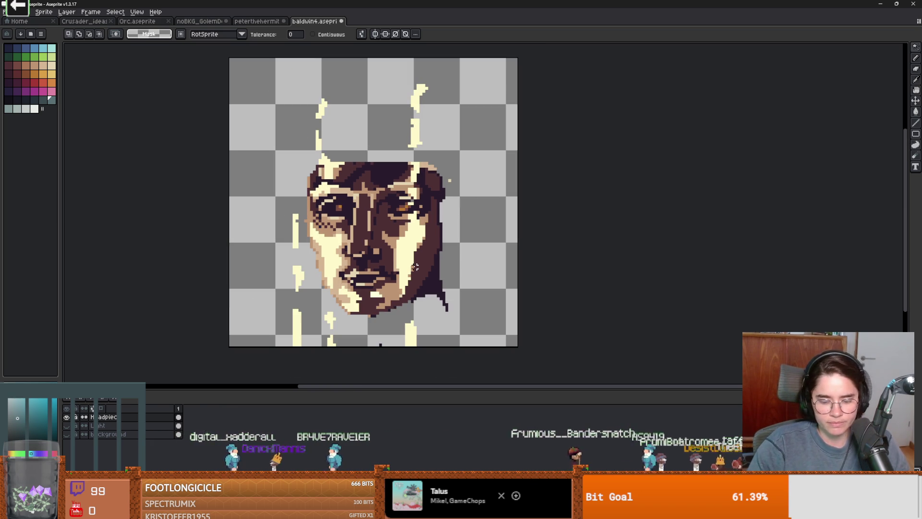
pyautogui.hotkey('shift', 'n')
pyautogui.hotkey('ctrl', 'v')
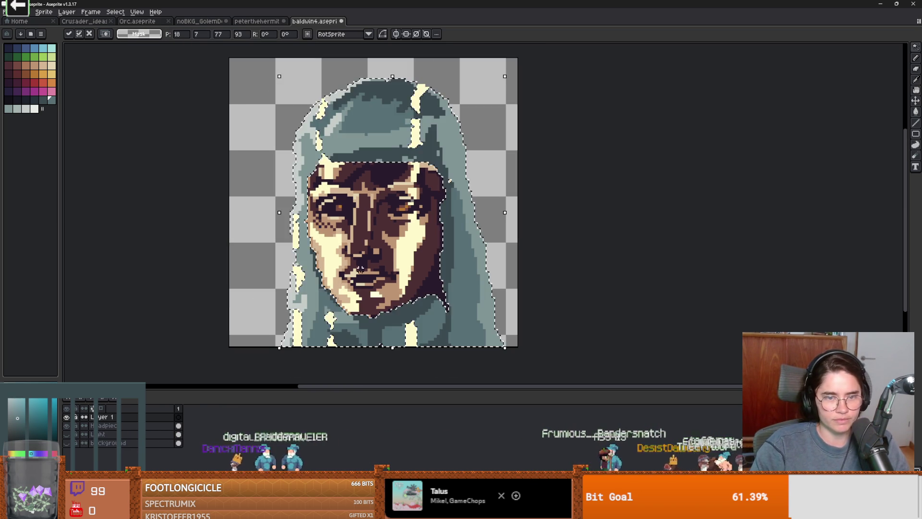
# Name the new layer 'headpeace', then edit the layer name to correct its spelling
pyautogui.hotkey('shift', 'p')
pyautogui.write('head')
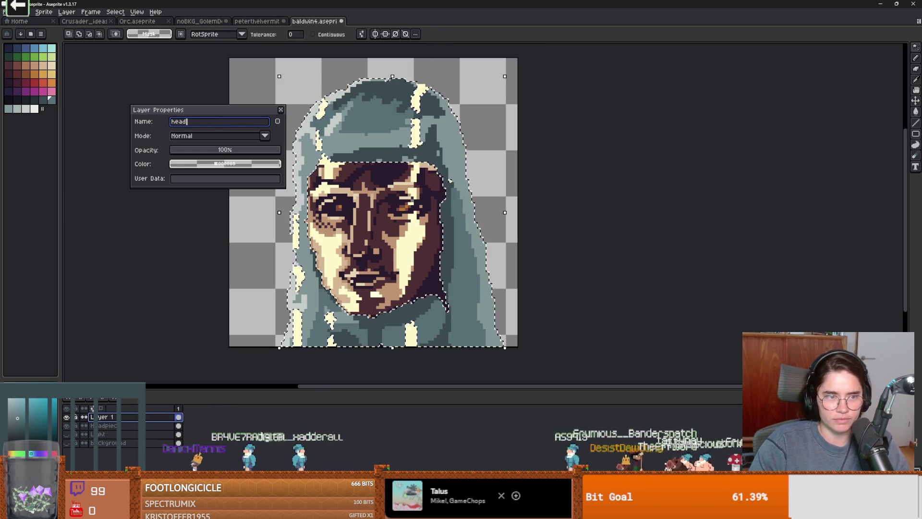
pyautogui.write('peace')
pyautogui.press('Return')
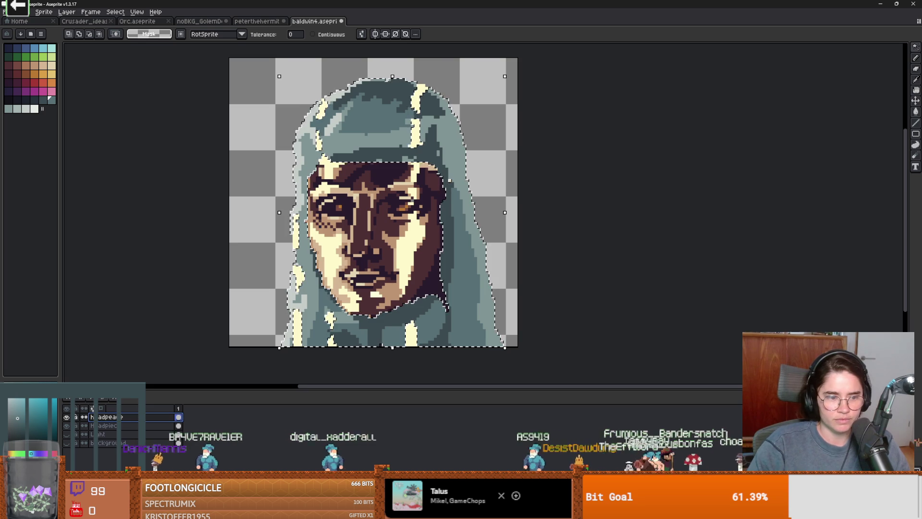
pyautogui.doubleClick(126, 417)
pyautogui.click(192, 122)
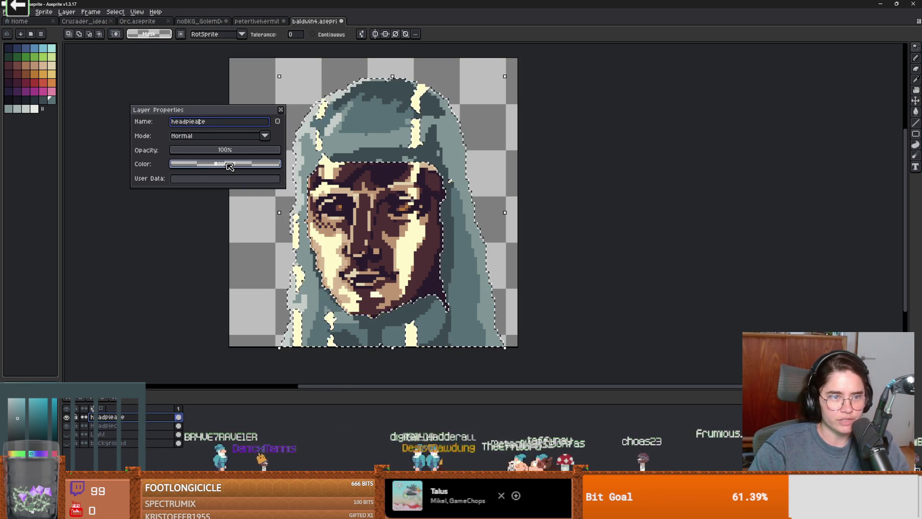
pyautogui.press('BackSpace')
pyautogui.press('Return')
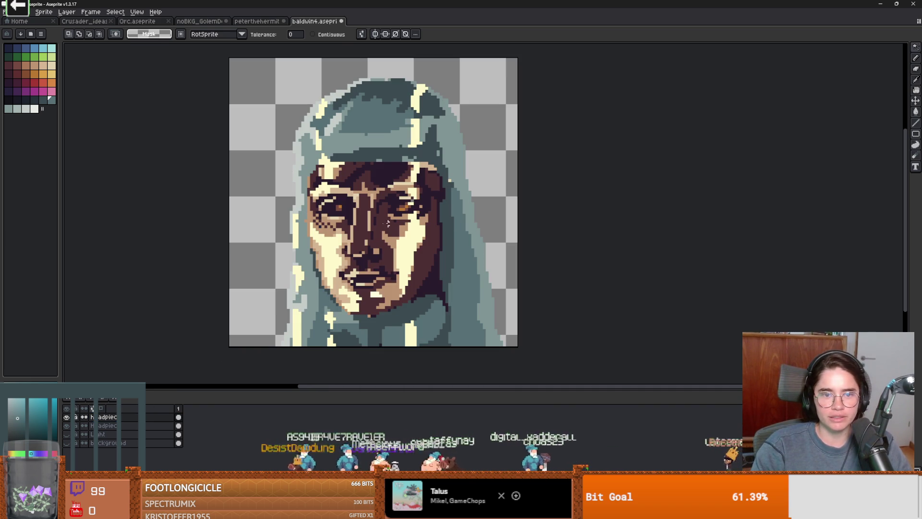
pyautogui.scroll(-3, 312, 264)
pyautogui.scroll(3, 269, 250)
pyautogui.keyDown('alt'); pyautogui.click(309, 253); pyautogui.keyUp('alt')
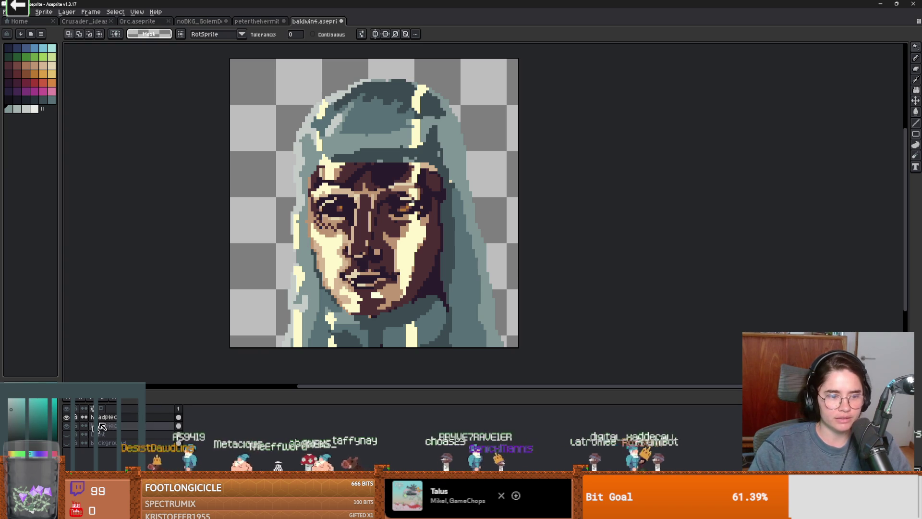
pyautogui.click(67, 427)
pyautogui.click(67, 427)
pyautogui.click(68, 430)
pyautogui.click(67, 430)
pyautogui.scroll(1, 441, 154)
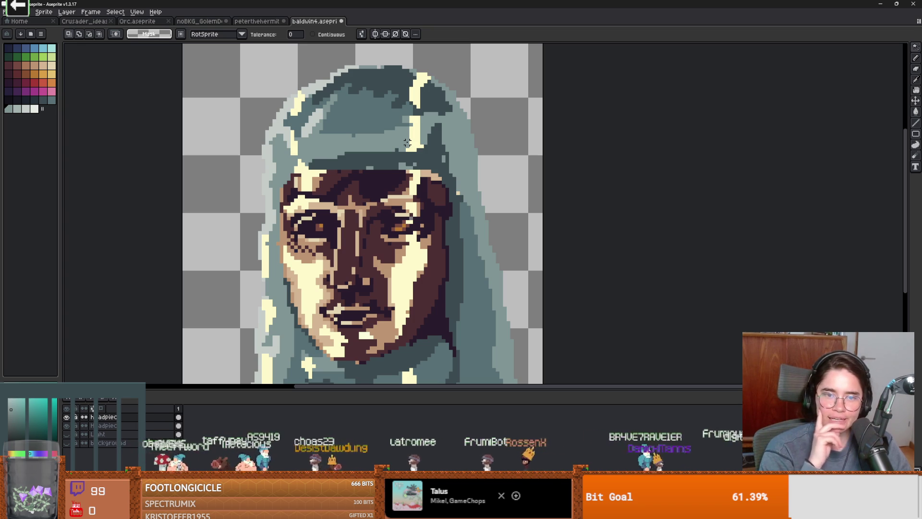
pyautogui.press('b')
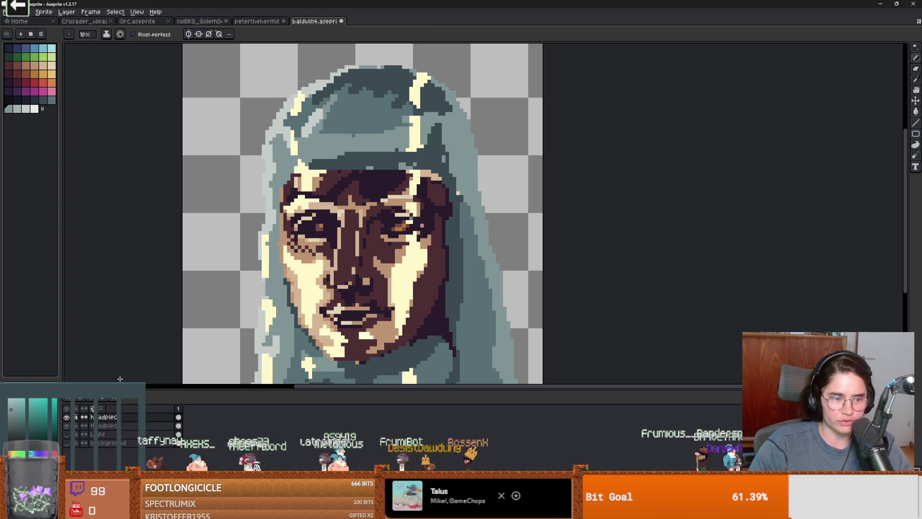
pyautogui.click(106, 425)
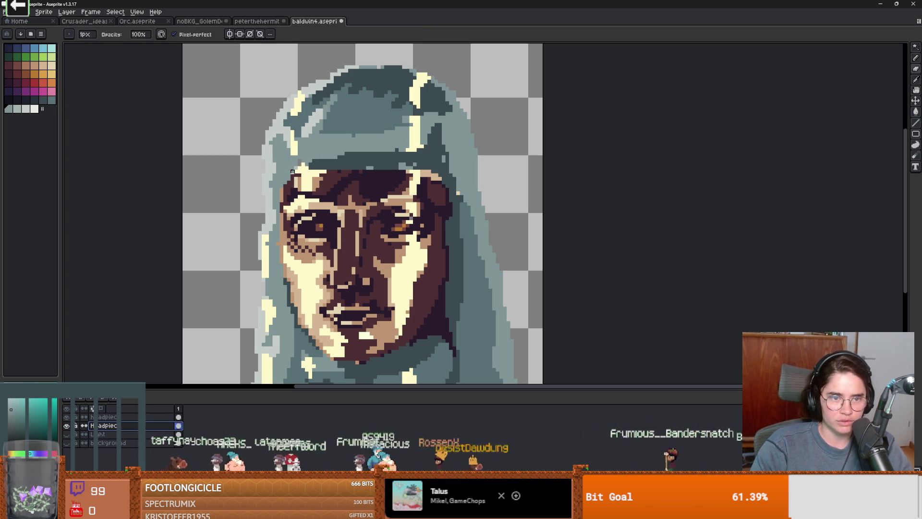
pyautogui.press('+')
pyautogui.press('+')
pyautogui.press('+')
pyautogui.moveTo(288, 156); pyautogui.dragTo(299, 106)
pyautogui.moveTo(417, 147); pyautogui.dragTo(424, 103)
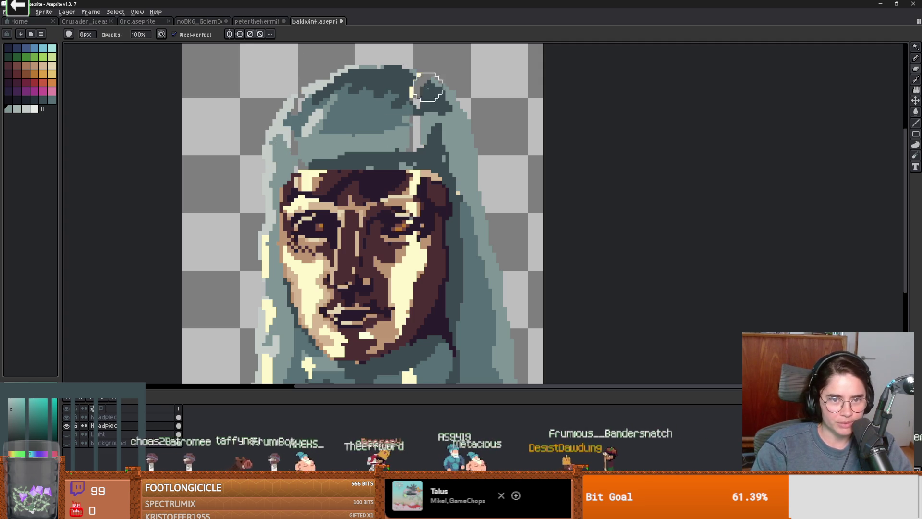
pyautogui.hotkey('ctrl', 'z')
pyautogui.hotkey('ctrl', 'z')
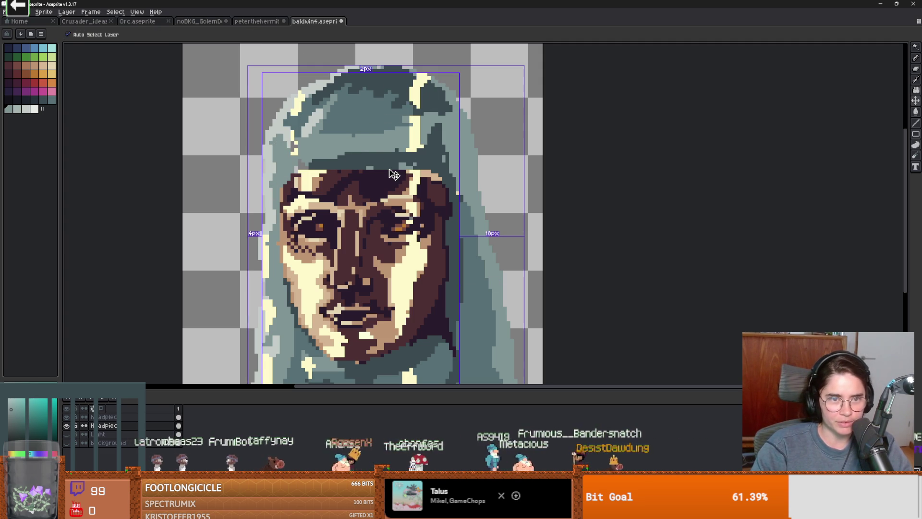
pyautogui.press('g')
pyautogui.press('g')
pyautogui.press('g')
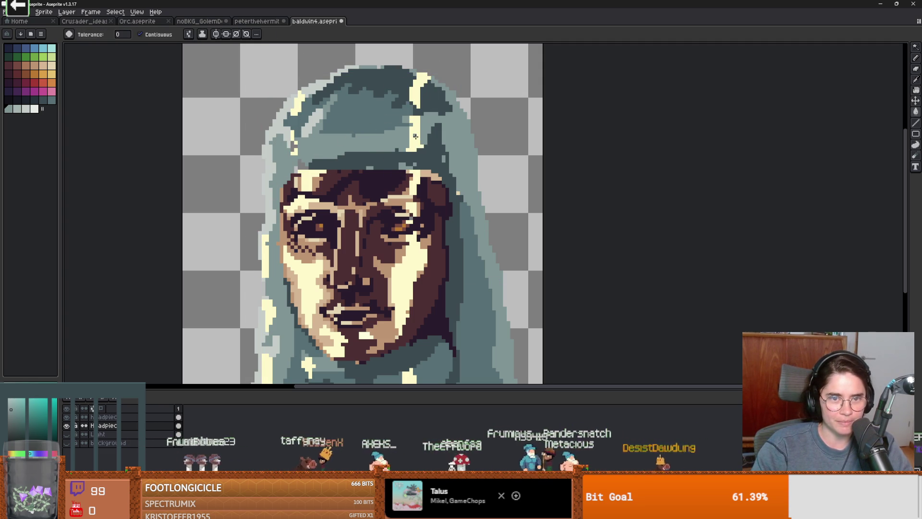
# Fill the lower hood highlight streak grey and try a blue-grey background fill, undoing then redoing it
pyautogui.click(415, 137)
pyautogui.click(294, 143)
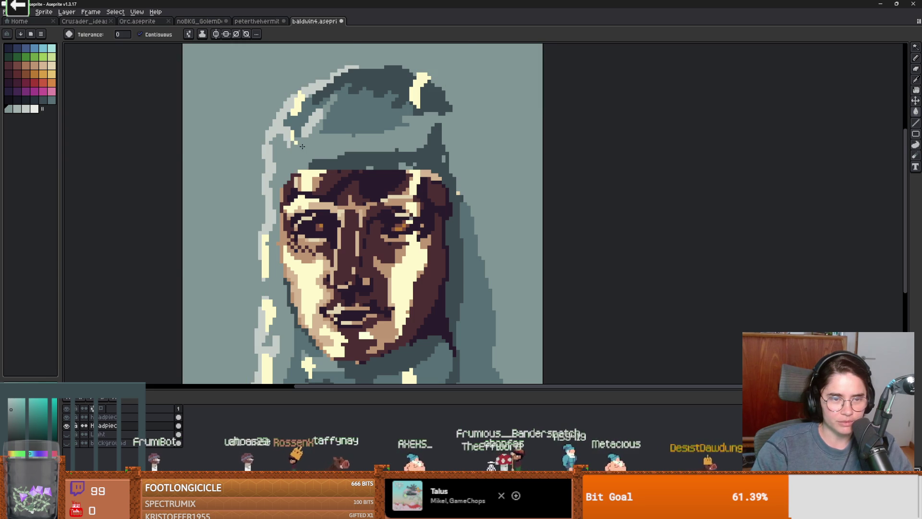
pyautogui.hotkey('ctrl', 'z')
pyautogui.scroll(2, 294, 154)
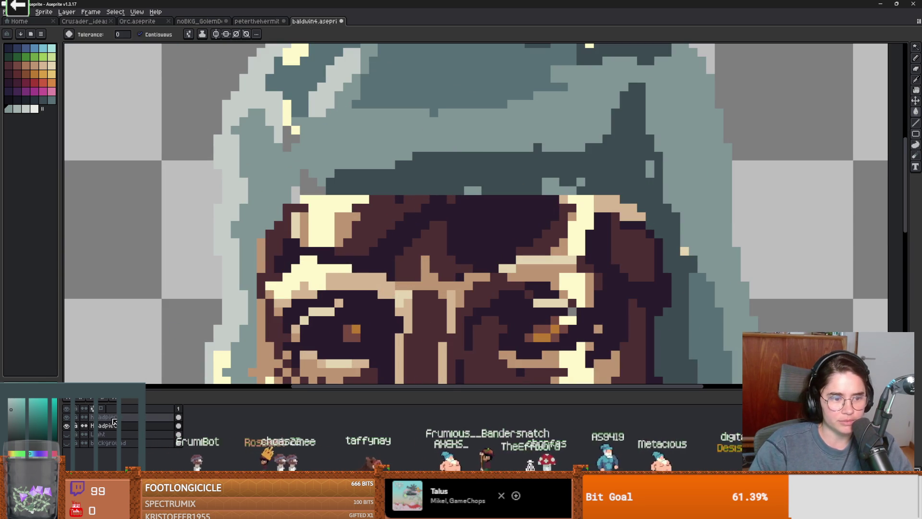
pyautogui.hotkey('ctrl', 'y')
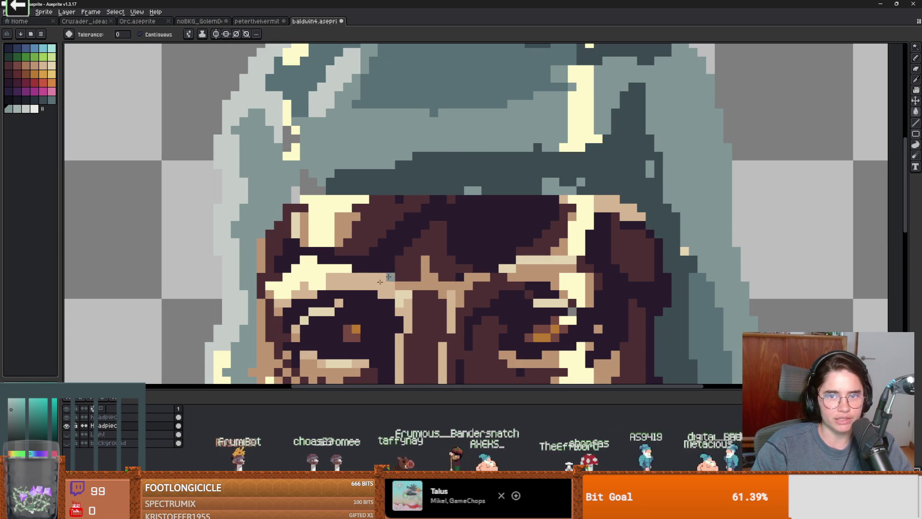
# Hide the face, select the upper headpiece layer, and fill its dark gaps light and light strips dark
pyautogui.click(67, 428)
pyautogui.scroll(-3, 310, 173)
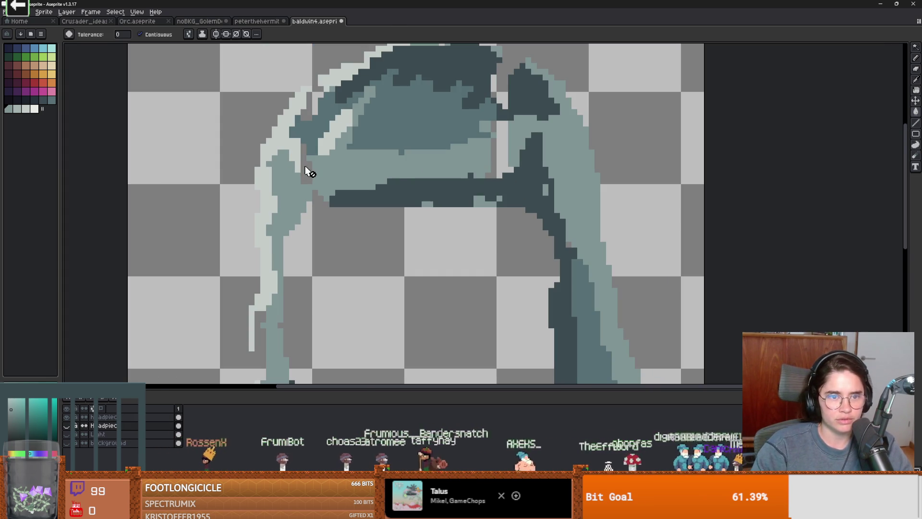
pyautogui.click(111, 417)
pyautogui.click(268, 291)
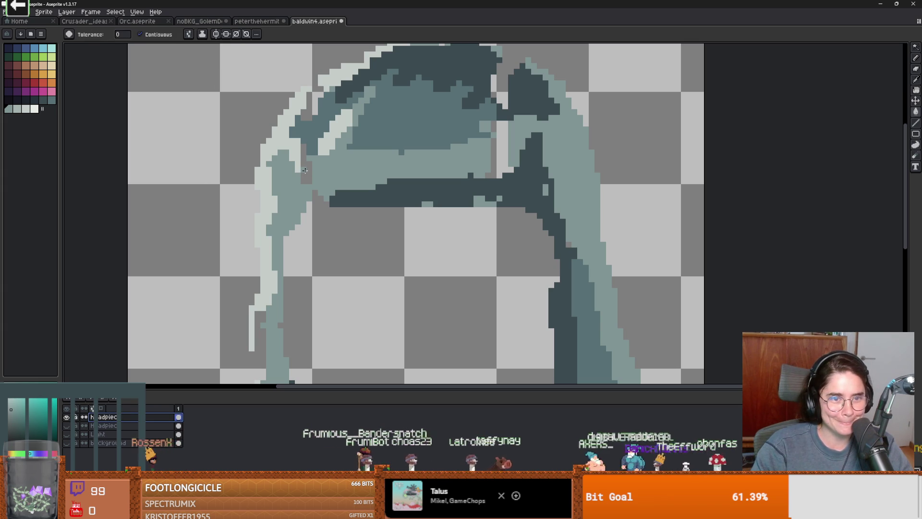
pyautogui.click(308, 172)
pyautogui.click(509, 144)
pyautogui.moveTo(508, 144); pyautogui.dragTo(494, 183)
# Fill the pixels near the hood's upper edge with the Paint Bucket
pyautogui.press('b')
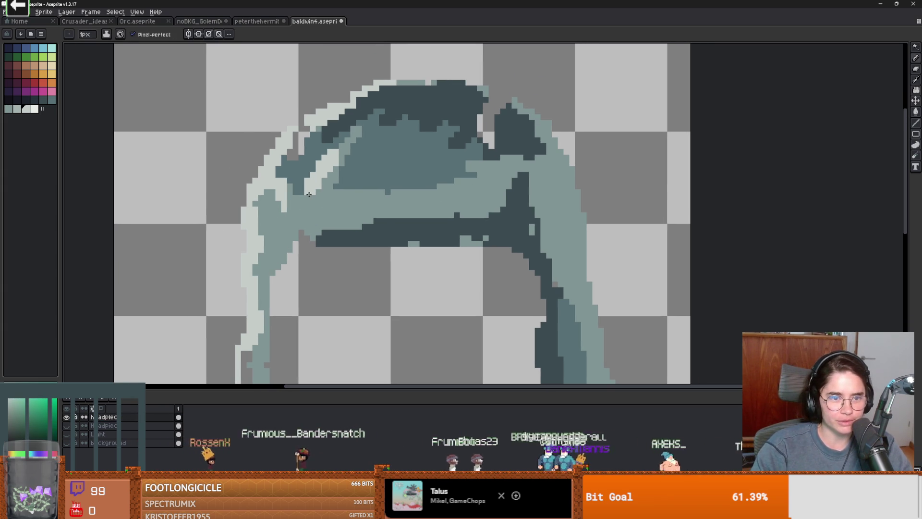
pyautogui.press('i')
pyautogui.press('g')
pyautogui.click(300, 144)
pyautogui.scroll(-1, 320, 192)
pyautogui.scroll(1, 333, 200)
pyautogui.moveTo(332, 200); pyautogui.dragTo(320, 186)
pyautogui.scroll(1, 469, 75)
# Draw a light teal line along the hood's top-right edge and fill the enclosed patch dark
pyautogui.press('b')
pyautogui.moveTo(469, 70)
pyautogui.mouseDown()
pyautogui.moveTo(500, 83)
pyautogui.moveTo(463, 72)
pyautogui.moveTo(482, 84)
pyautogui.mouseUp()
pyautogui.keyDown('alt'); pyautogui.click(502, 89); pyautogui.keyUp('alt')
pyautogui.press('g')
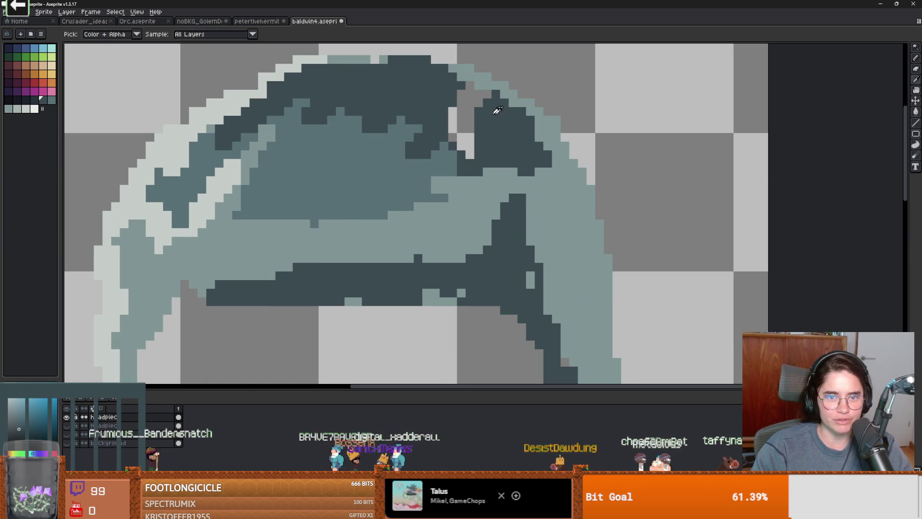
pyautogui.click(481, 83)
pyautogui.scroll(-2, 385, 252)
pyautogui.scroll(-1, 382, 257)
pyautogui.scroll(4, 379, 264)
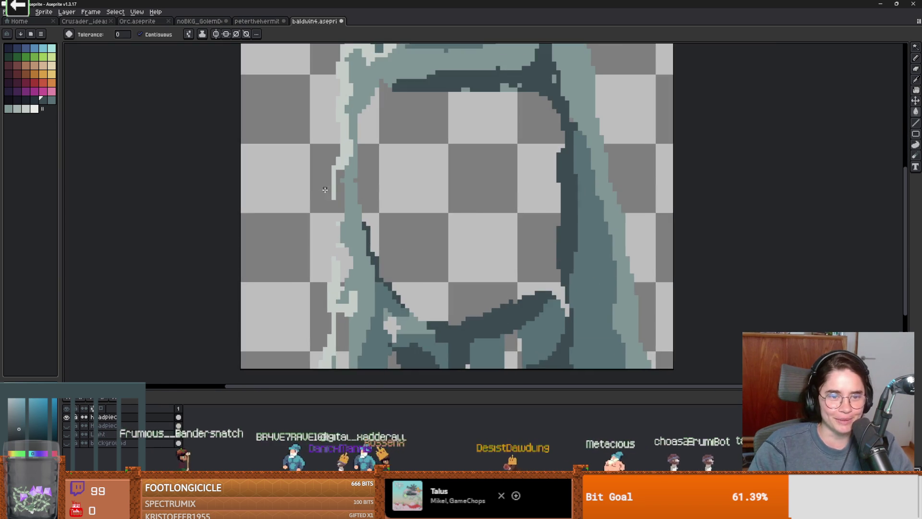
# Extend the light edge column down the hood's left side and fill its gaps light
pyautogui.press('b')
pyautogui.keyDown('alt'); pyautogui.click(333, 225); pyautogui.keyUp('alt')
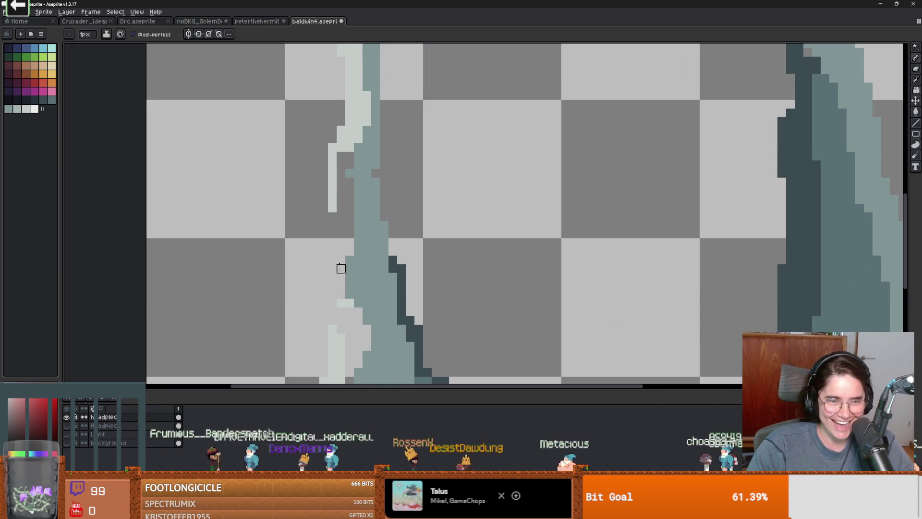
pyautogui.keyDown('alt'); pyautogui.click(333, 200); pyautogui.keyUp('alt')
pyautogui.moveTo(332, 214); pyautogui.dragTo(332, 298)
pyautogui.press('g')
pyautogui.click(349, 336)
pyautogui.click(345, 226)
# Fill the transparent column left of the face light and darken patches near the face
pyautogui.scroll(-2, 365, 269)
pyautogui.scroll(2, 381, 222)
pyautogui.click(374, 224)
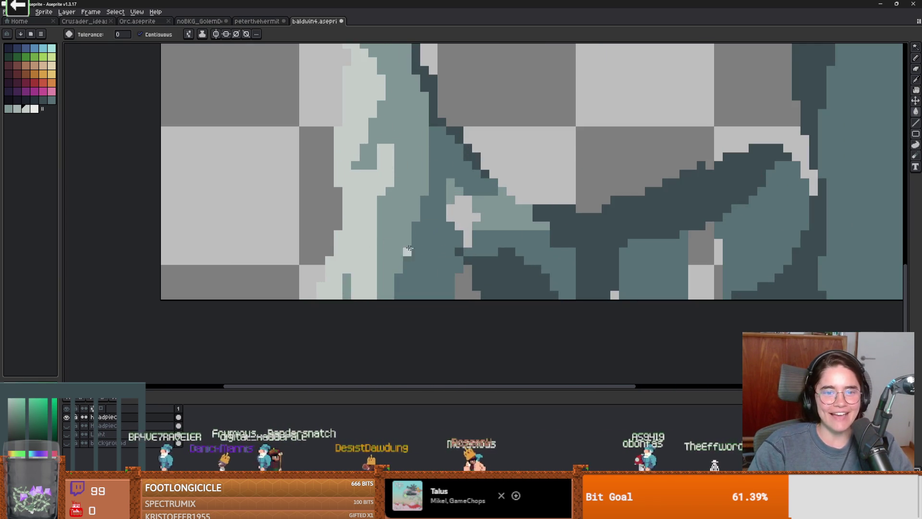
pyautogui.scroll(-2, 390, 243)
pyautogui.scroll(2, 399, 254)
pyautogui.click(393, 270)
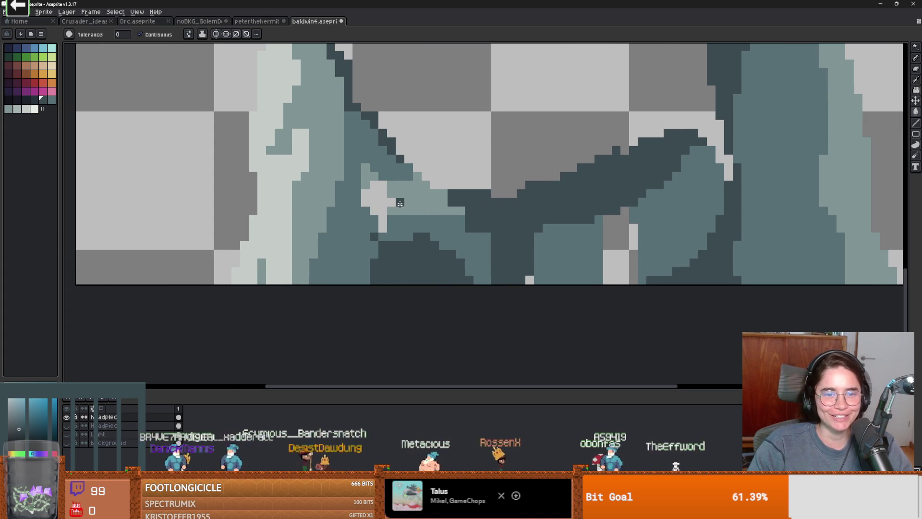
pyautogui.press('v')
pyautogui.press('g')
pyautogui.click(401, 196)
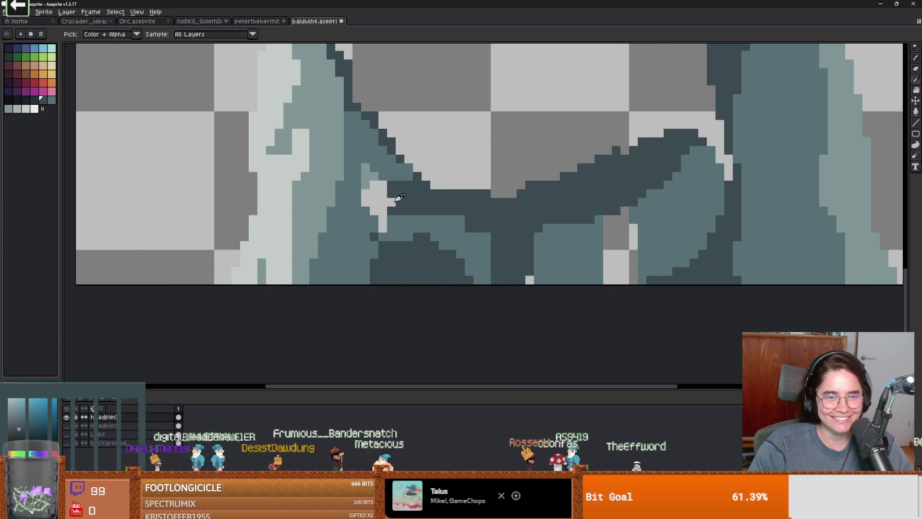
pyautogui.hotkey('ctrl', 'z')
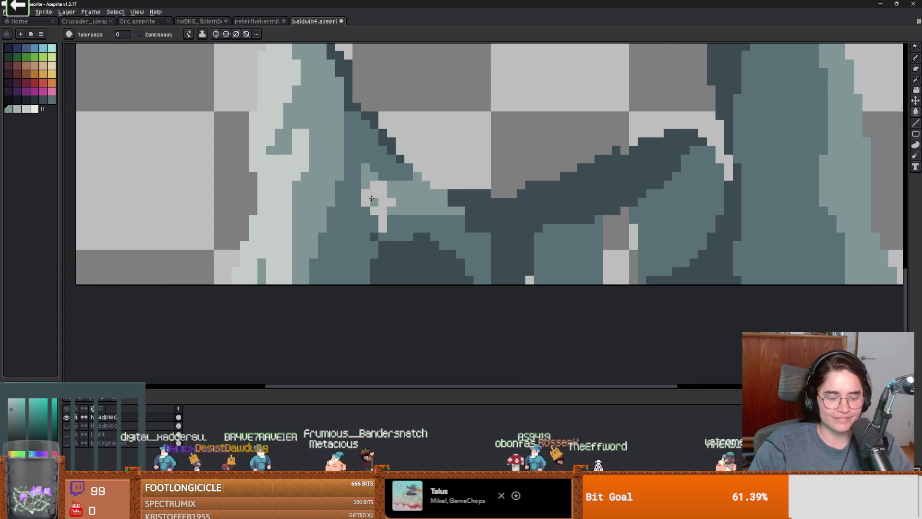
# Fill the light and grey patches with the surrounding teal and darken a single pixel
pyautogui.click(372, 198)
pyautogui.scroll(-1, 372, 198)
pyautogui.scroll(1, 433, 206)
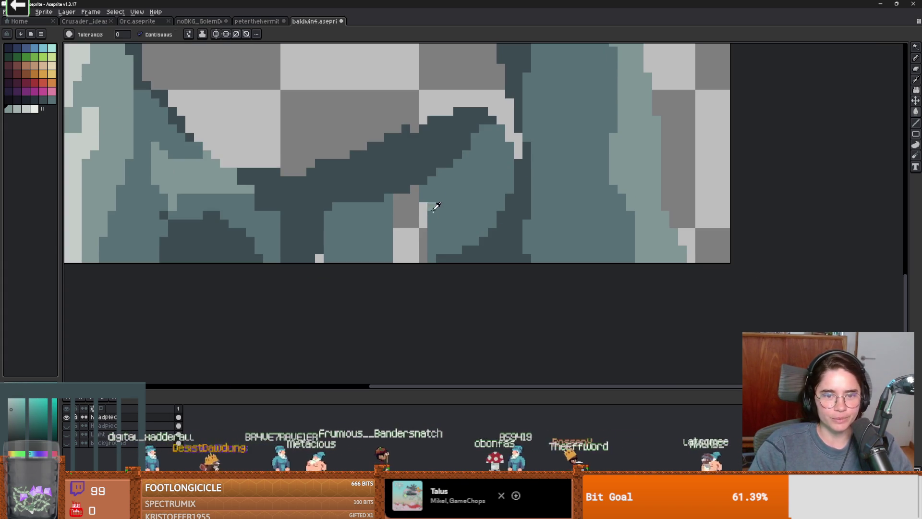
pyautogui.click(408, 225)
pyautogui.scroll(-1, 453, 215)
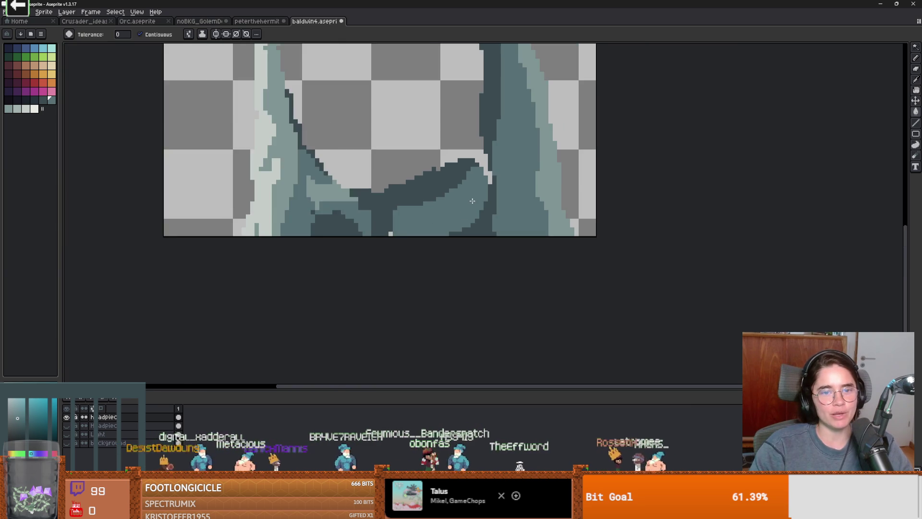
pyautogui.scroll(1, 392, 236)
pyautogui.press('b')
pyautogui.scroll(-1, 412, 226)
pyautogui.scroll(1, 441, 215)
pyautogui.scroll(1, 380, 243)
pyautogui.scroll(-1, 412, 212)
pyautogui.scroll(1, 412, 212)
pyautogui.click(334, 233)
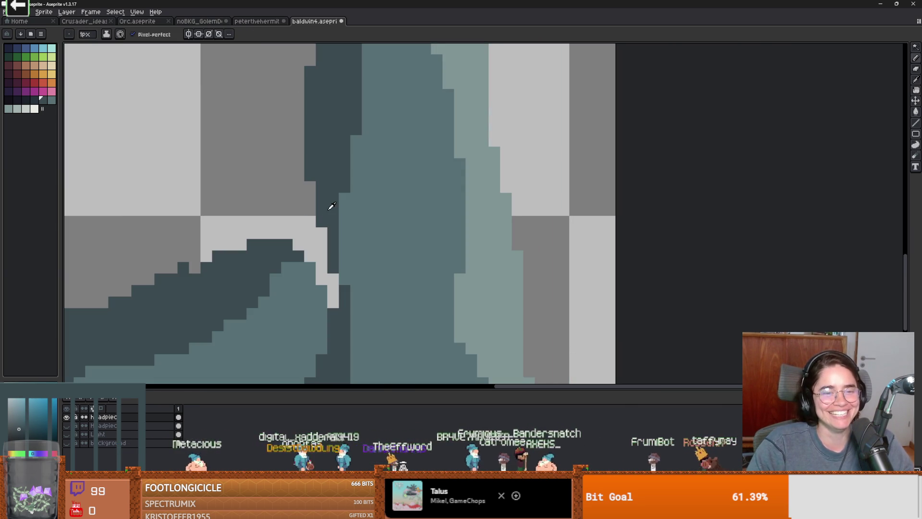
# Fill the light strips in the hood's lower folds dark teal
pyautogui.press('g')
pyautogui.click(317, 224)
pyautogui.click(321, 244)
pyautogui.click(313, 247)
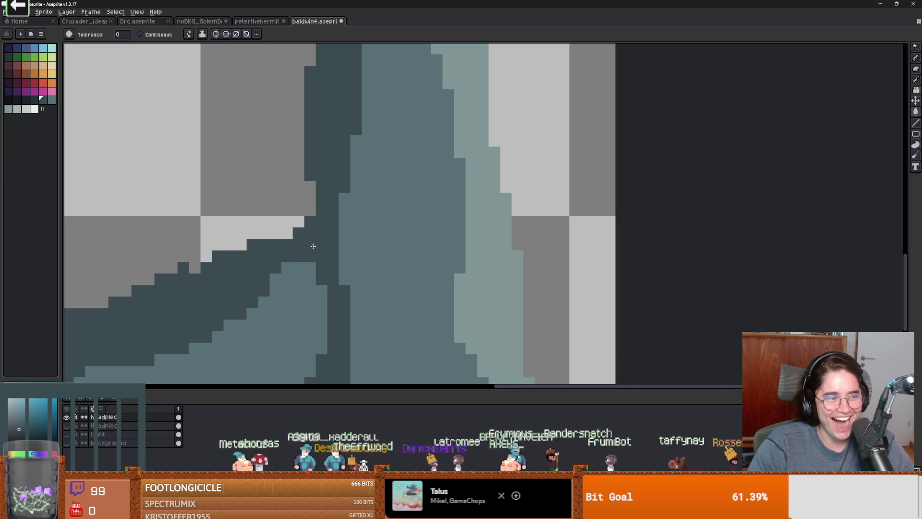
pyautogui.scroll(-4, 313, 247)
pyautogui.scroll(2, 328, 144)
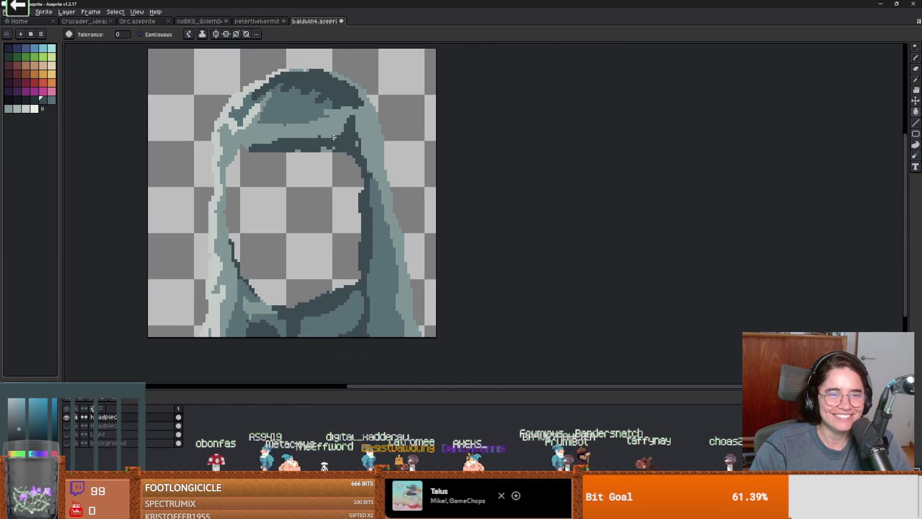
pyautogui.scroll(1, 328, 144)
# Touch up with the pencil and eraser, then make the face layer visible again
pyautogui.press('b')
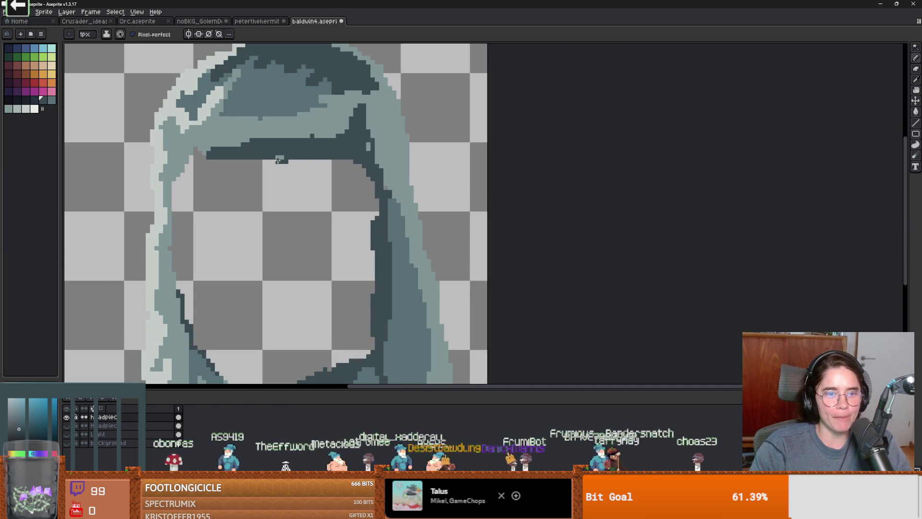
pyautogui.press('e')
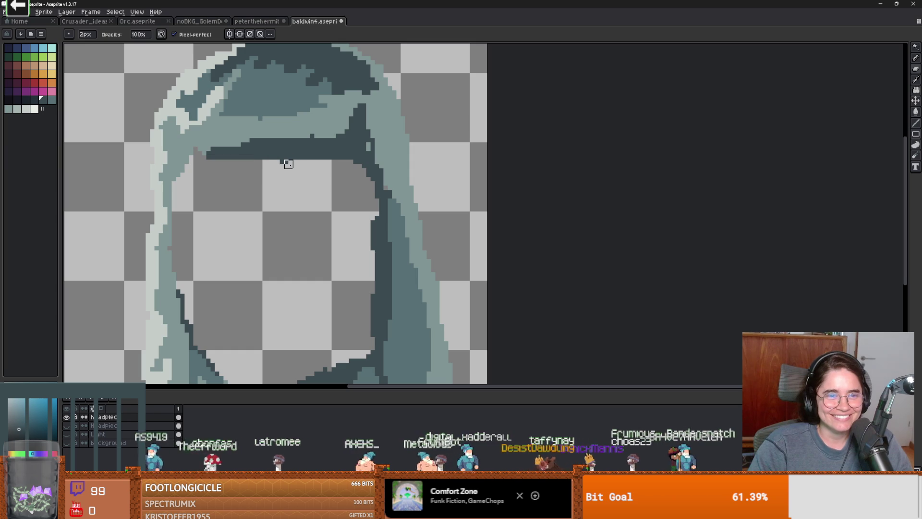
pyautogui.press('b')
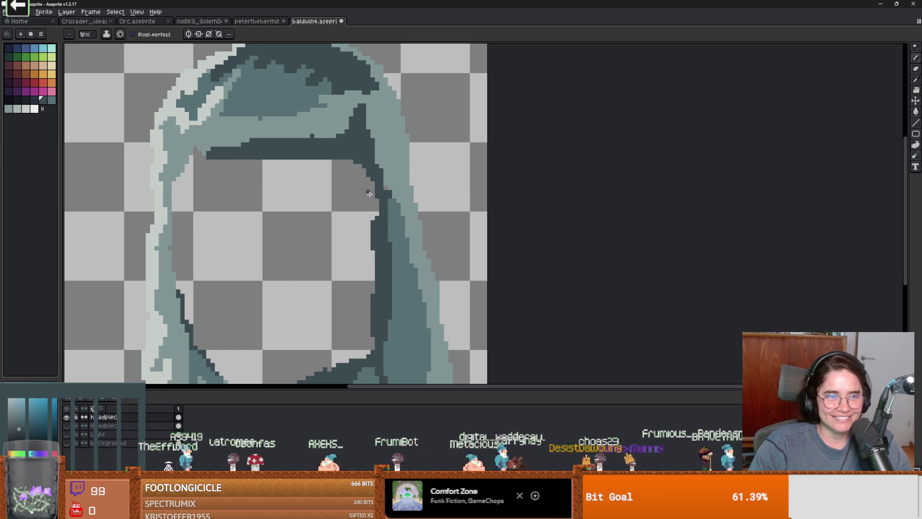
pyautogui.scroll(-1, 317, 246)
pyautogui.click(69, 434)
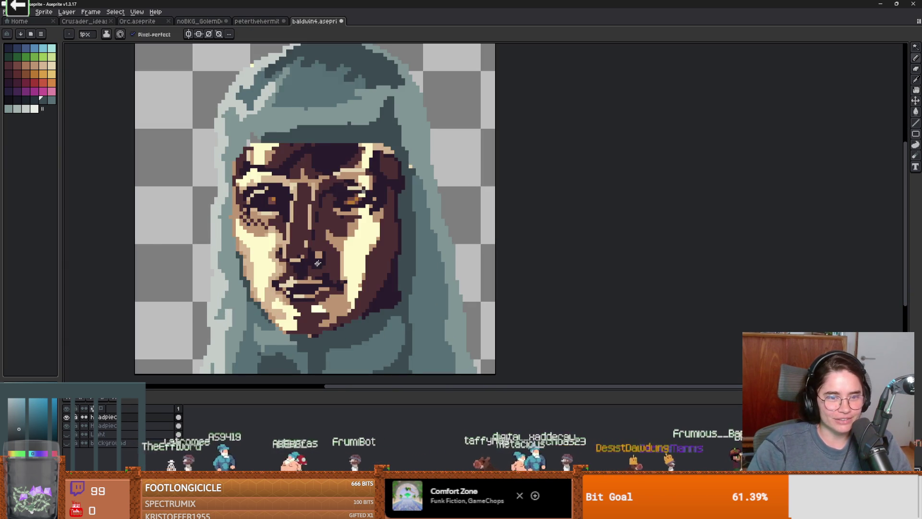
# Preview a -180 hue shift on the face in Edit > Adjustments > Hue/Saturation
pyautogui.click(106, 426)
pyautogui.click(44, 11)
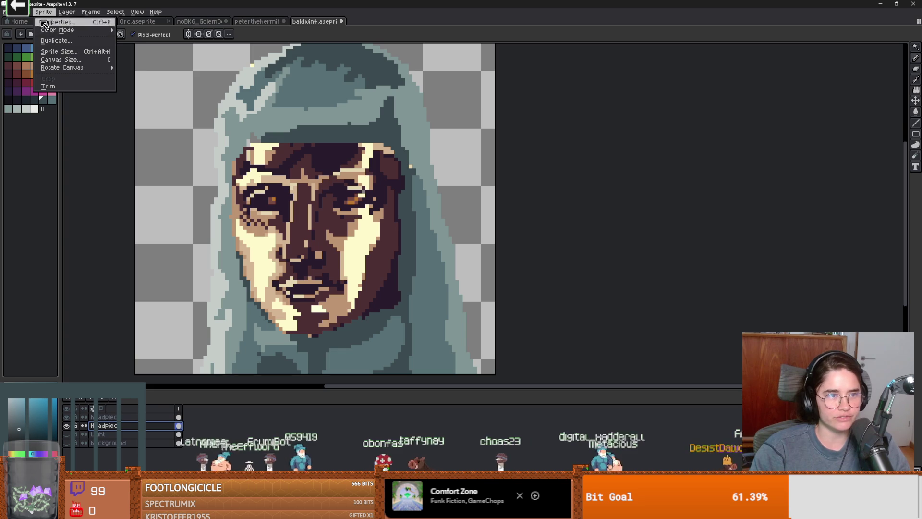
pyautogui.click(22, 11)
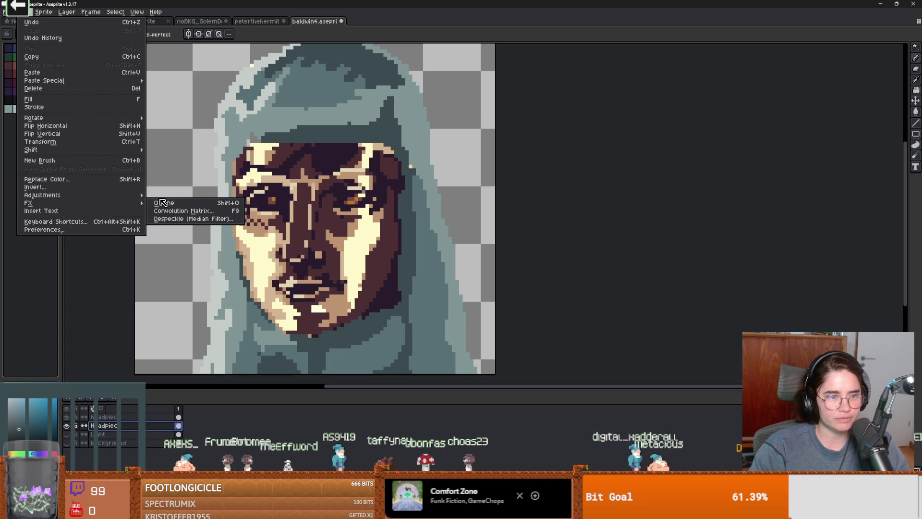
pyautogui.moveTo(63, 198)
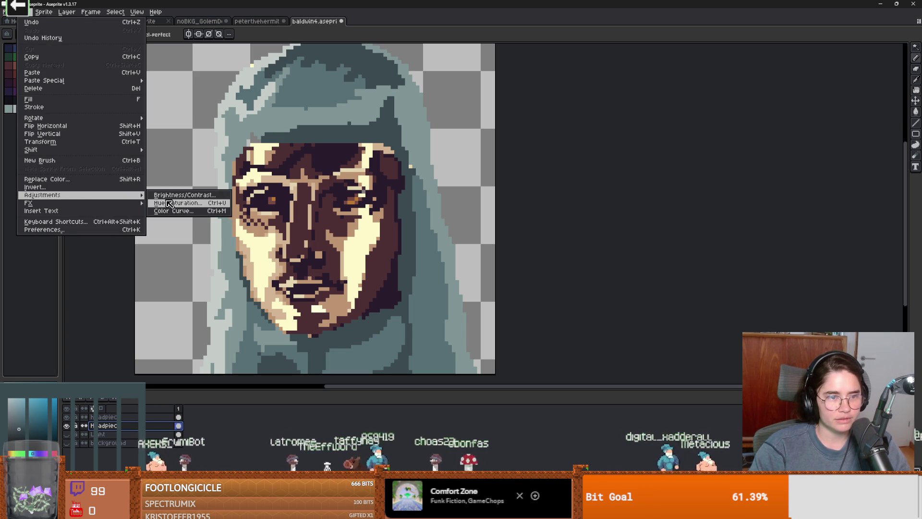
pyautogui.click(178, 203)
pyautogui.moveTo(670, 201); pyautogui.dragTo(628, 199)
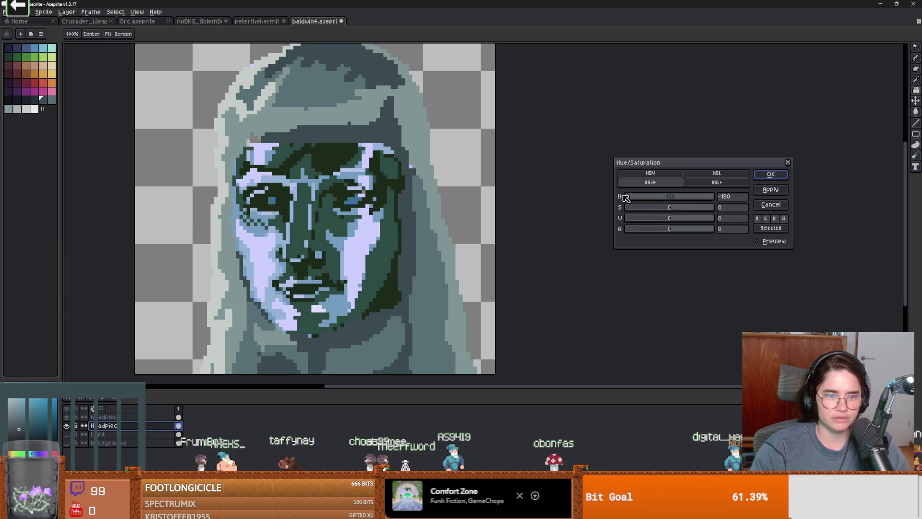
pyautogui.scroll(-5, 446, 249)
pyautogui.scroll(2, 446, 249)
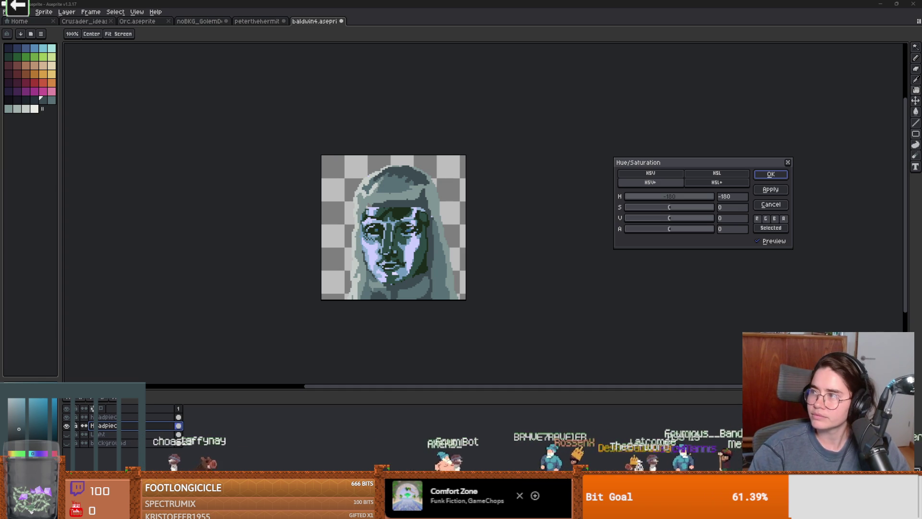
# Look up Baldwin IV reference images on Google Images, previewing the Heroes Wiki picture
pyautogui.moveTo(921, 133)
pyautogui.mouseDown()
pyautogui.moveTo(855, 135)
pyautogui.moveTo(773, 157)
pyautogui.mouseUp()
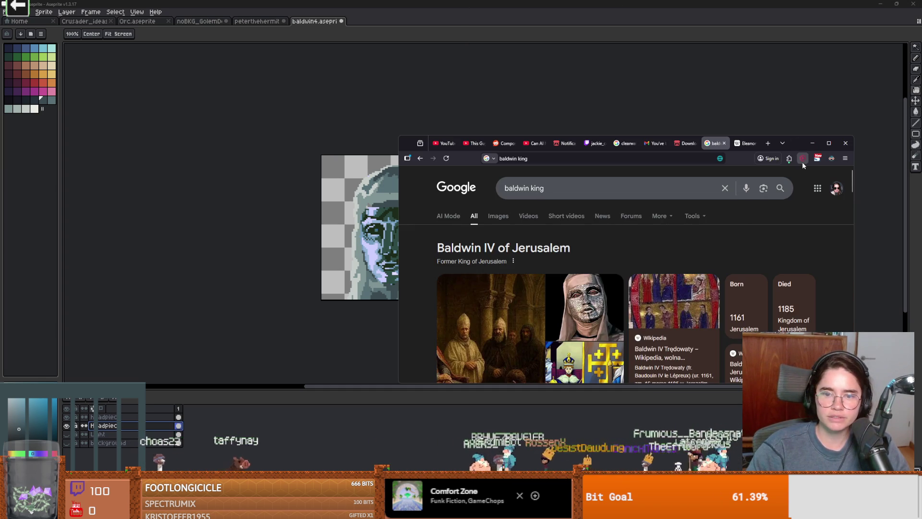
pyautogui.scroll(-1, 519, 214)
pyautogui.scroll(1, 519, 214)
pyautogui.click(499, 217)
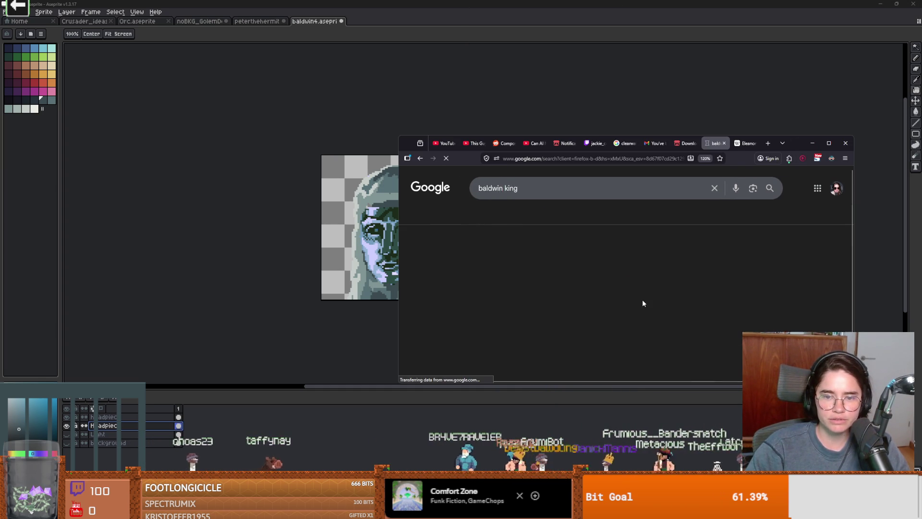
pyautogui.scroll(-3, 643, 299)
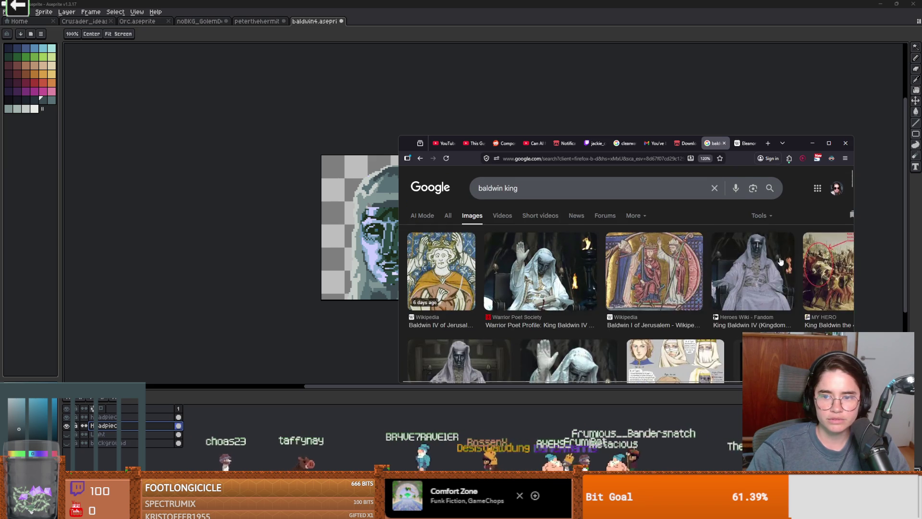
pyautogui.click(751, 259)
pyautogui.hotkey('alt', 'Tab')
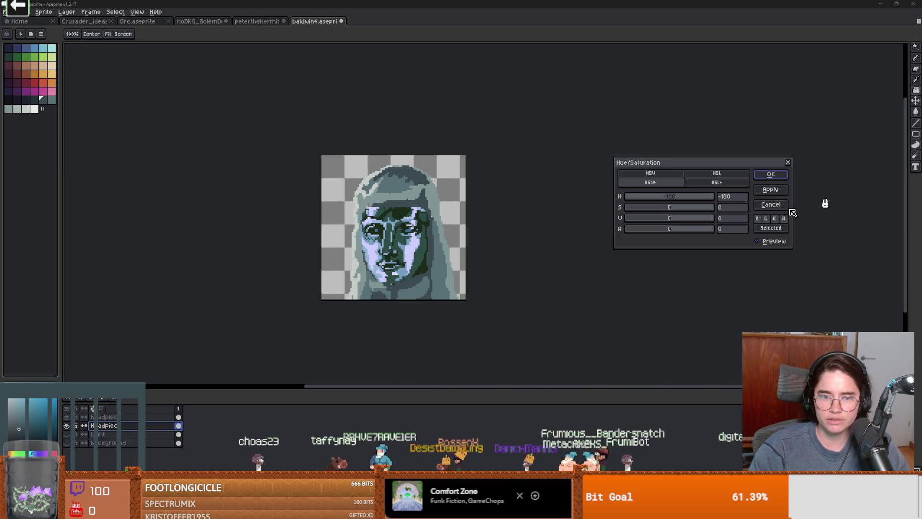
# Lower saturation to -32 and confirm the hue -180 adjustment with OK
pyautogui.moveTo(663, 210); pyautogui.dragTo(644, 213)
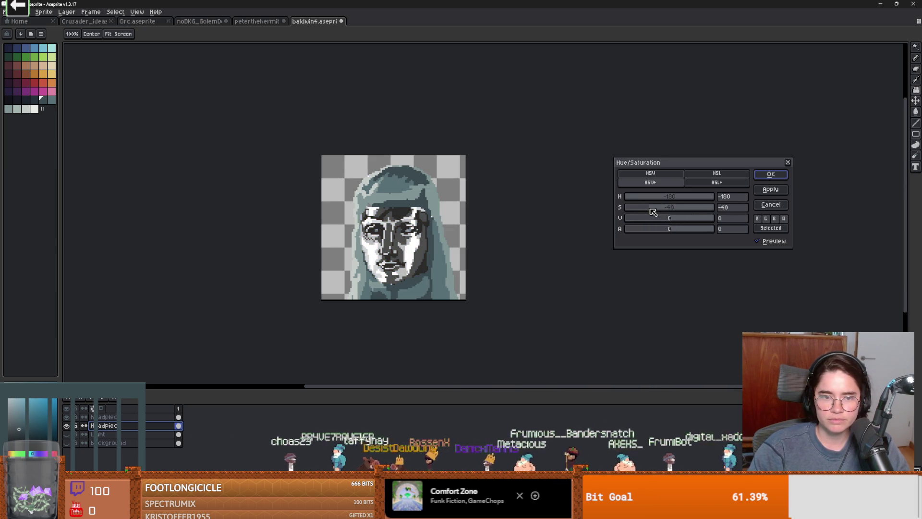
pyautogui.scroll(-1, 529, 221)
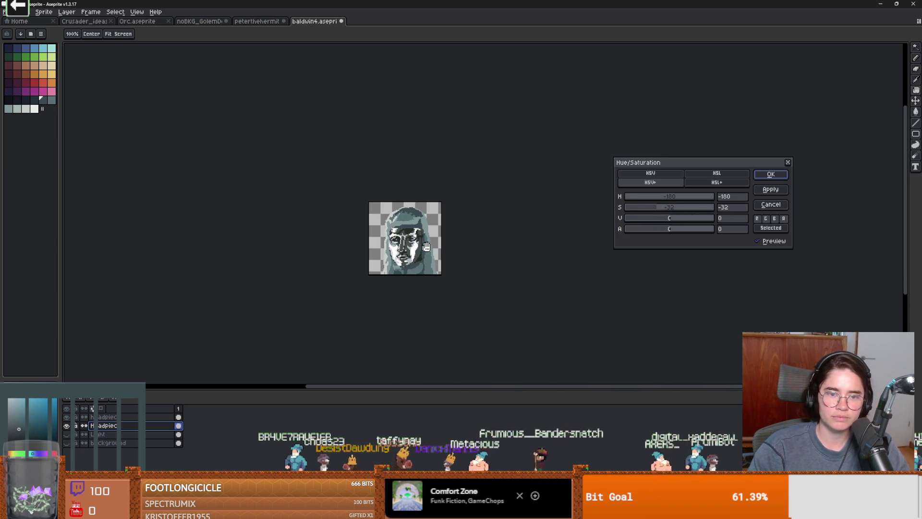
pyautogui.scroll(1, 480, 230)
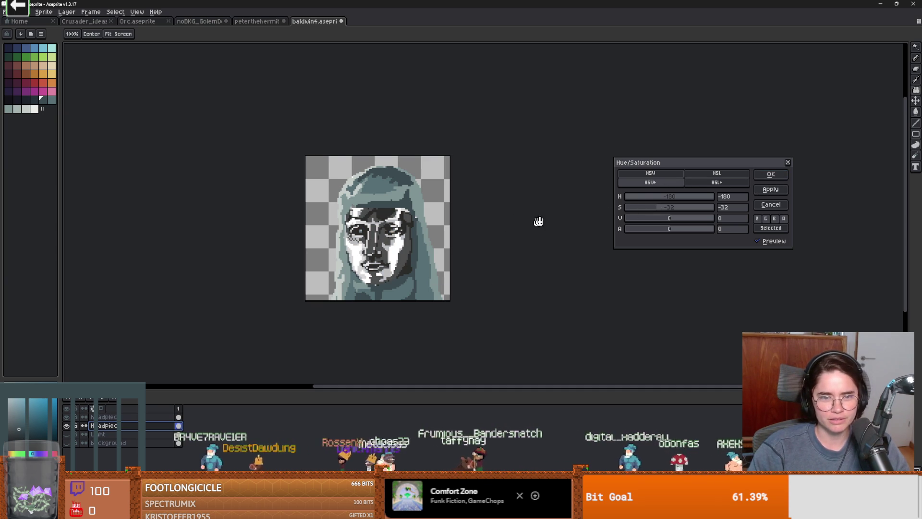
pyautogui.click(771, 174)
pyautogui.scroll(-1, 492, 266)
pyautogui.scroll(1, 431, 271)
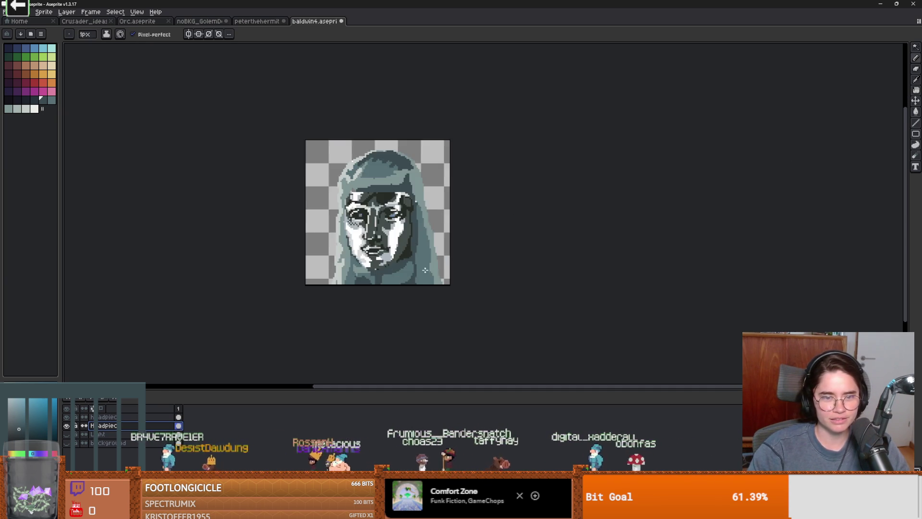
# Sample a colour beside the left eye and make the headpiece layer active
pyautogui.scroll(1, 431, 271)
pyautogui.scroll(-1, 517, 281)
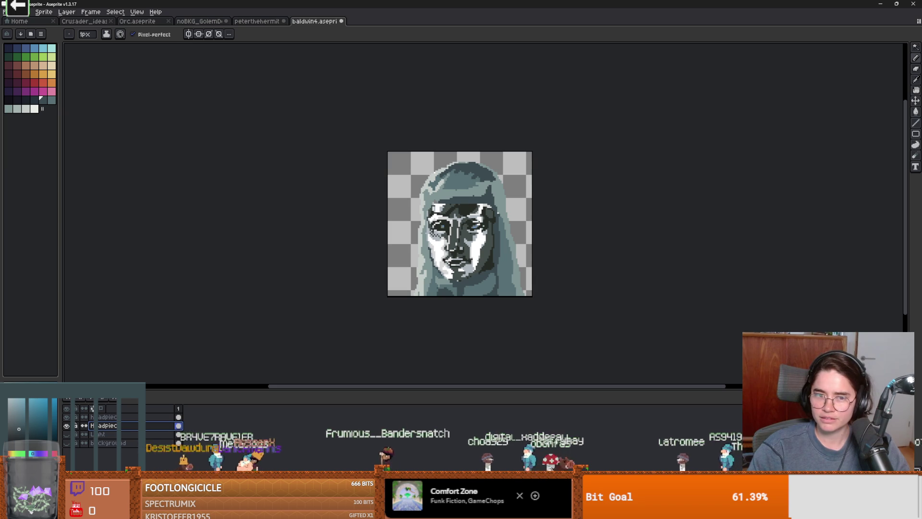
pyautogui.scroll(2, 439, 254)
pyautogui.press('alt')
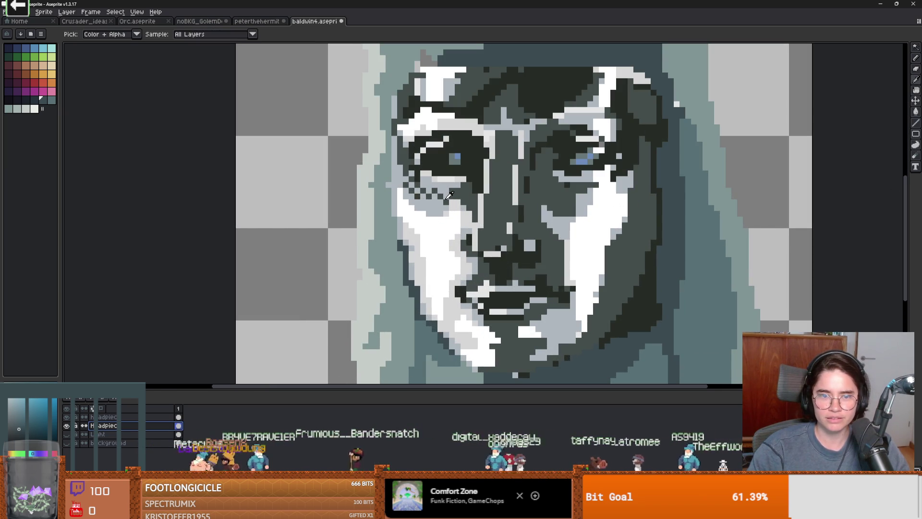
pyautogui.click(441, 196)
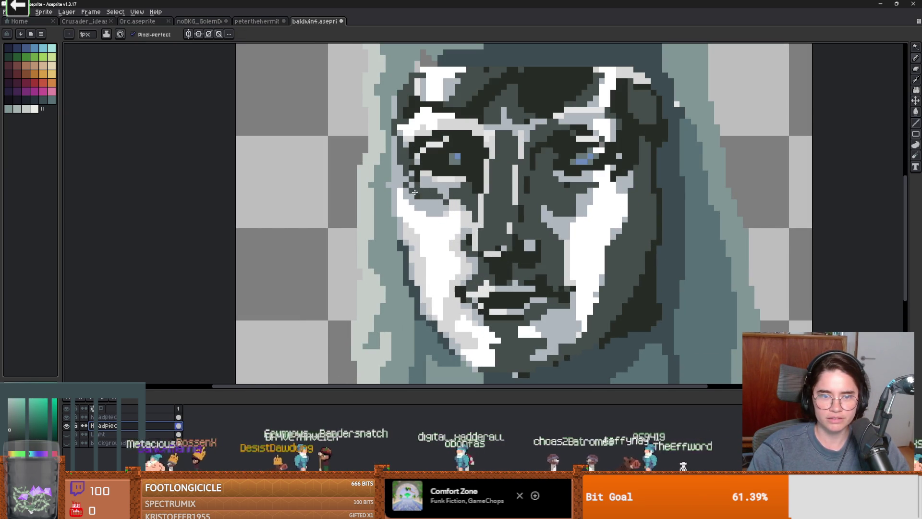
pyautogui.scroll(-6, 510, 223)
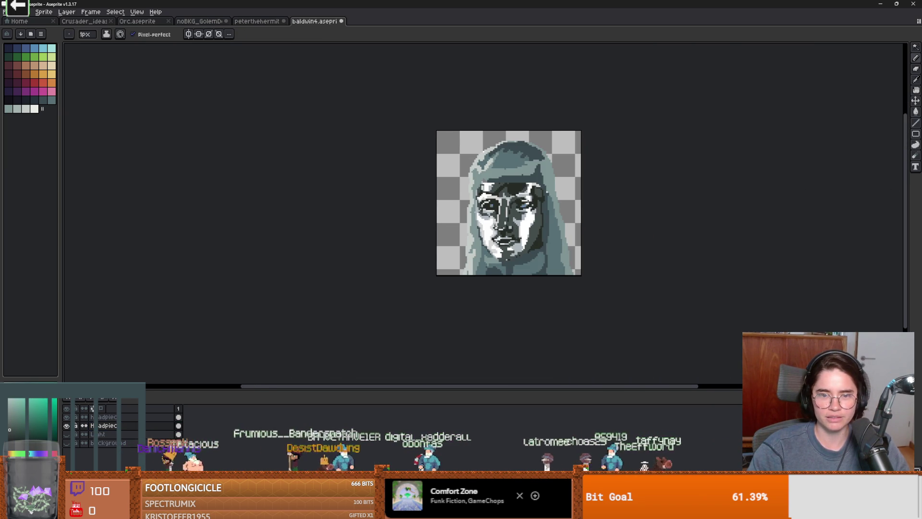
pyautogui.scroll(1, 497, 226)
pyautogui.scroll(-4, 495, 225)
pyautogui.scroll(4, 536, 234)
pyautogui.scroll(-1, 566, 254)
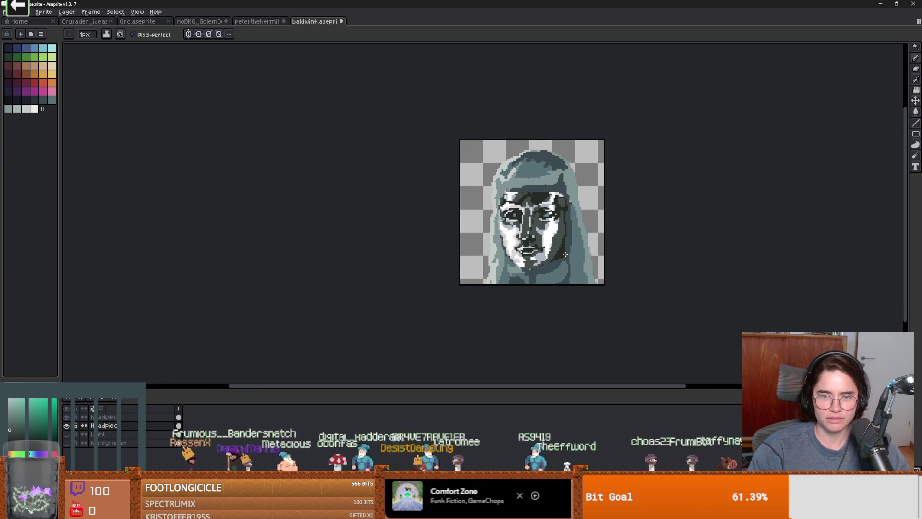
pyautogui.keyDown('ctrl'); pyautogui.click(527, 247); pyautogui.keyUp('ctrl')
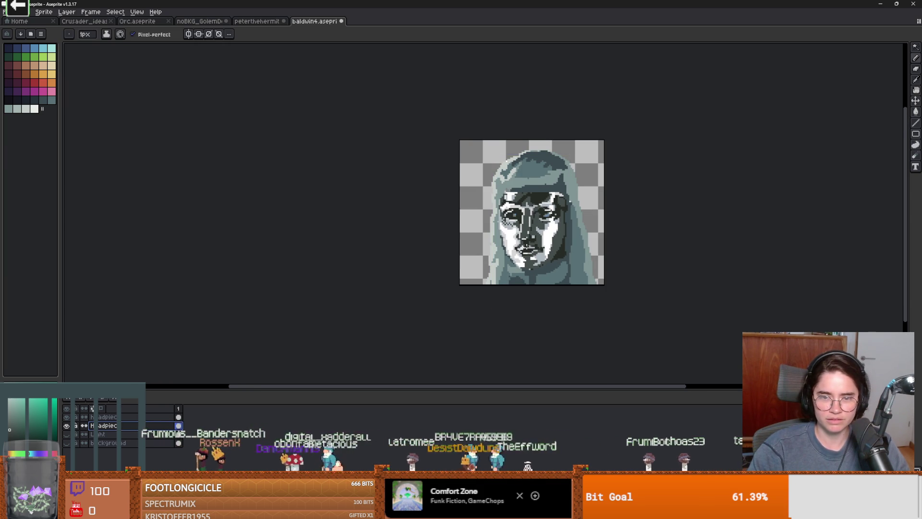
pyautogui.scroll(3, 505, 233)
pyautogui.press('alt')
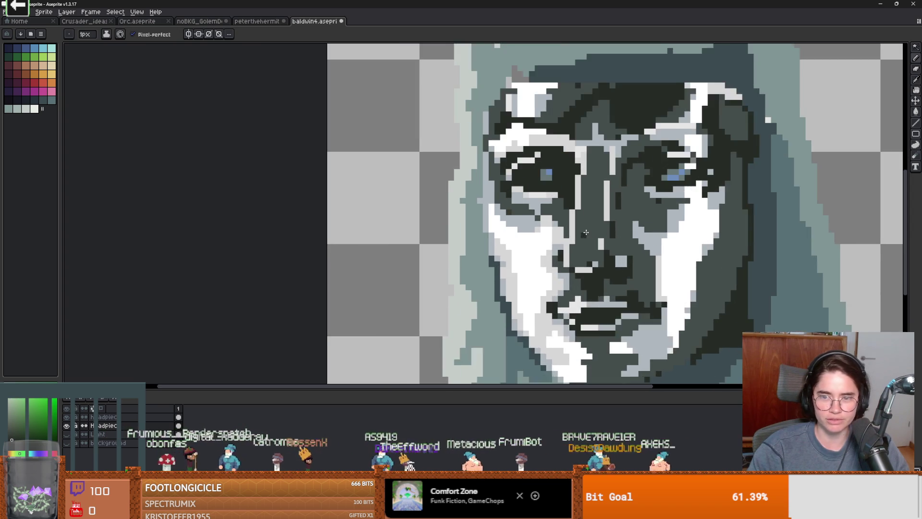
# Centre the view on the eyes and paint a white patch over the left pupil
pyautogui.moveTo(586, 233); pyautogui.dragTo(514, 273)
pyautogui.scroll(-6, 621, 232)
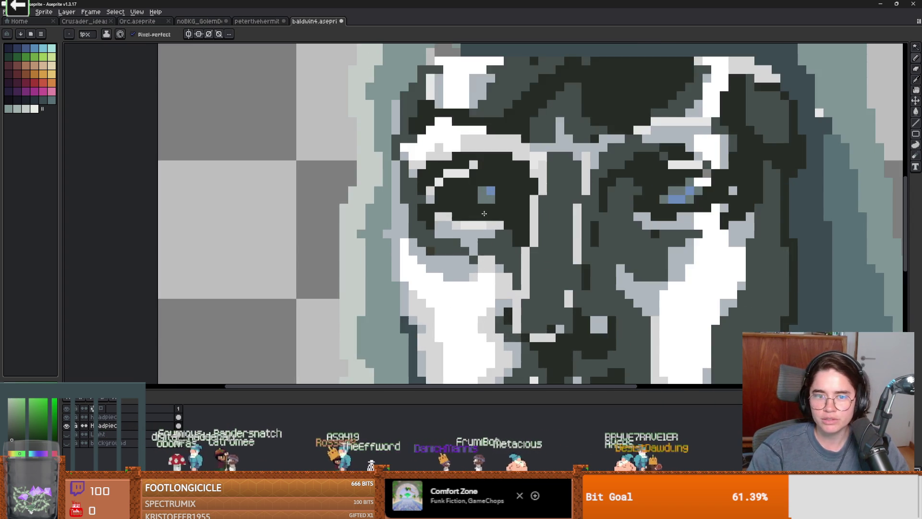
pyautogui.scroll(2, 580, 229)
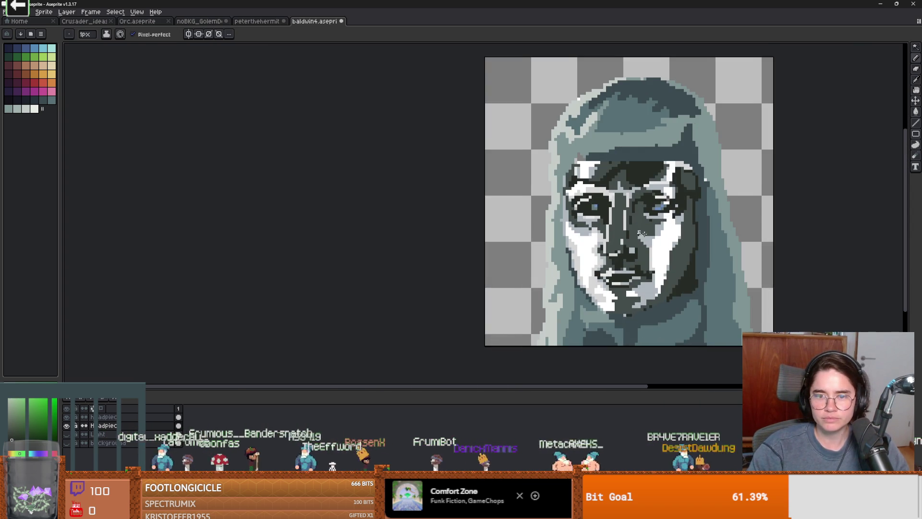
pyautogui.moveTo(631, 238); pyautogui.dragTo(553, 238)
pyautogui.scroll(2, 556, 210)
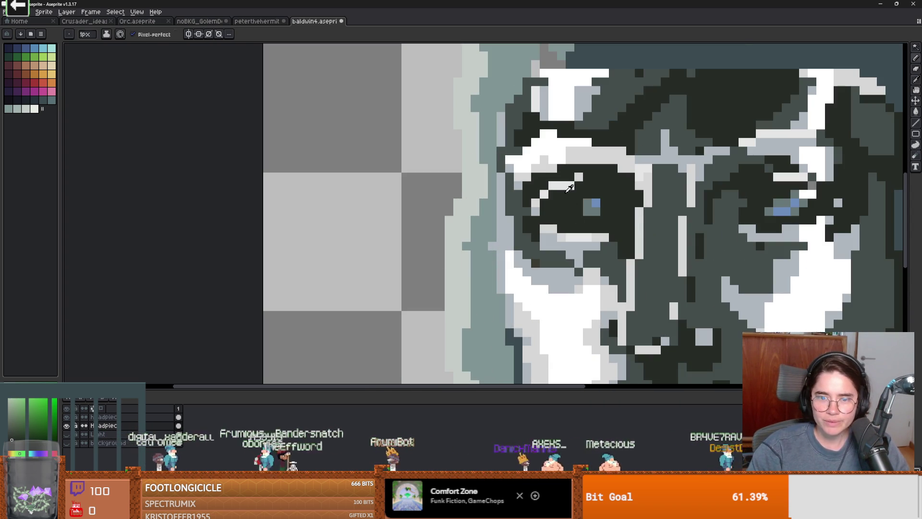
pyautogui.keyDown('alt'); pyautogui.click(559, 187); pyautogui.keyUp('alt')
pyautogui.moveTo(579, 203); pyautogui.dragTo(606, 202)
# Repaint the left pupil in a dark magenta swatch, undoing one stray pixel
pyautogui.press('alt')
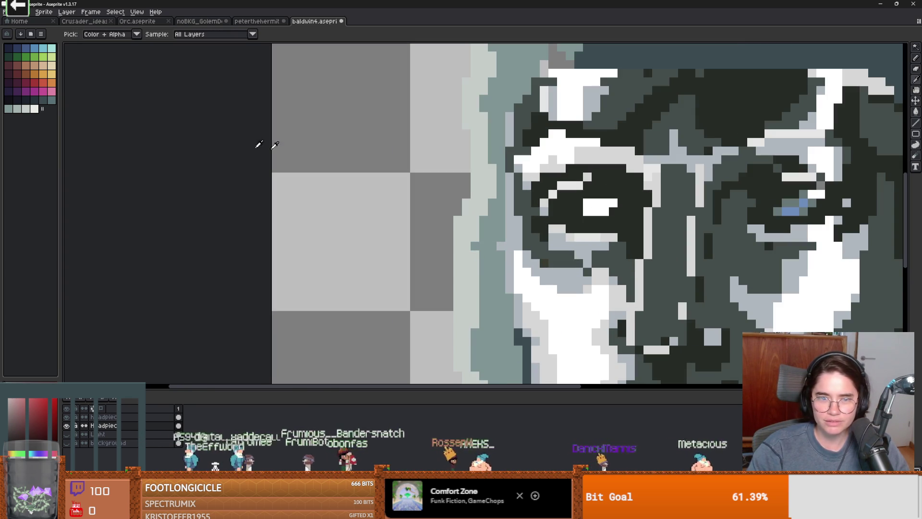
pyautogui.click(13, 77)
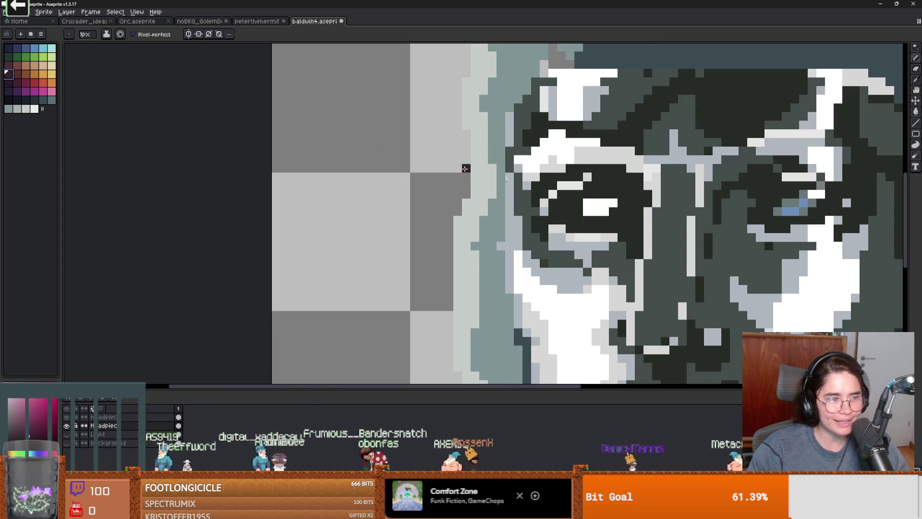
pyautogui.moveTo(602, 205); pyautogui.dragTo(592, 206)
pyautogui.click(591, 206)
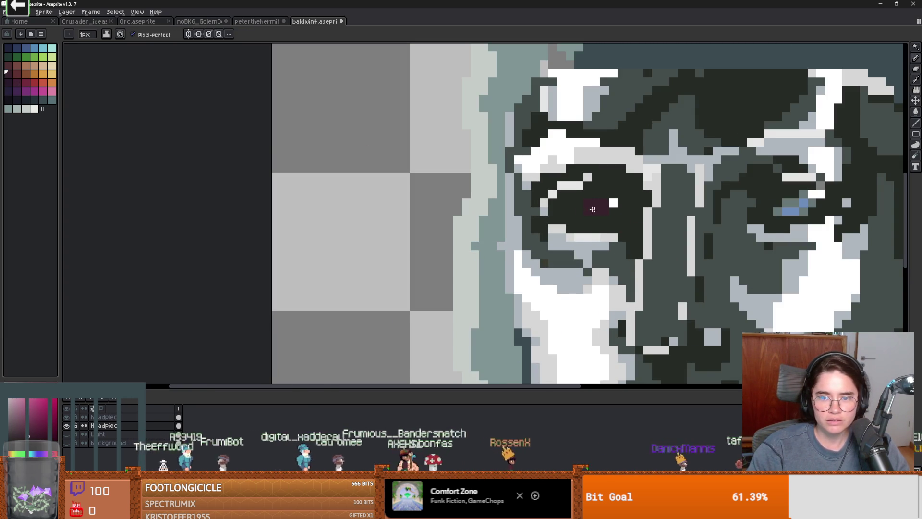
pyautogui.scroll(-3, 648, 239)
pyautogui.hotkey('ctrl', 'z')
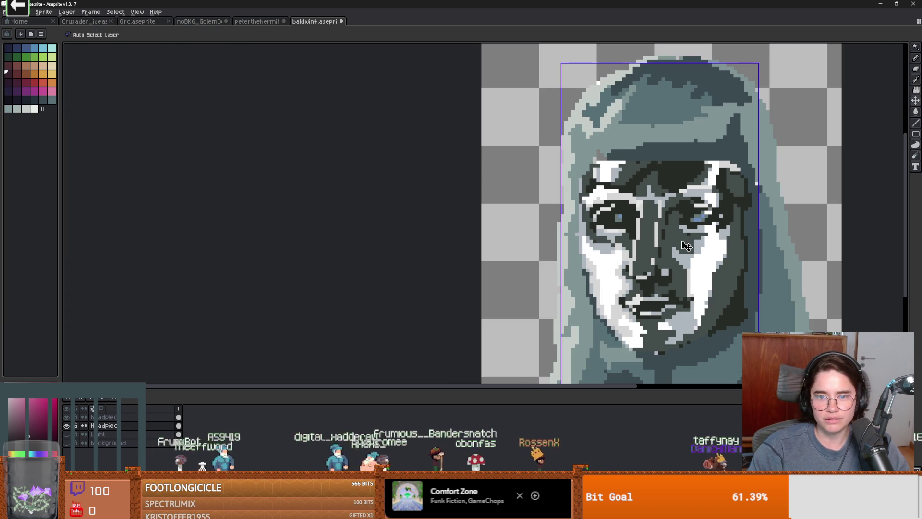
pyautogui.scroll(3, 687, 246)
pyautogui.click(583, 208)
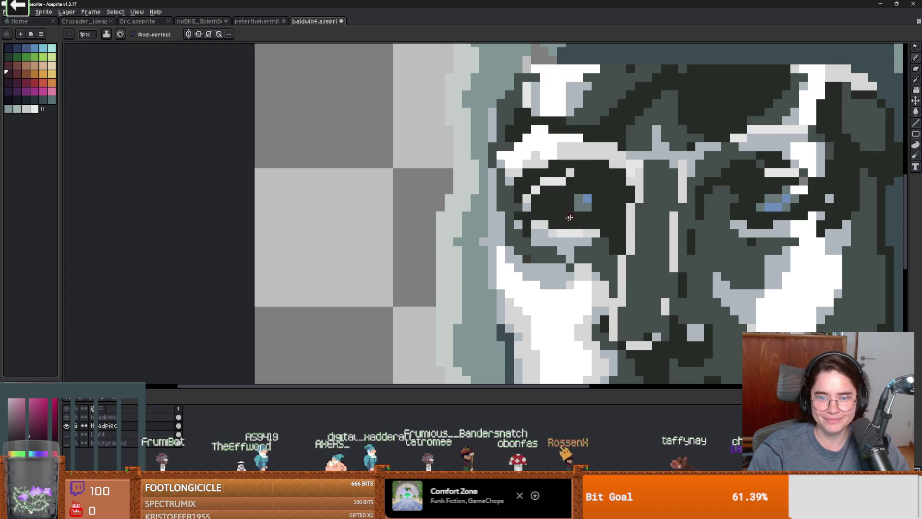
# Paint-bucket the right eye's blue pixels to a darker colour
pyautogui.press('g')
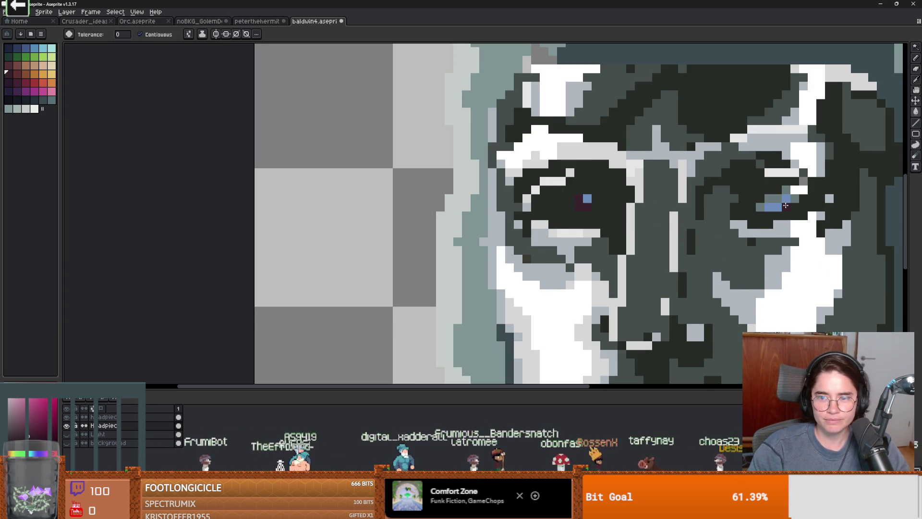
pyautogui.click(785, 207)
pyautogui.scroll(-4, 679, 236)
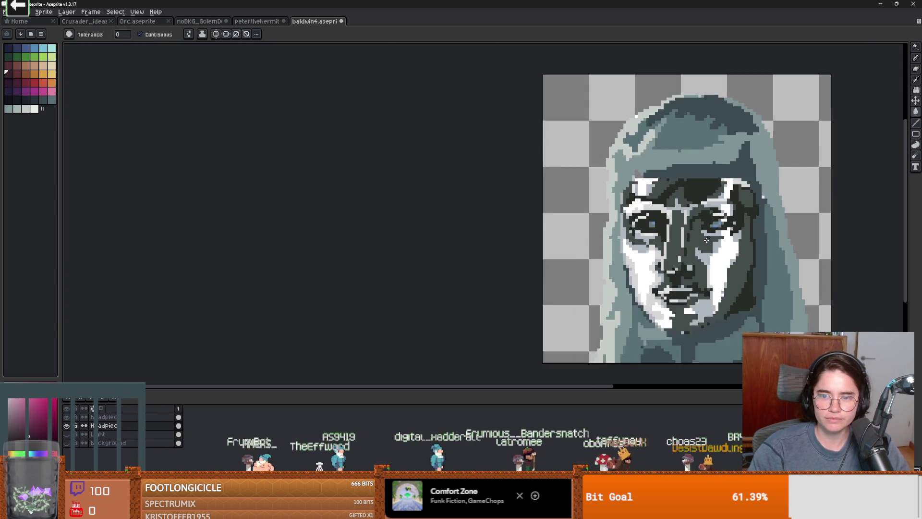
pyautogui.moveTo(648, 235); pyautogui.dragTo(575, 227)
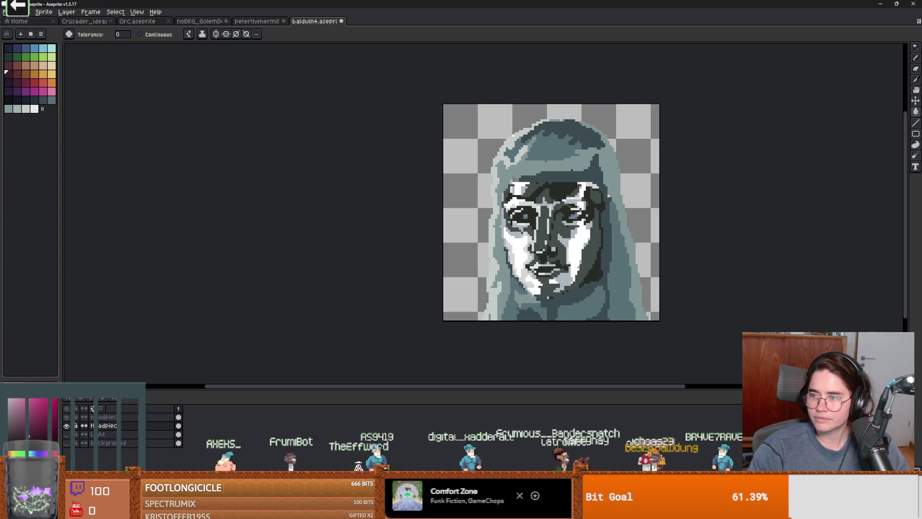
pyautogui.hotkey('alt', 'Tab')
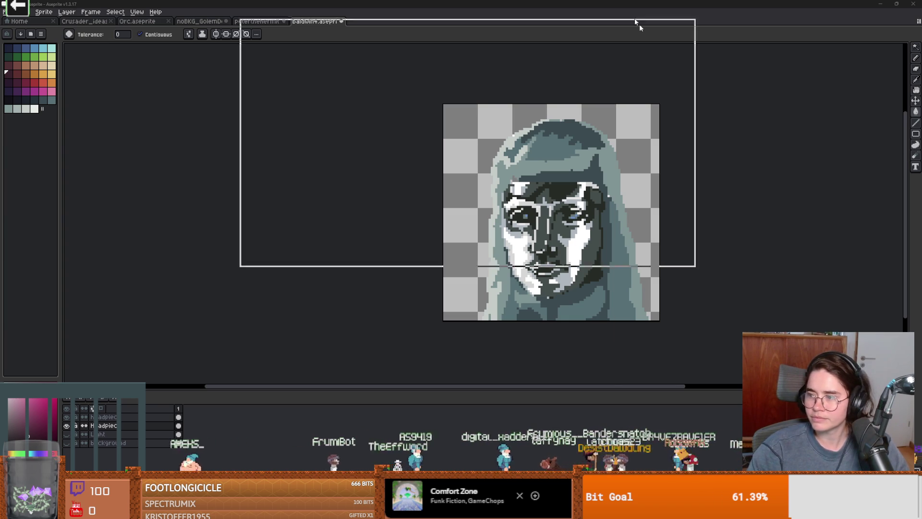
pyautogui.click(535, 280)
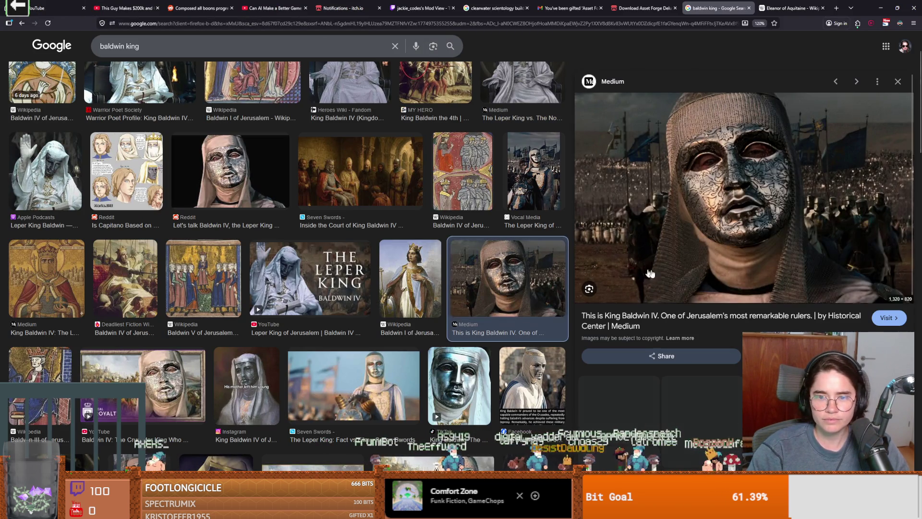
pyautogui.scroll(3, 470, 291)
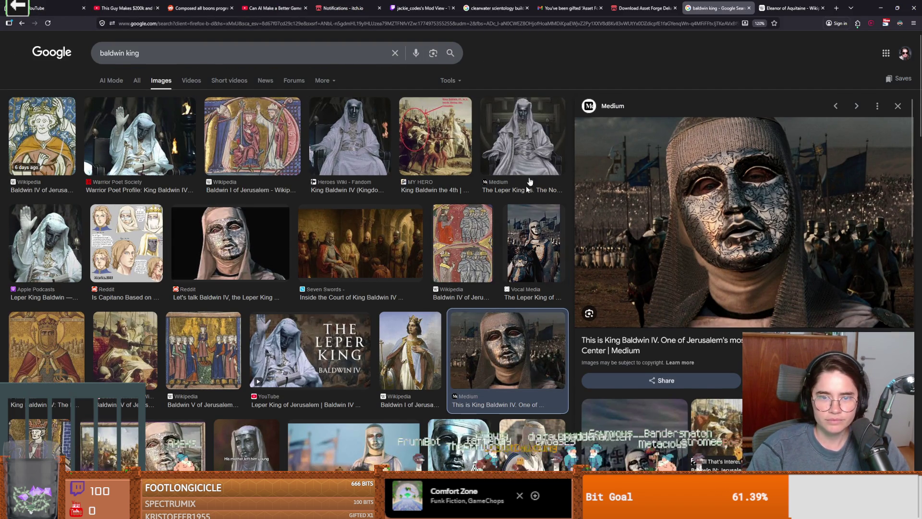
pyautogui.click(367, 156)
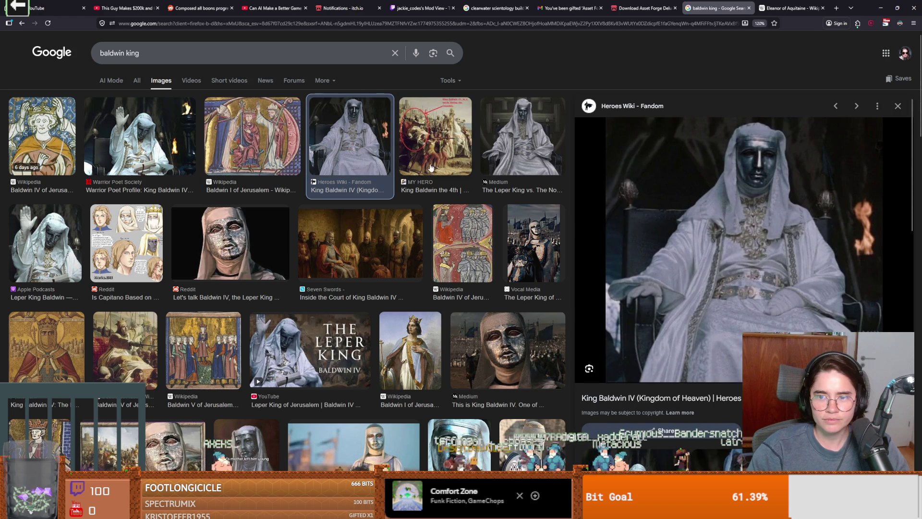
pyautogui.hotkey('alt', 'Tab')
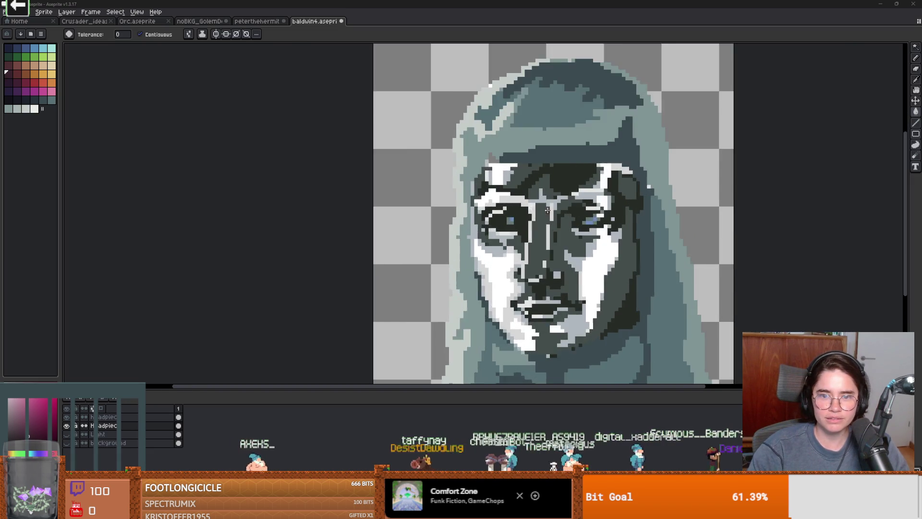
# Sample the dark pixel beside the right eye and paint it over the eye's blue pixels
pyautogui.scroll(4, 548, 211)
pyautogui.keyDown('alt'); pyautogui.click(485, 227); pyautogui.keyUp('alt')
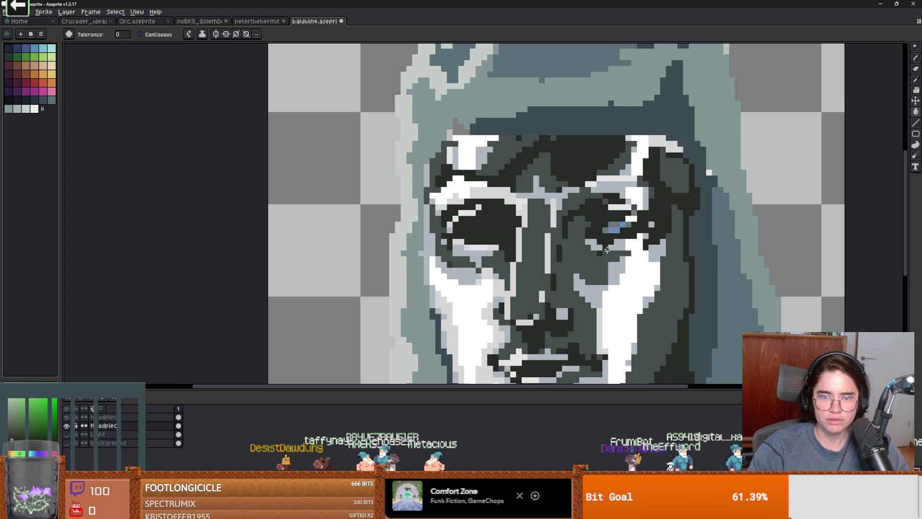
pyautogui.scroll(-3, 604, 245)
pyautogui.scroll(3, 576, 257)
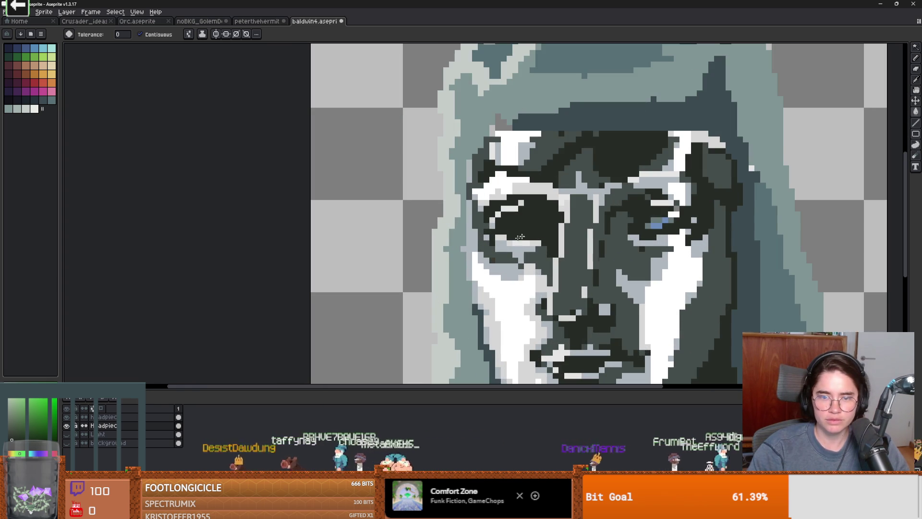
pyautogui.press('alt')
pyautogui.click(641, 216)
pyautogui.moveTo(649, 224); pyautogui.dragTo(657, 225)
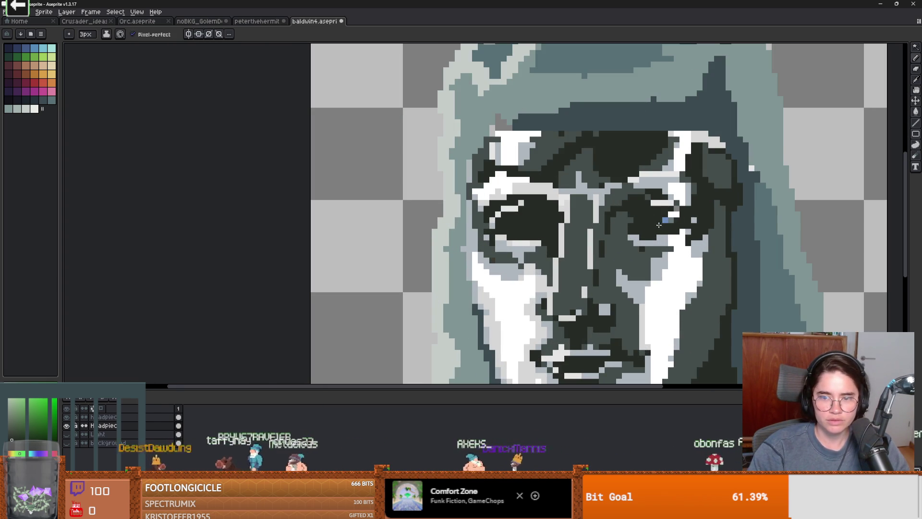
pyautogui.scroll(-5, 619, 269)
pyautogui.scroll(2, 619, 271)
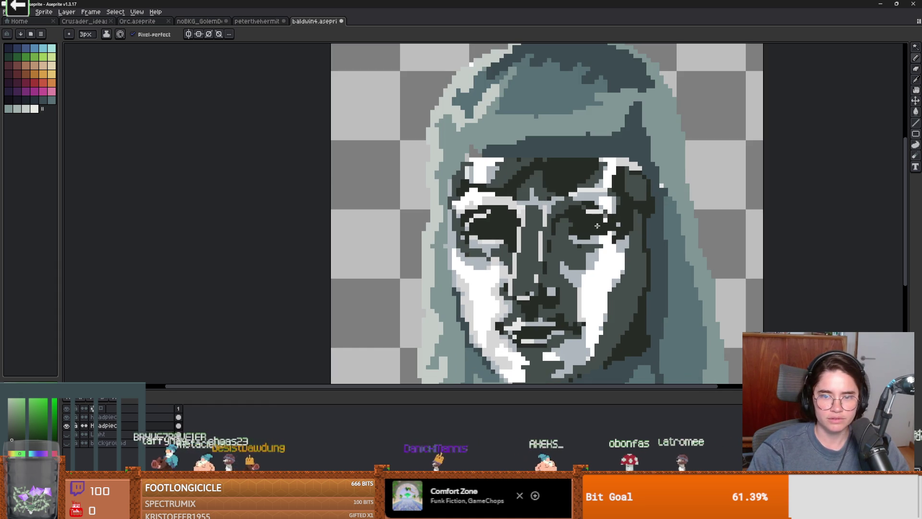
pyautogui.scroll(-2, 631, 256)
# Save the portrait under the new name baldwin5.aseprite with File > Save As
pyautogui.scroll(2, 591, 219)
pyautogui.scroll(-4, 625, 235)
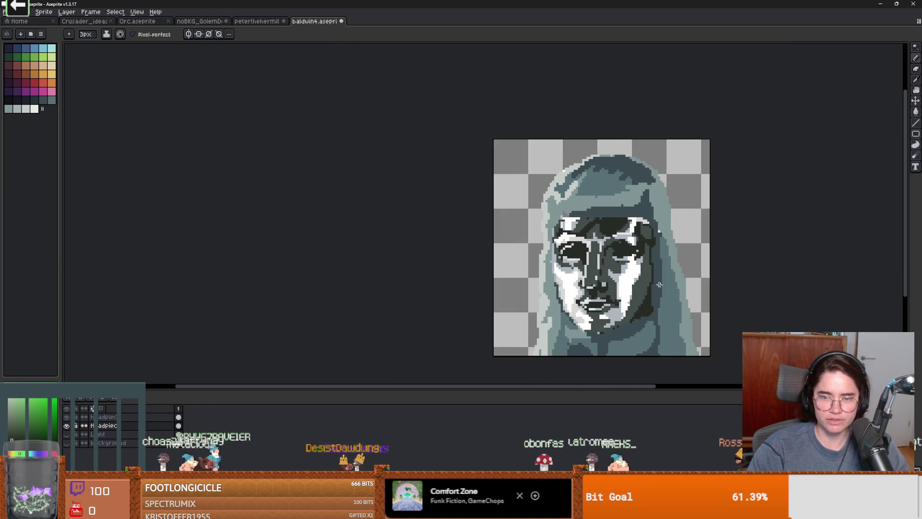
pyautogui.scroll(1, 465, 241)
pyautogui.press('m')
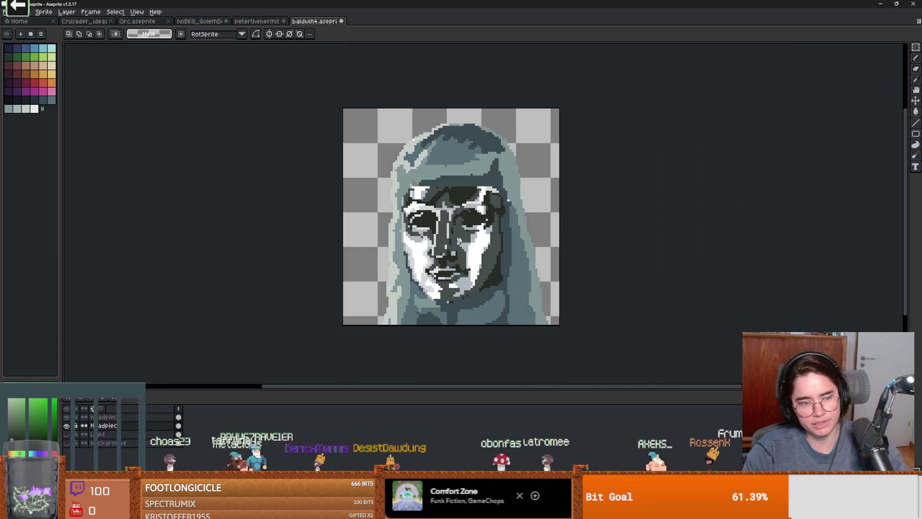
pyautogui.hotkey('alt', 'f')
pyautogui.press('Down')
pyautogui.press('Down')
pyautogui.press('Down')
pyautogui.press('Return')
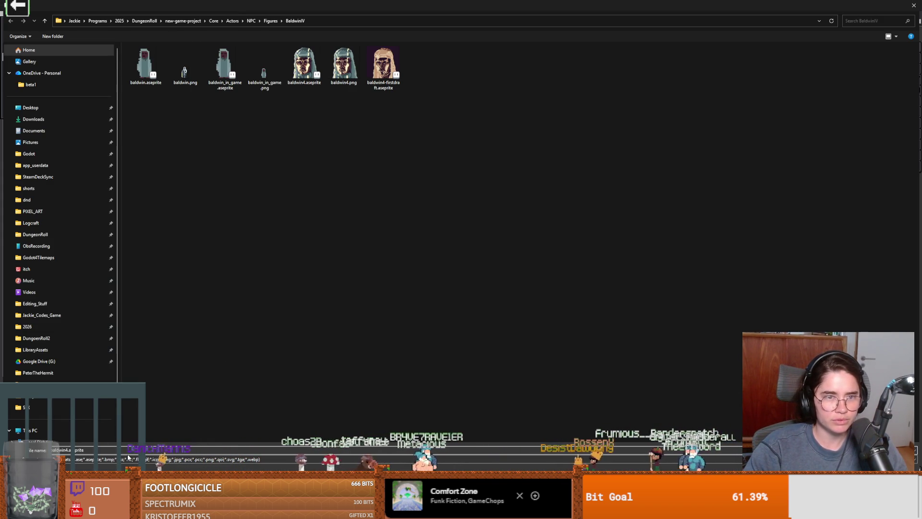
pyautogui.press('Return')
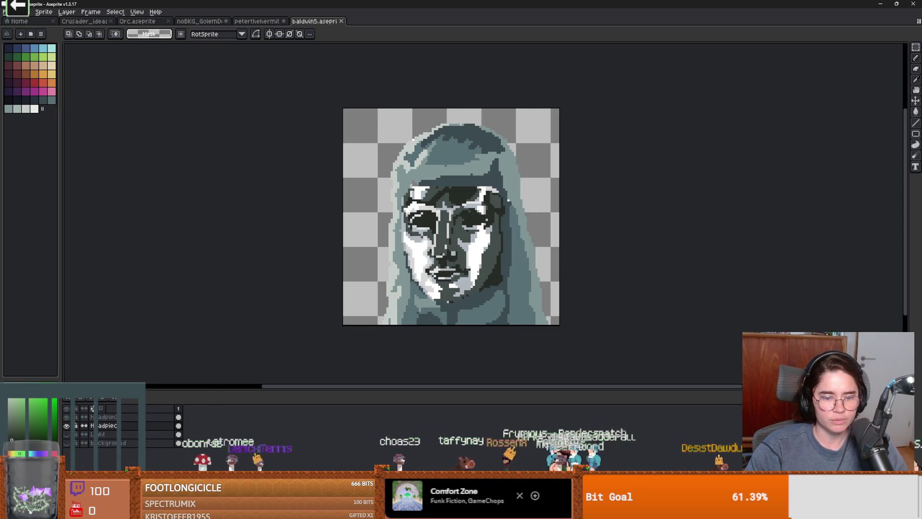
pyautogui.hotkey('alt', 'Tab')
# Discard the baldwin4.aseprite changes in GitHub Desktop, then minimize it
pyautogui.click(196, 216)
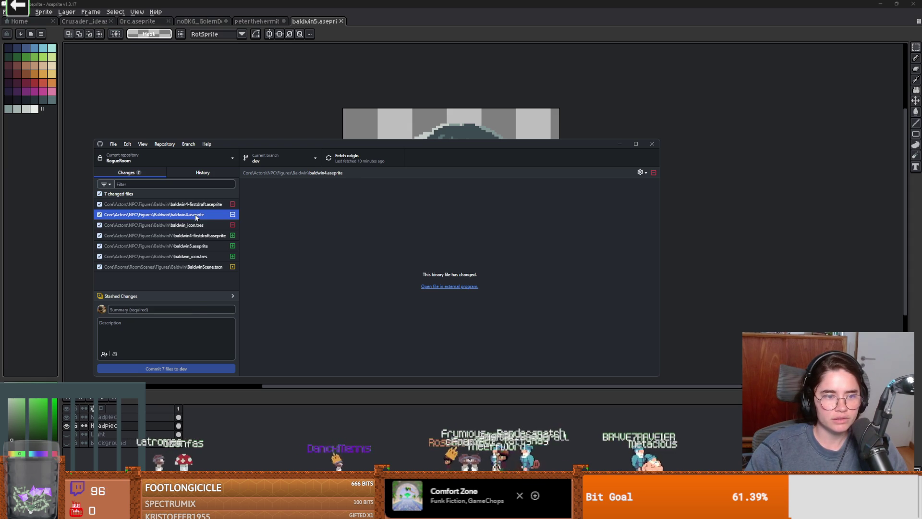
pyautogui.rightClick(196, 218)
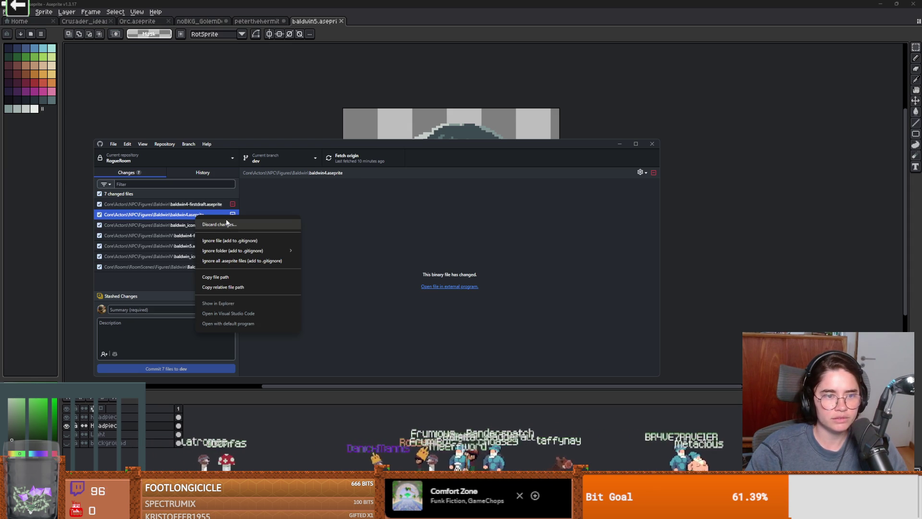
pyautogui.click(225, 225)
pyautogui.click(379, 295)
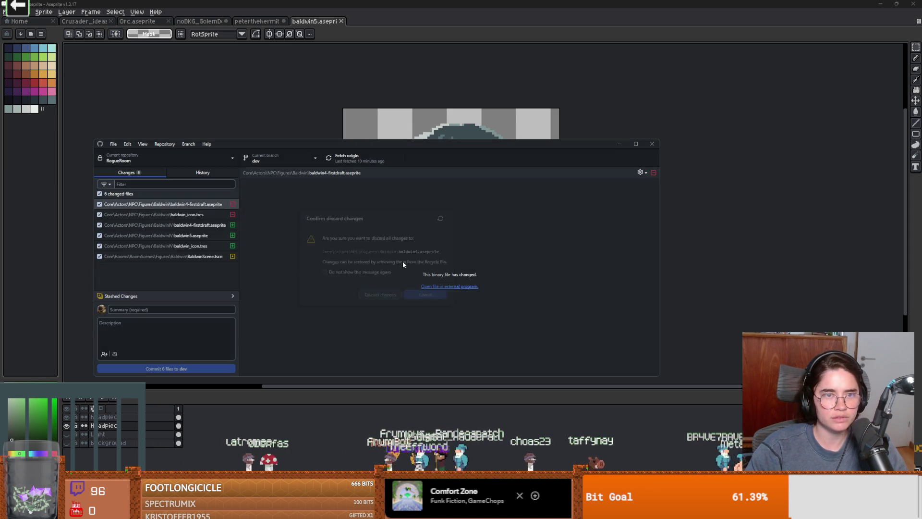
pyautogui.click(340, 137)
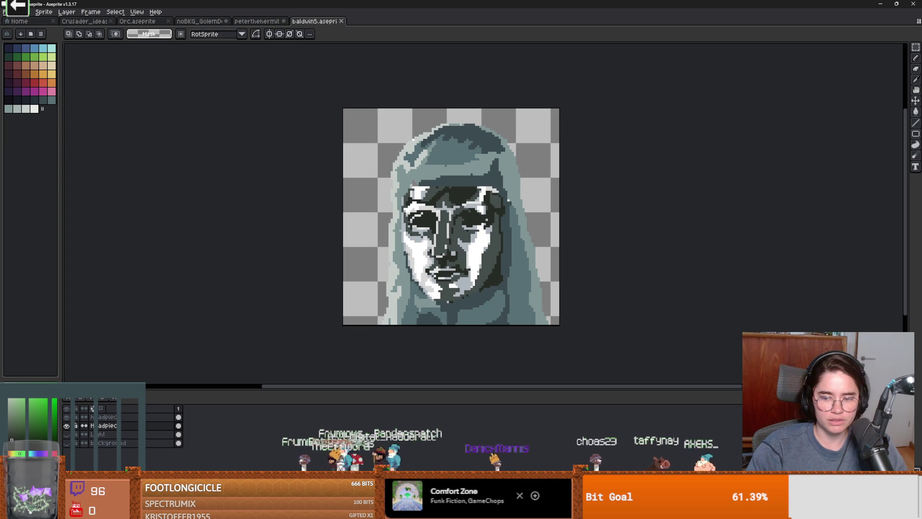
pyautogui.hotkey('alt', 'Tab')
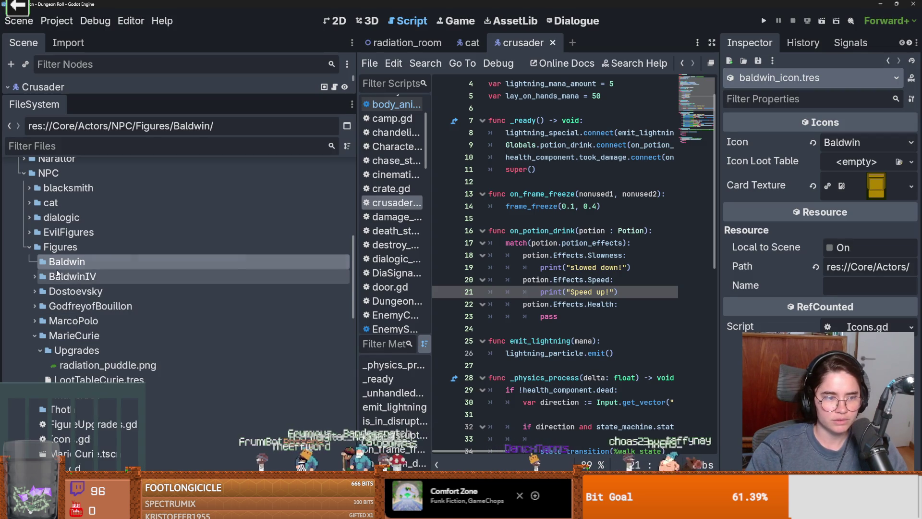
pyautogui.rightClick(57, 274)
pyautogui.click(96, 451)
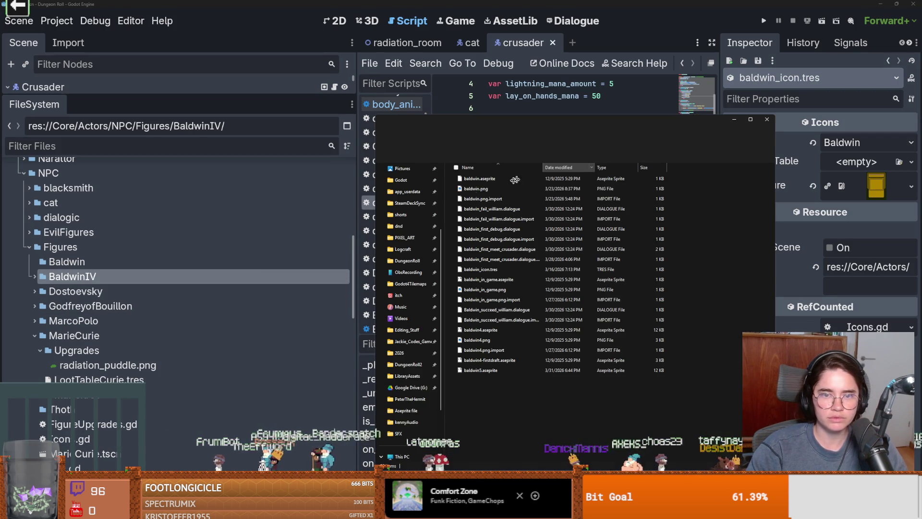
pyautogui.doubleClick(498, 360)
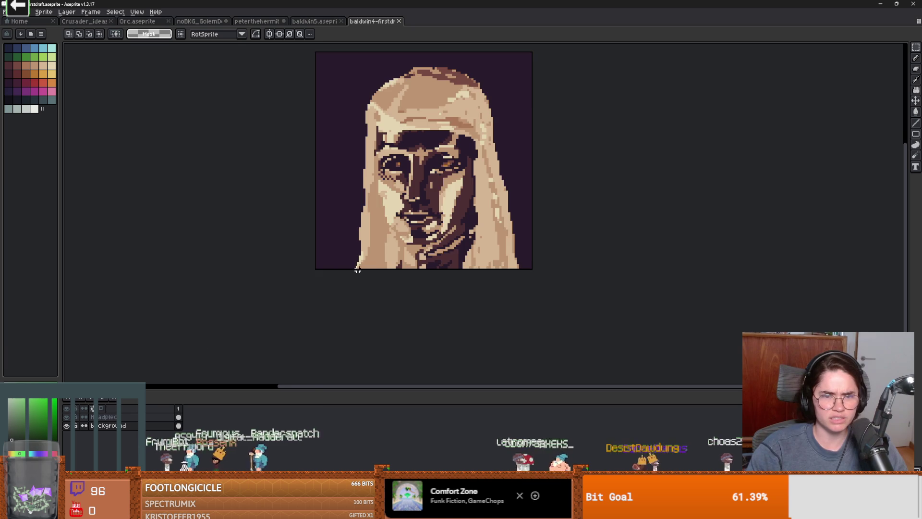
pyautogui.scroll(-2, 352, 272)
pyautogui.click(133, 417)
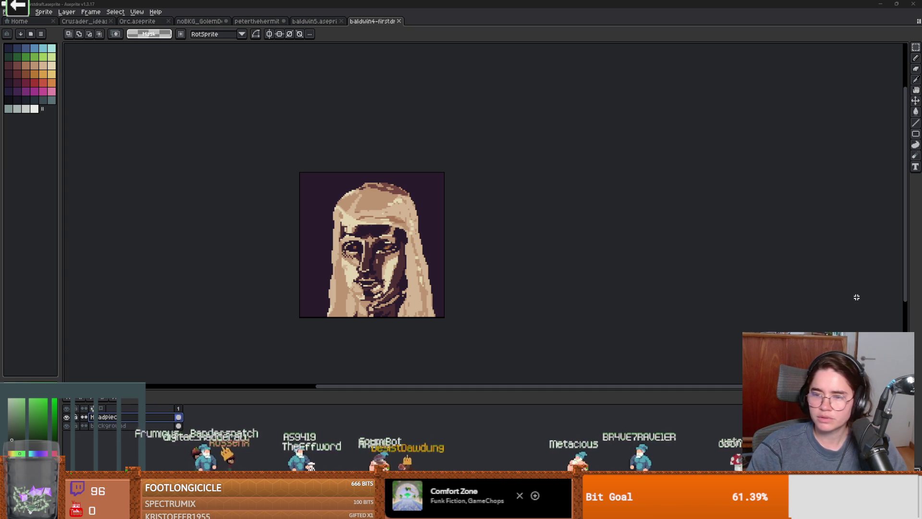
pyautogui.click(377, 366)
pyautogui.click(298, 511)
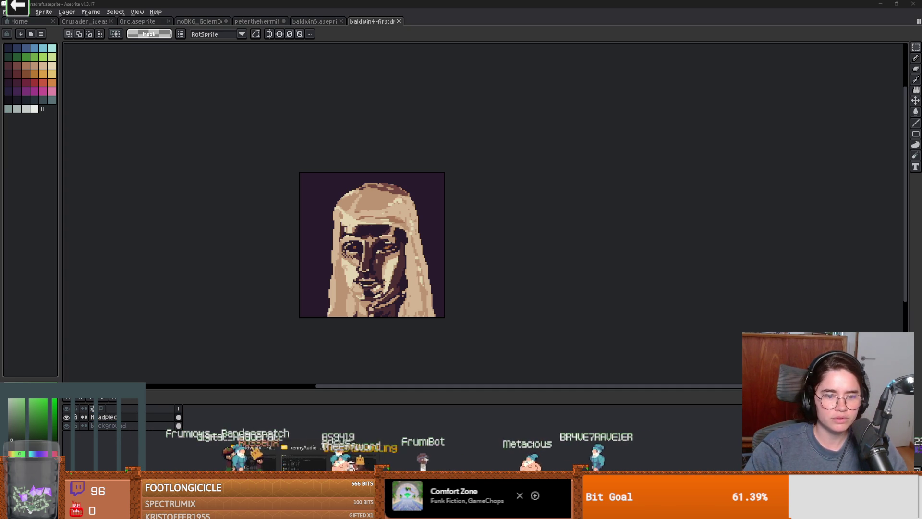
pyautogui.click(260, 456)
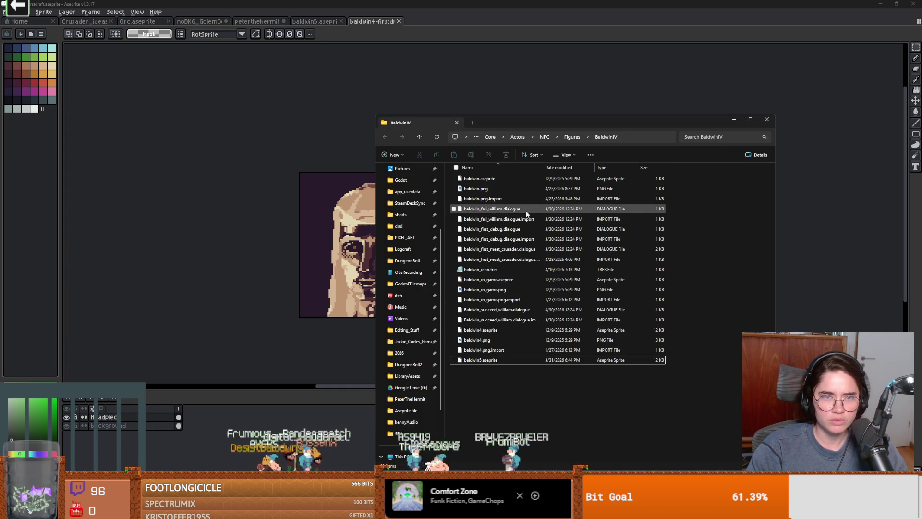
pyautogui.click(395, 78)
pyautogui.click(399, 21)
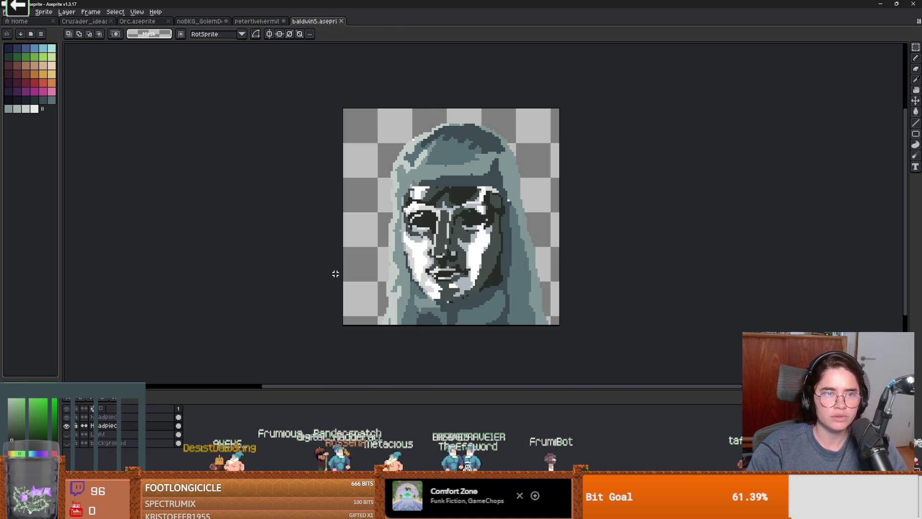
# Open baldwin_in_game.aseprite from Godot's BaldwinIV folder, then bring up baldwin4 in Aseprite
pyautogui.hotkey('alt', 'Tab')
pyautogui.rightClick(86, 276)
pyautogui.press('Escape')
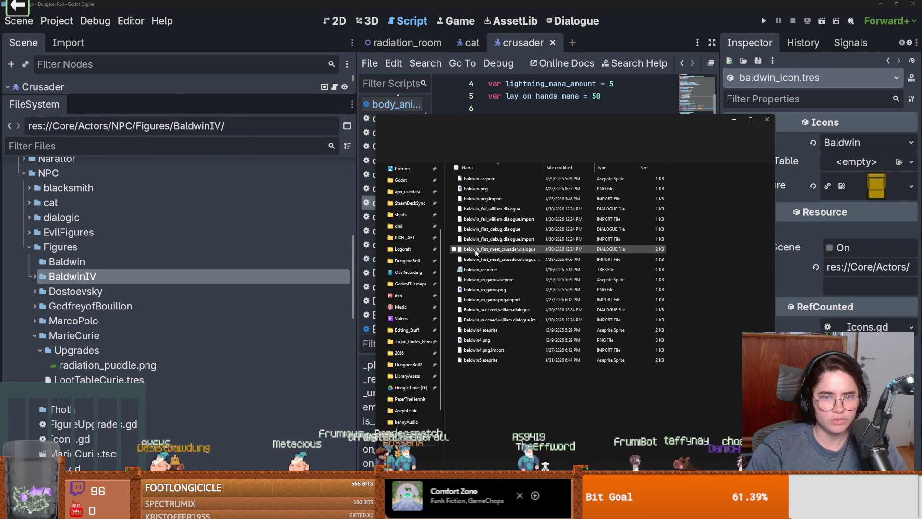
pyautogui.doubleClick(493, 281)
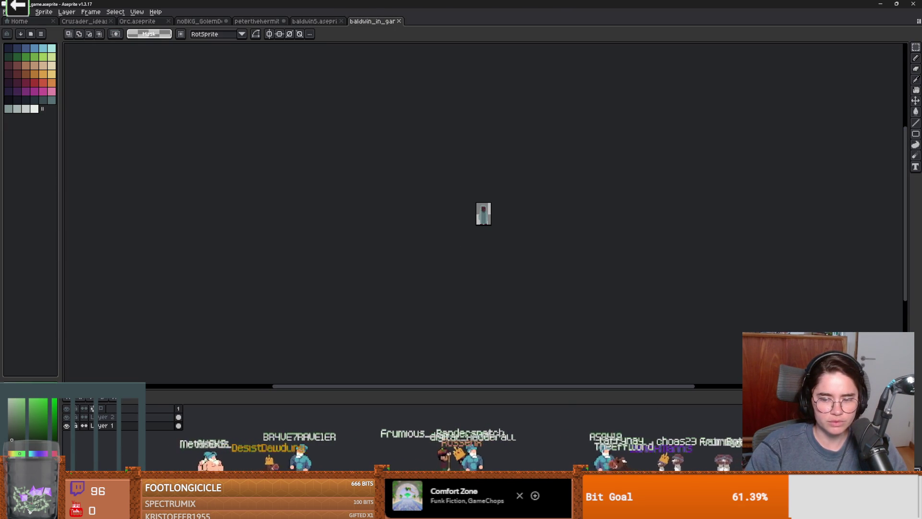
pyautogui.hotkey('alt', 'Tab')
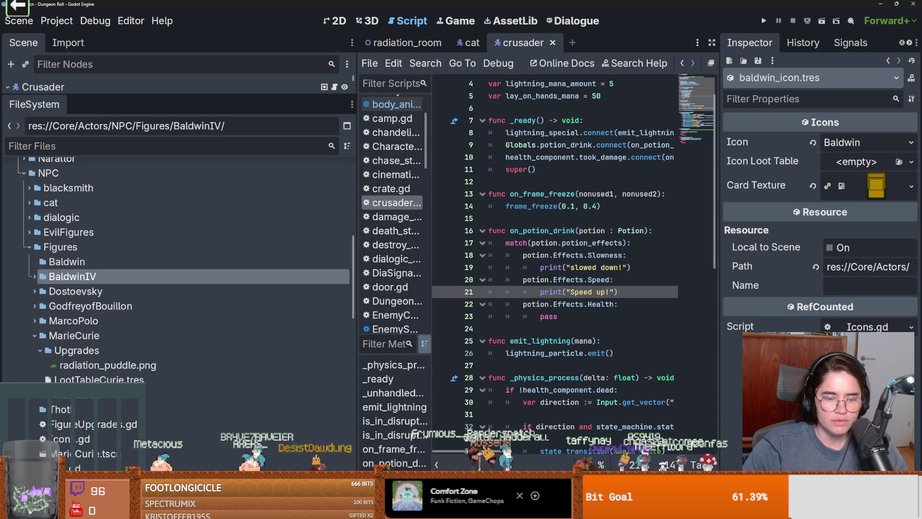
pyautogui.moveTo(302, 510)
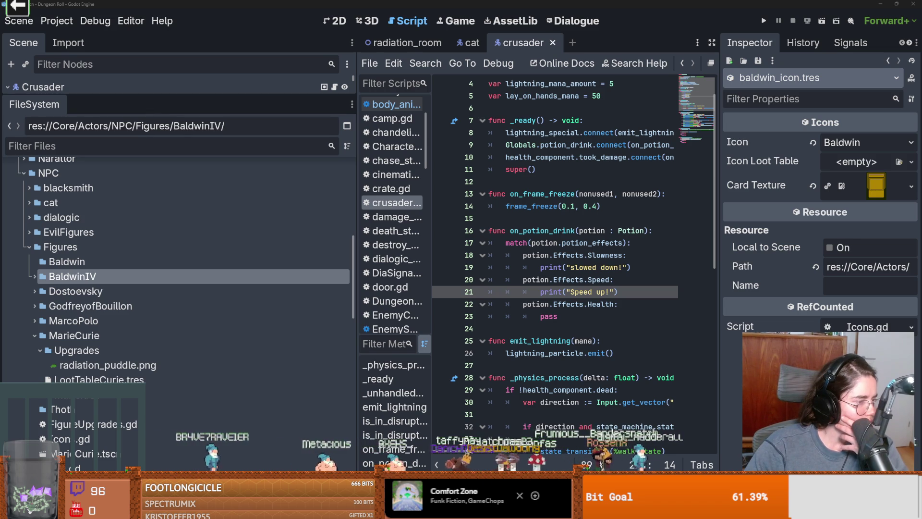
pyautogui.hotkey('alt', 'Tab')
pyautogui.scroll(4, 459, 236)
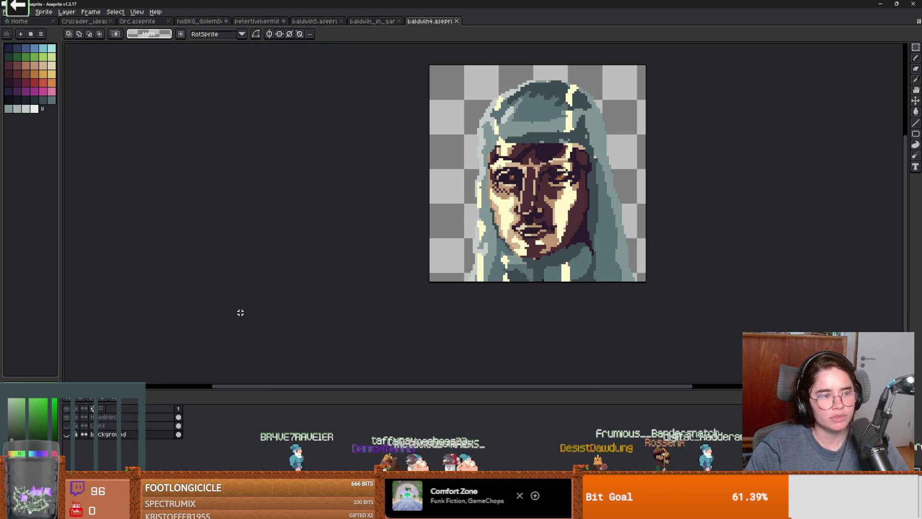
# Switch to the baldwin5 tab and select the entire grey portrait with the rectangular marquee
pyautogui.click(178, 409)
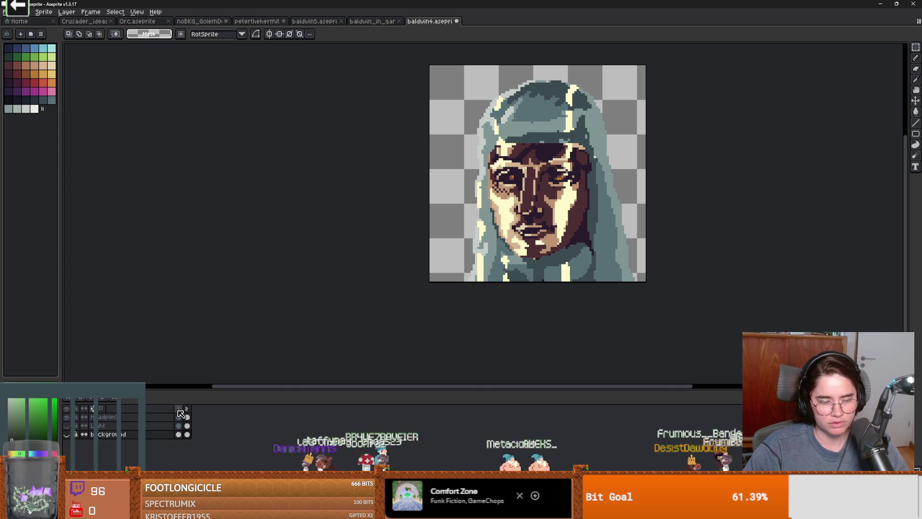
pyautogui.click(187, 434)
pyautogui.press('1')
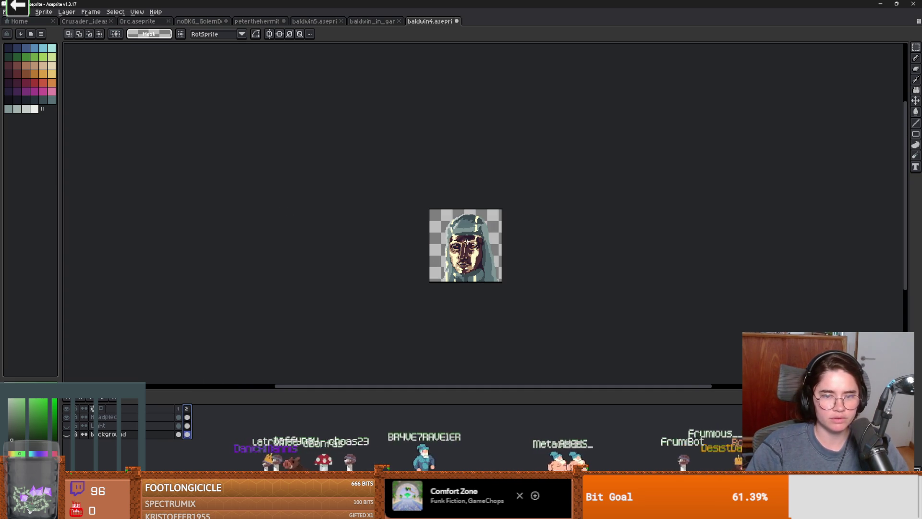
pyautogui.press('b')
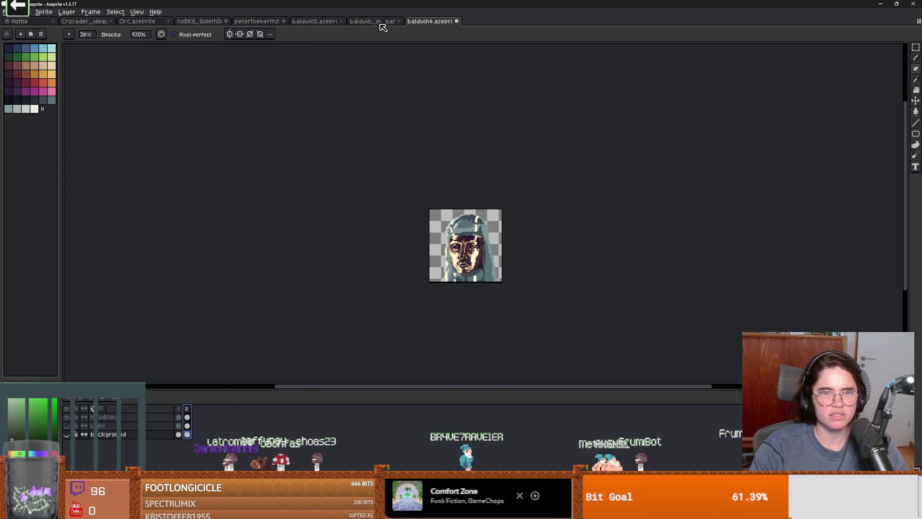
pyautogui.click(380, 22)
pyautogui.click(314, 21)
pyautogui.press('-')
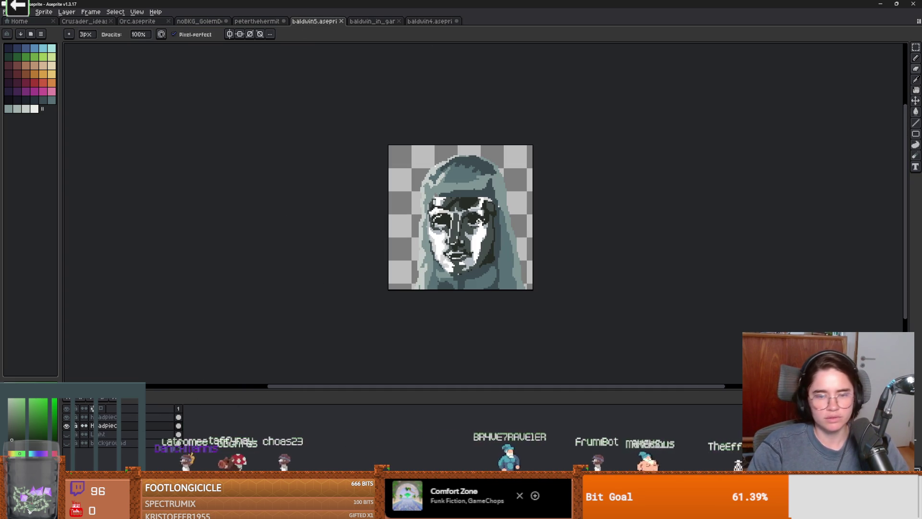
pyautogui.press('m')
pyautogui.hotkey('ctrl', 'a')
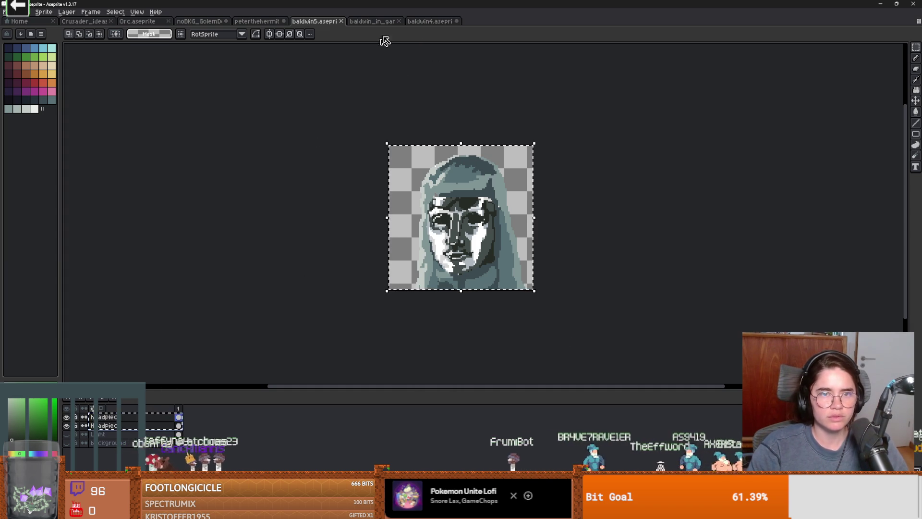
pyautogui.click(425, 21)
pyautogui.hotkey('ctrl', 'j')
pyautogui.hotkey('ctrl', 'j')
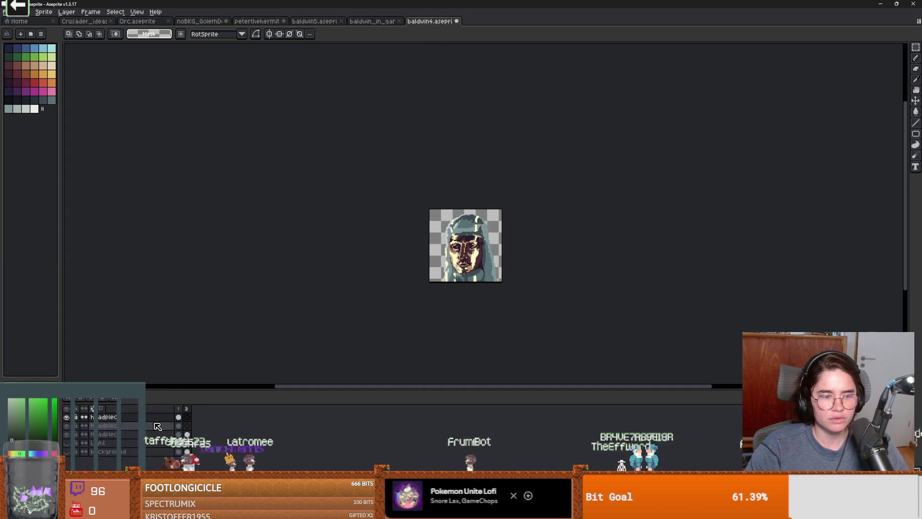
pyautogui.hotkey('ctrl', 'v')
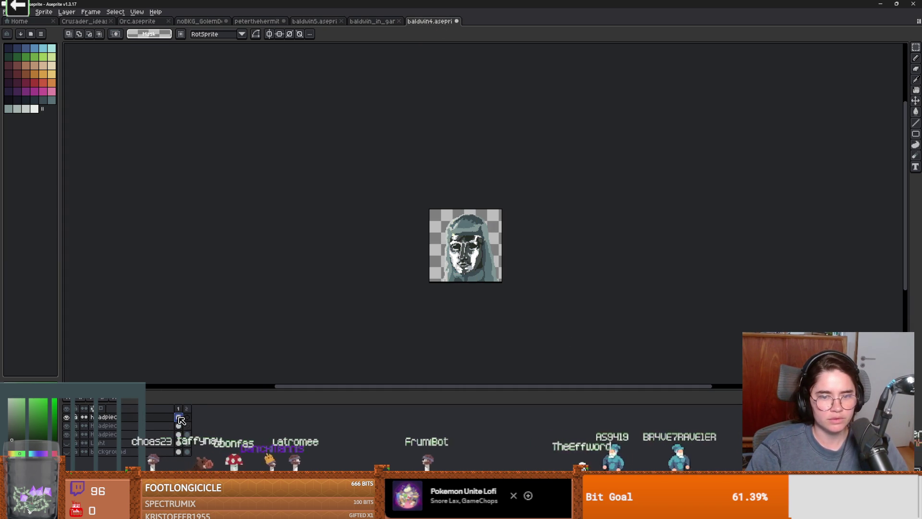
pyautogui.click(188, 417)
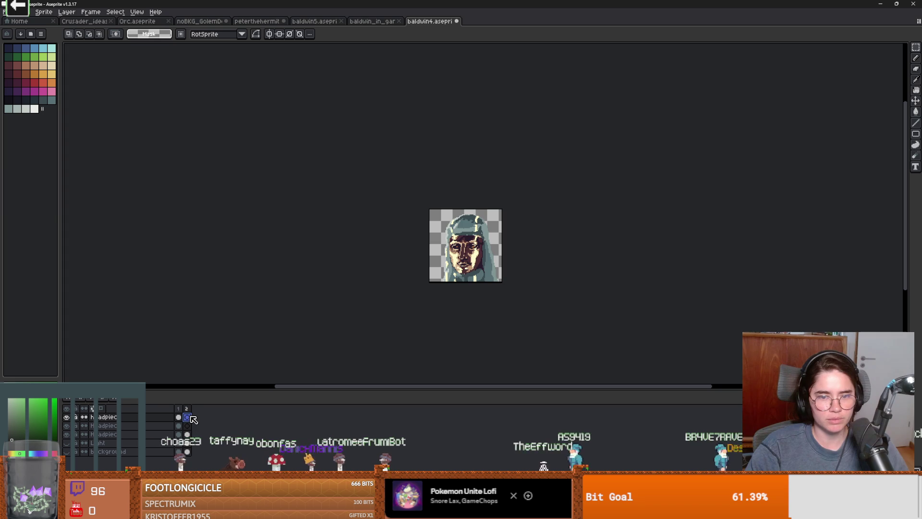
pyautogui.press('3')
pyautogui.press('Left')
pyautogui.press('Right')
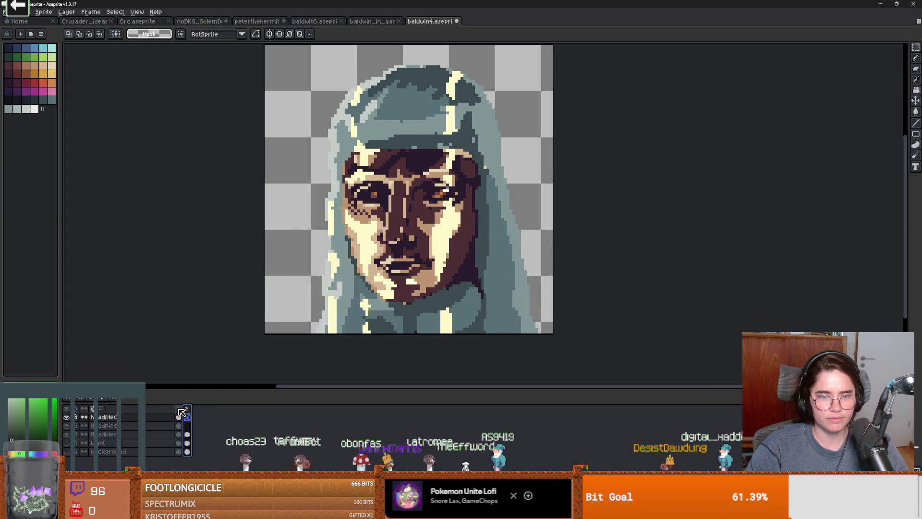
pyautogui.press('Left')
pyautogui.scroll(1, 436, 251)
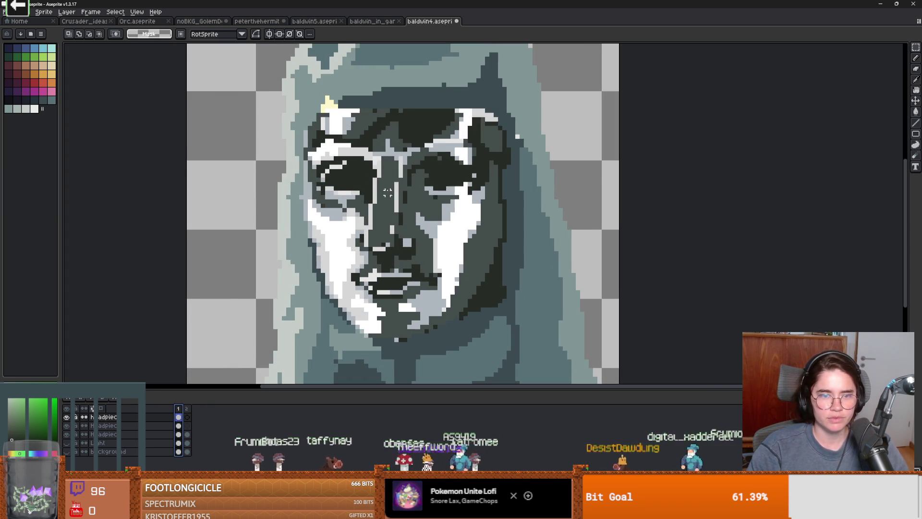
pyautogui.click(68, 430)
pyautogui.click(68, 430)
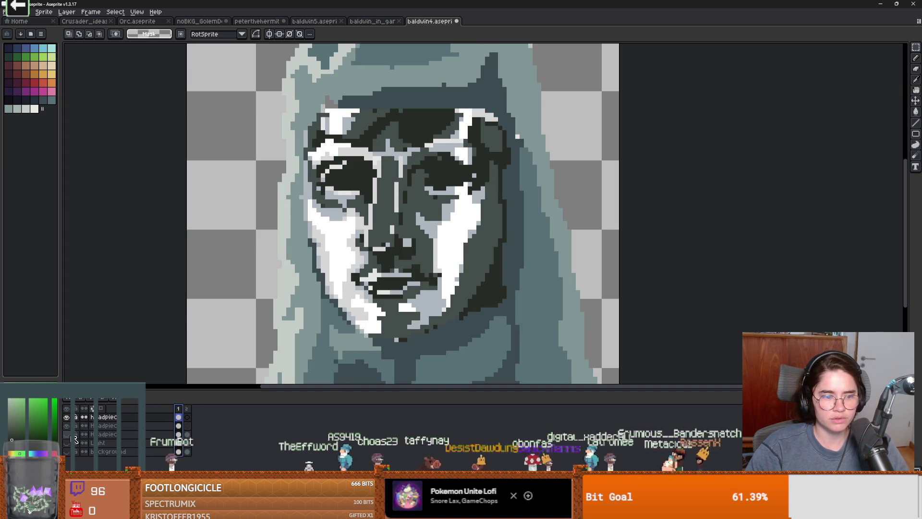
pyautogui.click(70, 418)
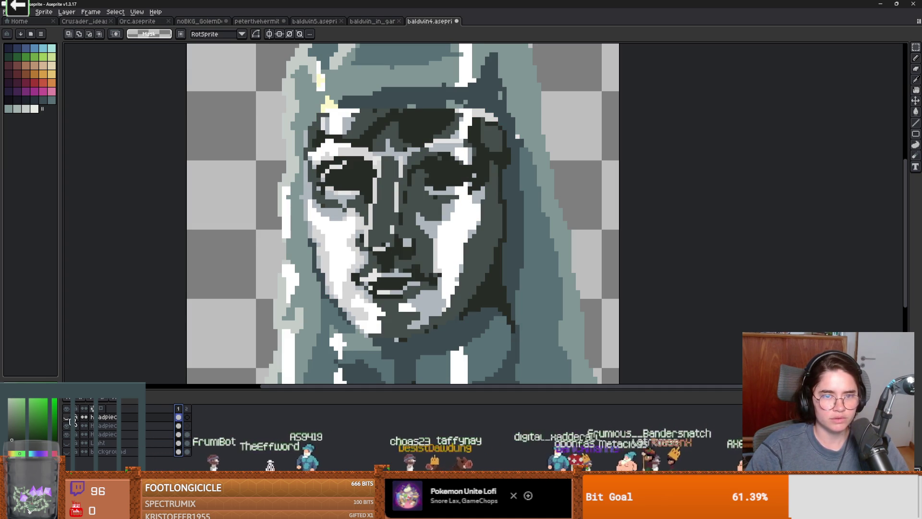
pyautogui.click(70, 429)
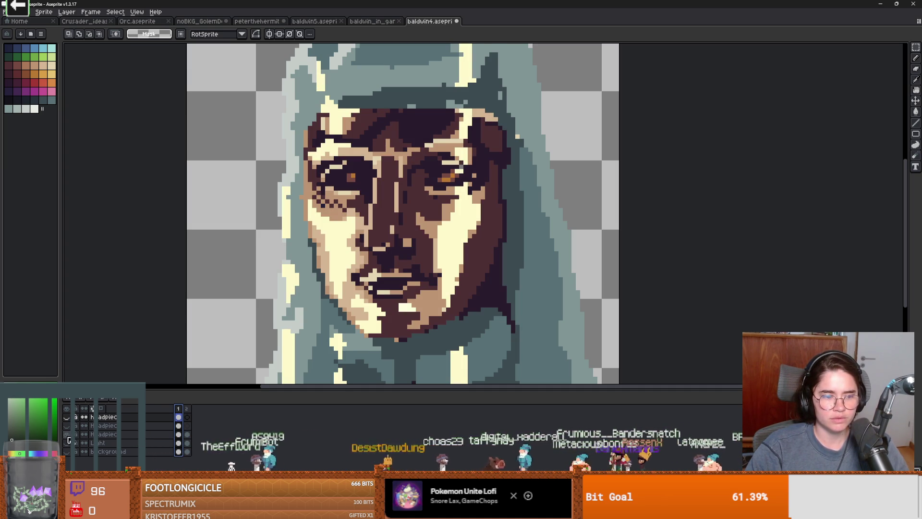
pyautogui.click(67, 433)
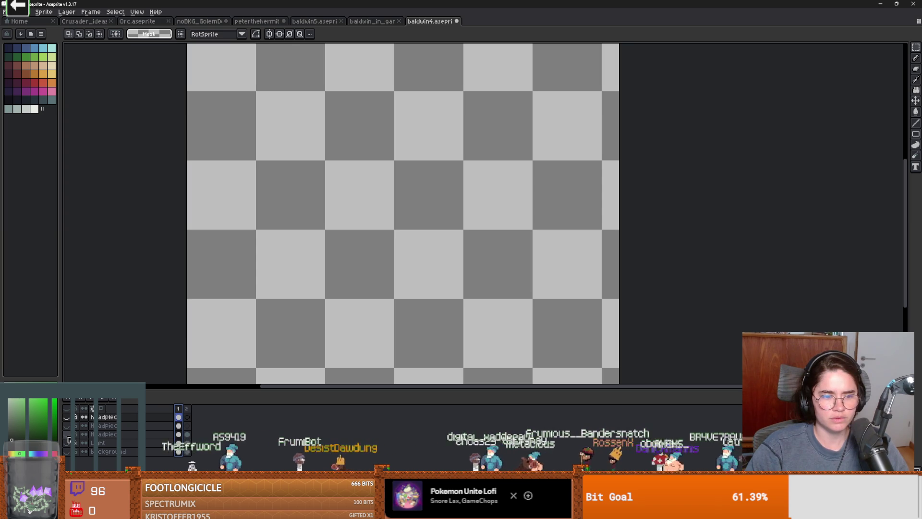
pyautogui.click(68, 434)
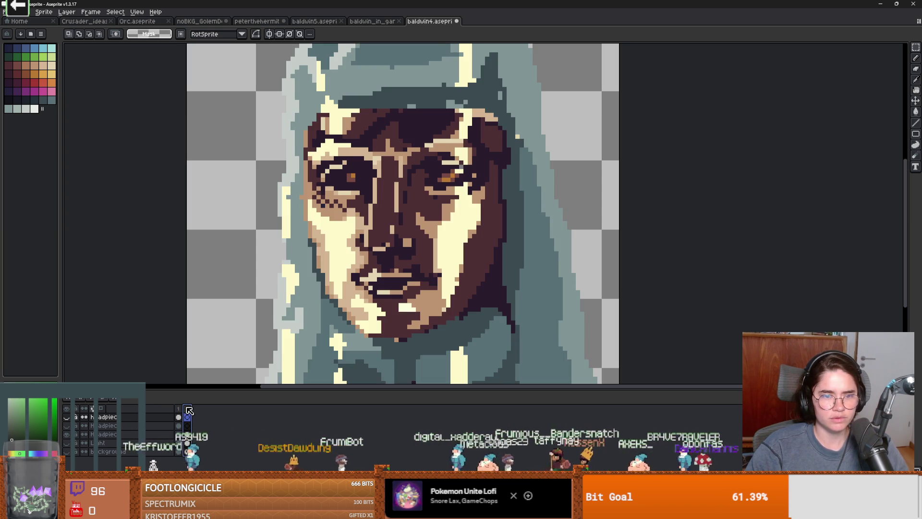
pyautogui.click(91, 435)
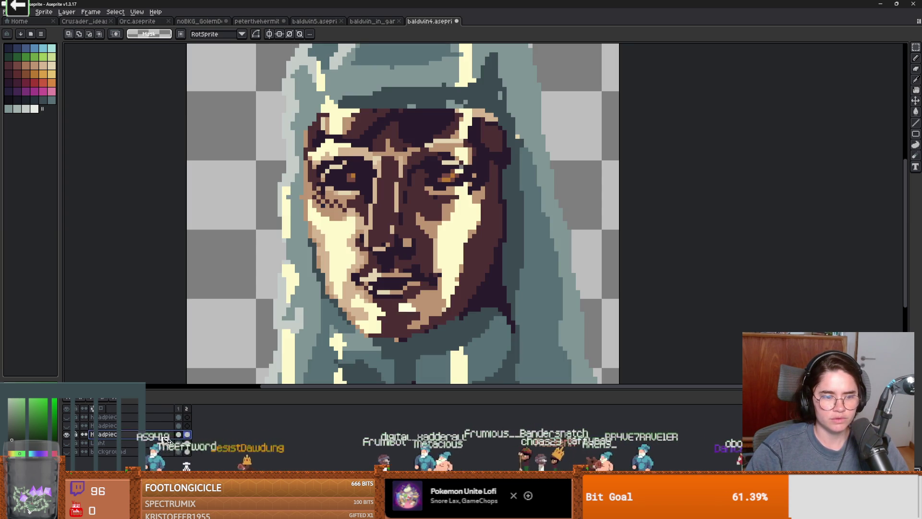
pyautogui.press('Delete')
pyautogui.hotkey('ctrl', 'z')
pyautogui.hotkey('ctrl', 'z')
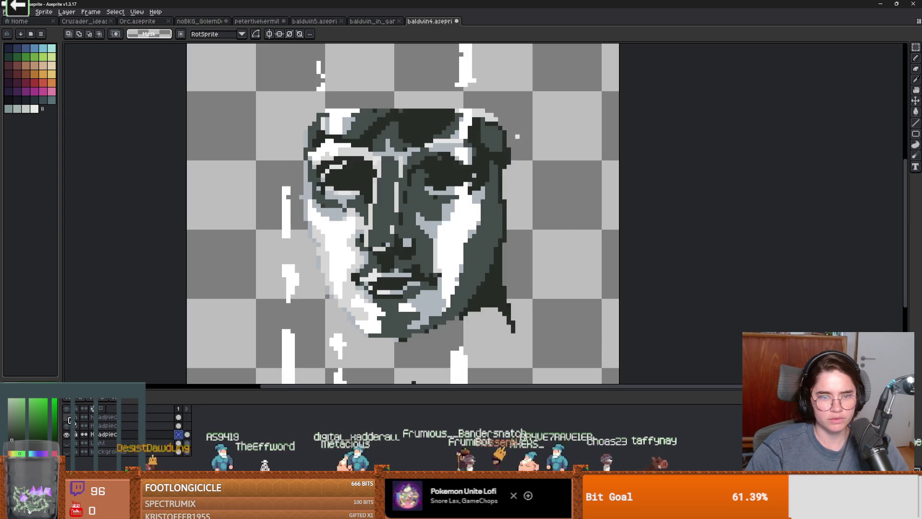
pyautogui.scroll(-1, 400, 318)
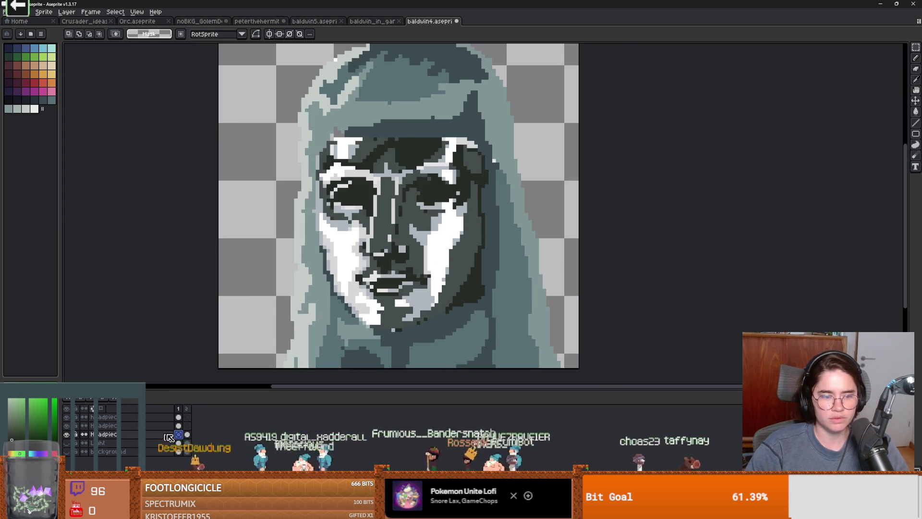
pyautogui.click(188, 434)
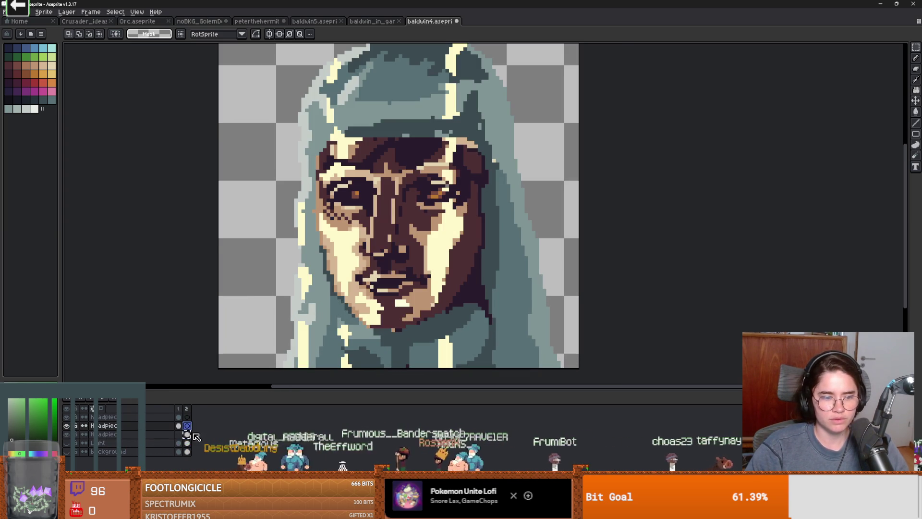
pyautogui.click(163, 435)
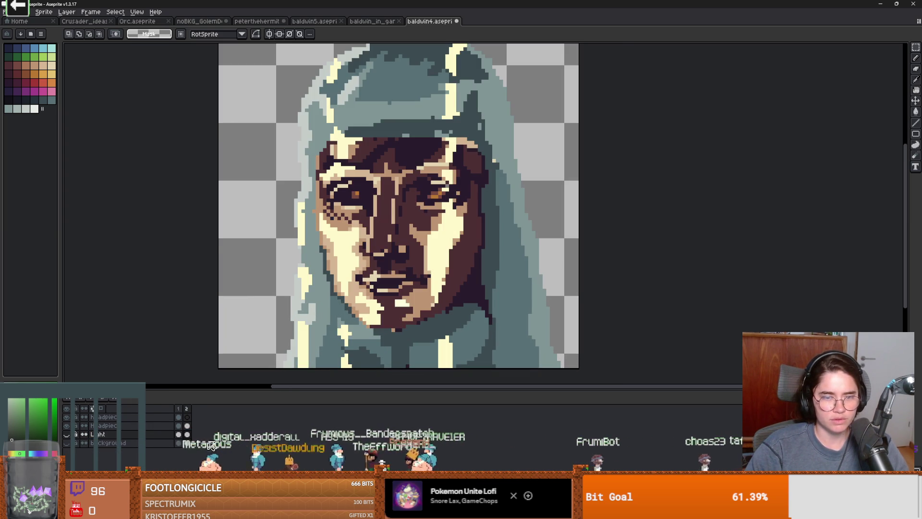
pyautogui.click(178, 410)
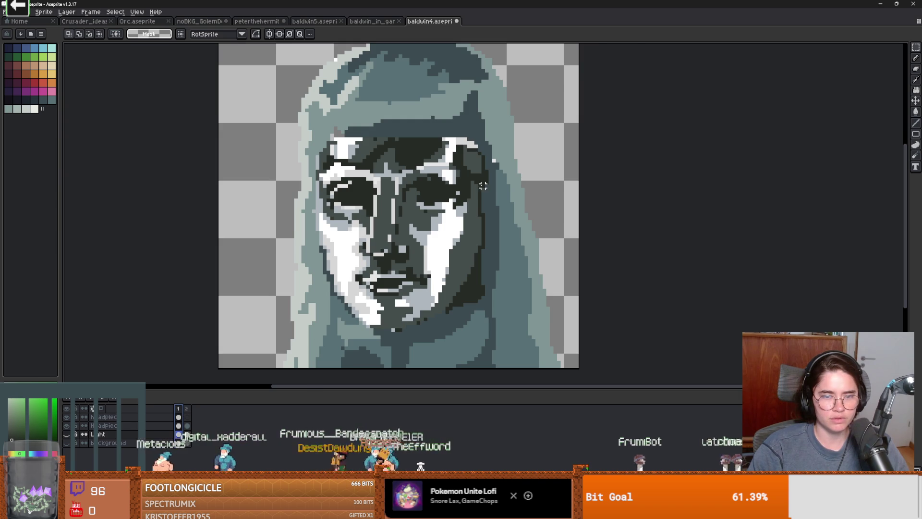
pyautogui.scroll(2, 439, 194)
pyautogui.press('i')
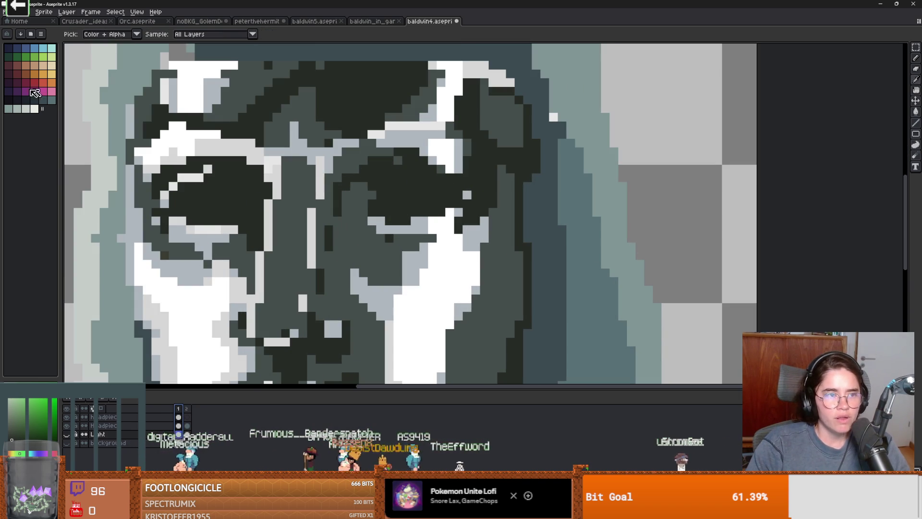
# Rename the Headpiece layer to 'mask' in its Layer Properties
pyautogui.click(8, 100)
pyautogui.press('m')
pyautogui.click(67, 427)
pyautogui.click(67, 427)
pyautogui.doubleClick(99, 426)
pyautogui.write('mask')
pyautogui.press('Return')
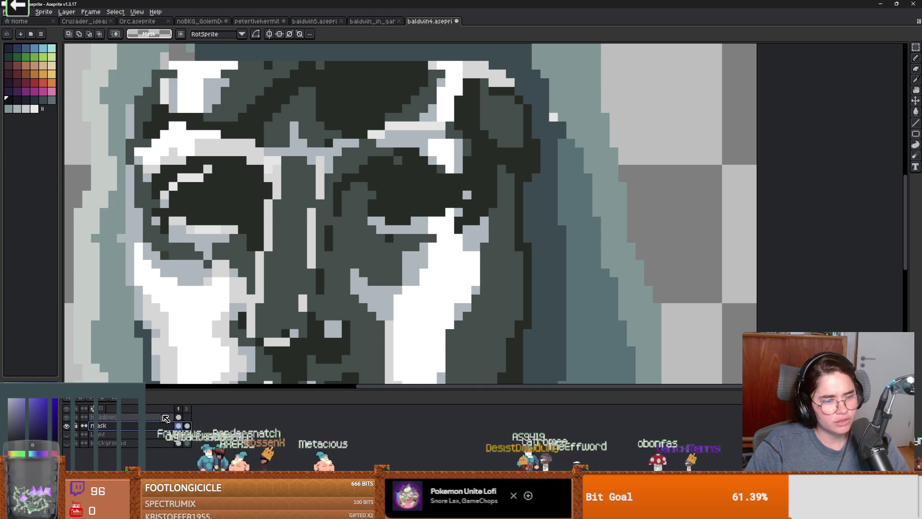
pyautogui.click(187, 425)
pyautogui.scroll(-4, 403, 249)
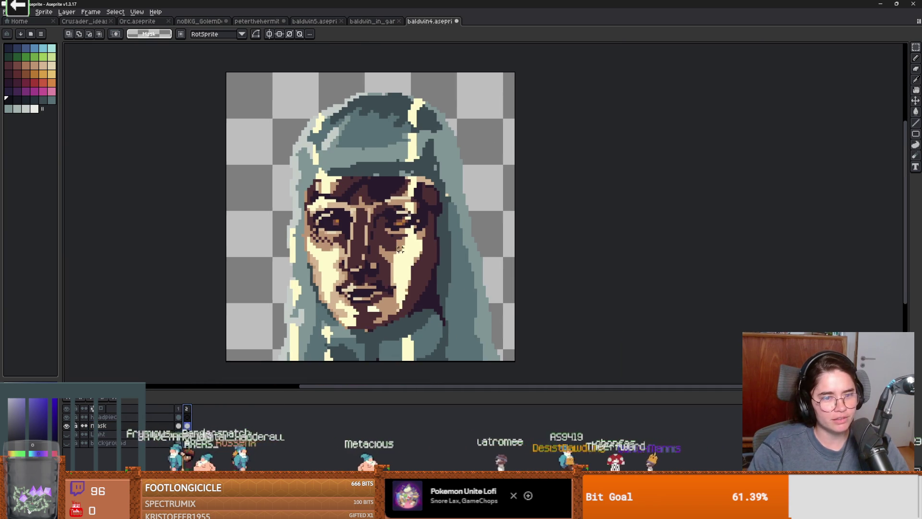
pyautogui.scroll(1, 404, 249)
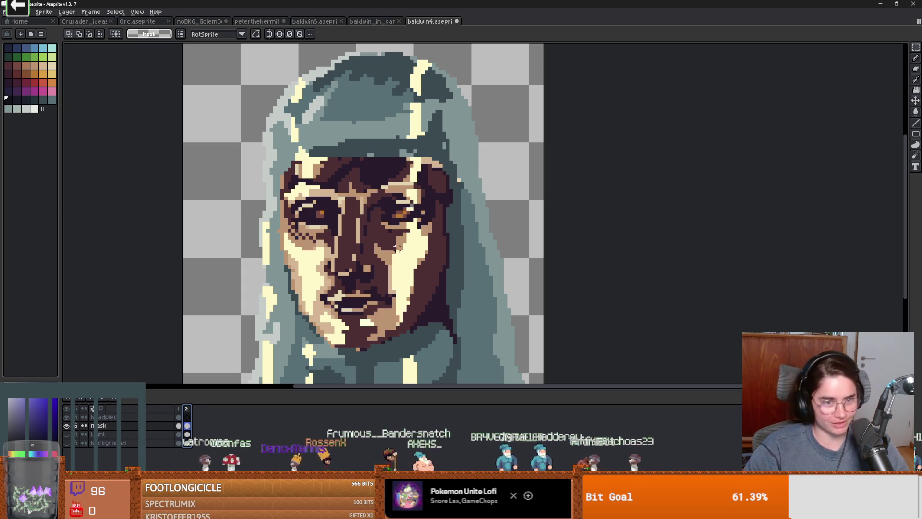
pyautogui.scroll(-2, 304, 259)
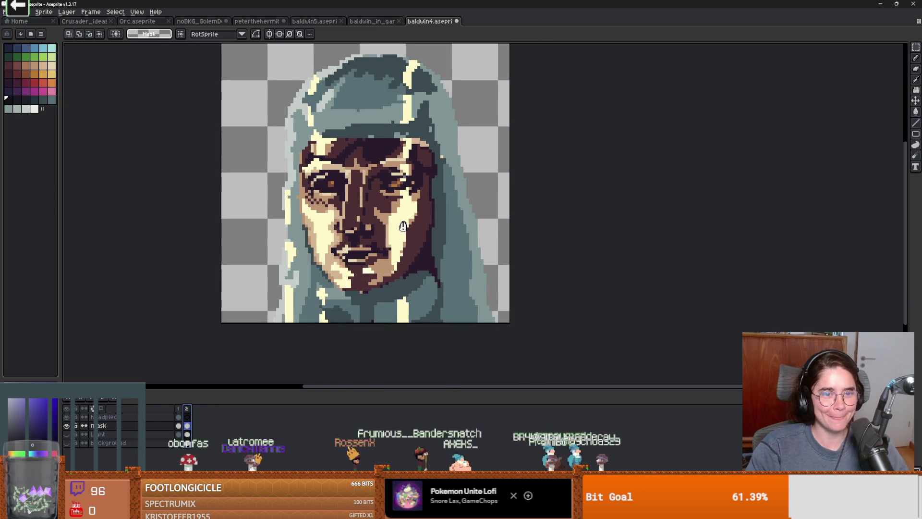
# On frame 1, set a 1px brush and bucket-fill the left eye opening with dark colour
pyautogui.click(181, 410)
pyautogui.scroll(2, 309, 192)
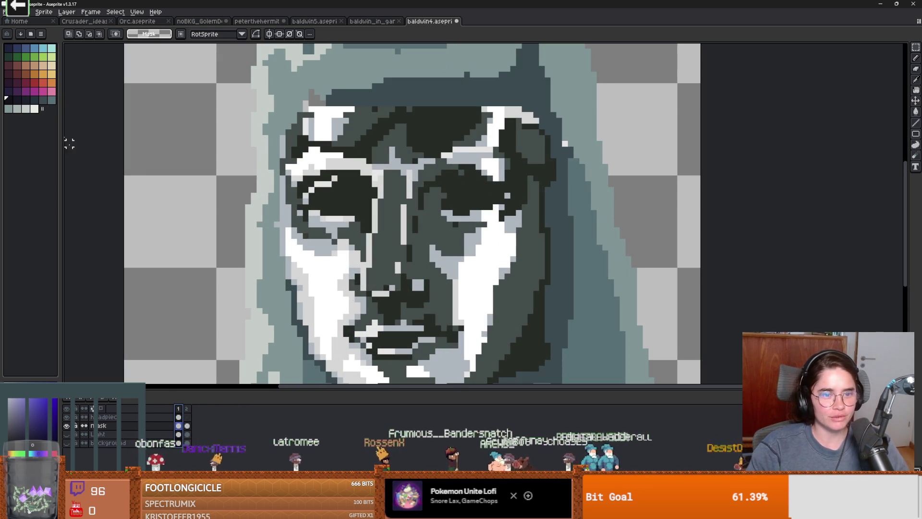
pyautogui.press('b')
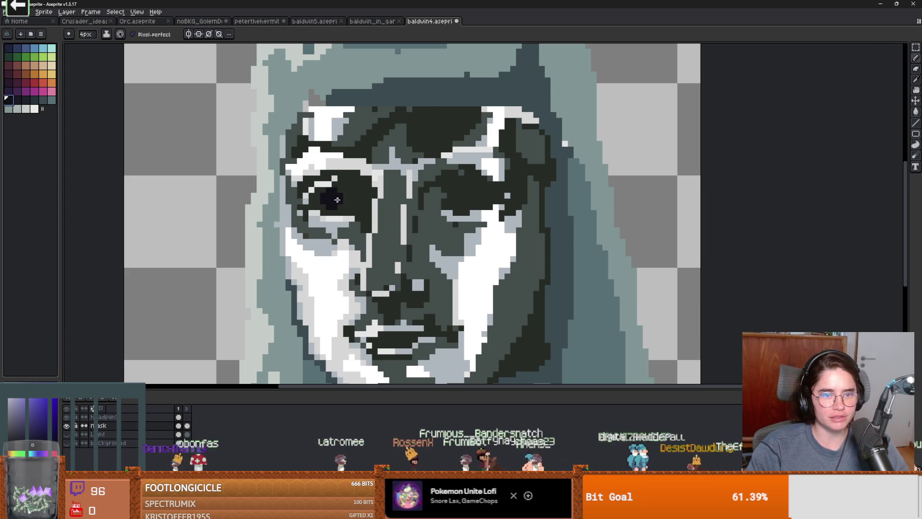
pyautogui.scroll(2, 337, 200)
pyautogui.press('-')
pyautogui.press('-')
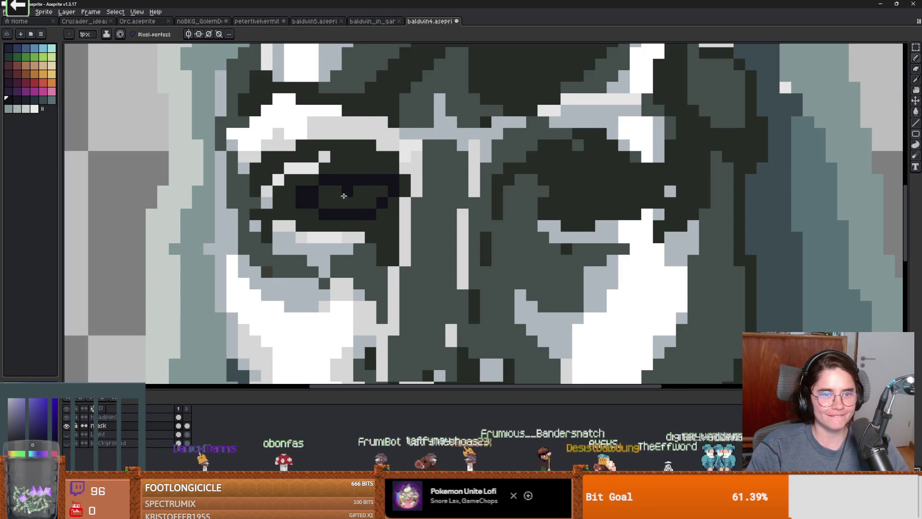
pyautogui.press('g')
pyautogui.click(336, 194)
pyautogui.scroll(-3, 337, 194)
pyautogui.scroll(3, 394, 211)
pyautogui.scroll(-2, 395, 210)
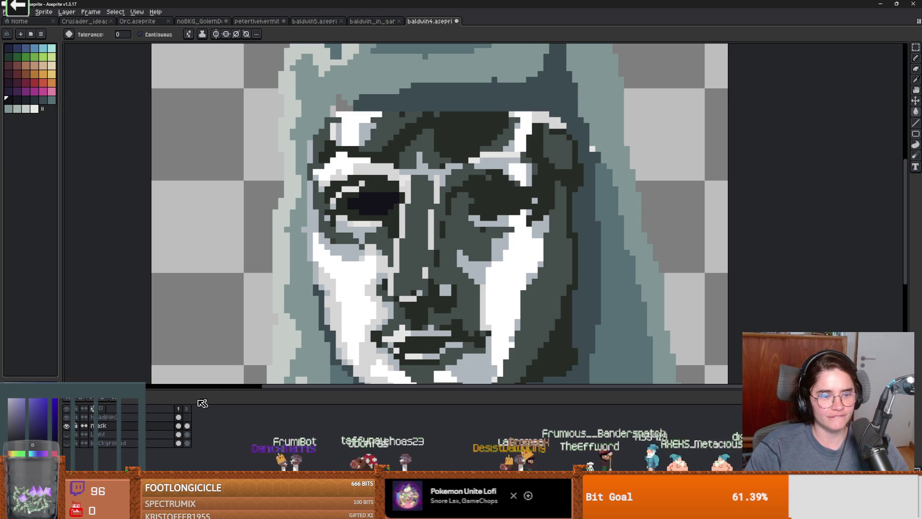
# Compare against coloured frame 2, then return to frame 1 and sample the dark navy pupil colour
pyautogui.click(187, 410)
pyautogui.press('Left')
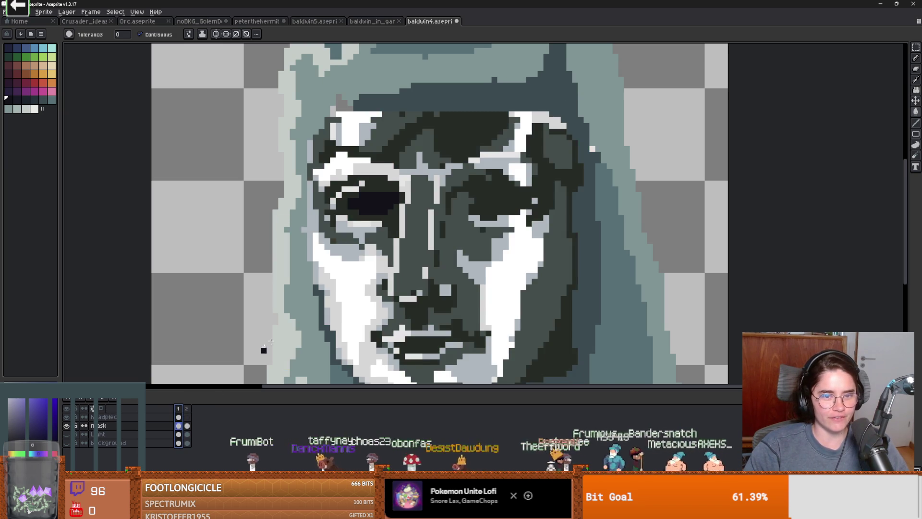
pyautogui.scroll(2, 394, 178)
pyautogui.press('b')
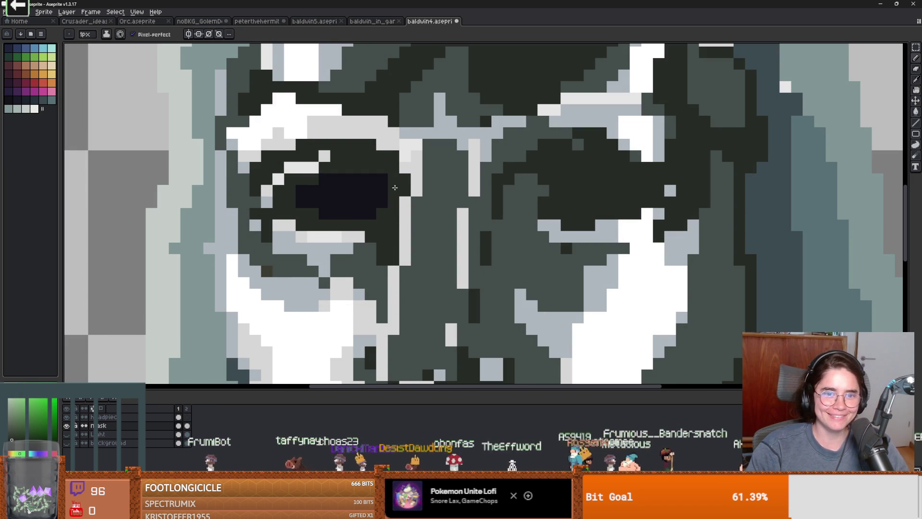
pyautogui.scroll(-2, 394, 187)
pyautogui.scroll(2, 405, 212)
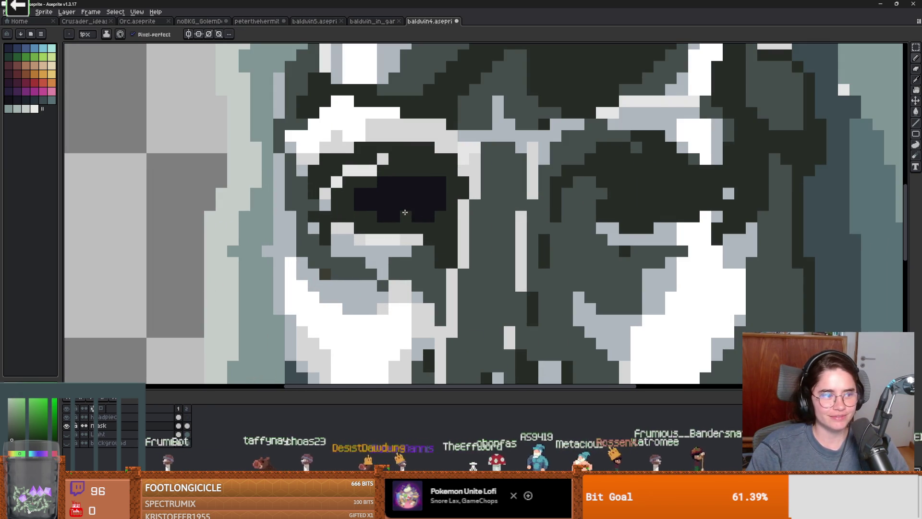
pyautogui.moveTo(421, 206); pyautogui.dragTo(415, 218)
pyautogui.keyDown('alt'); pyautogui.click(403, 210); pyautogui.keyUp('alt')
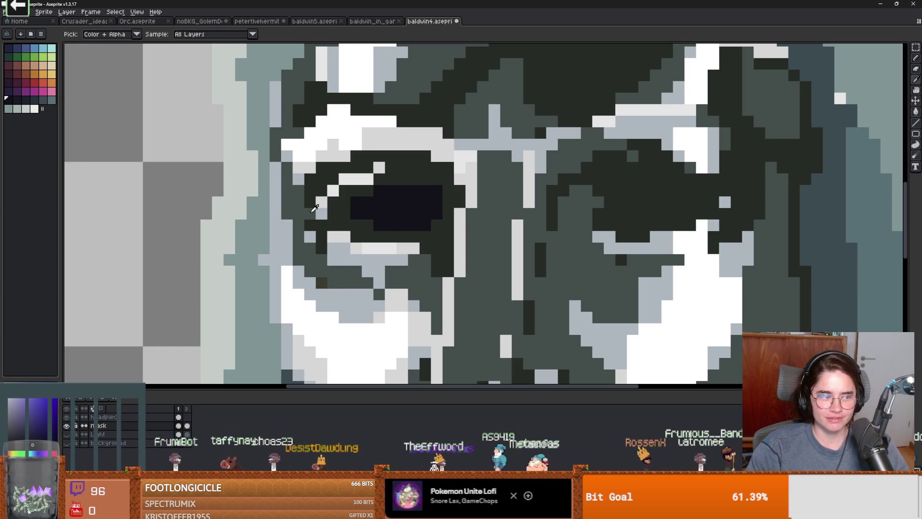
# Paint brown and dark red pixels into and beside the left pupil
pyautogui.click(25, 65)
pyautogui.click(402, 202)
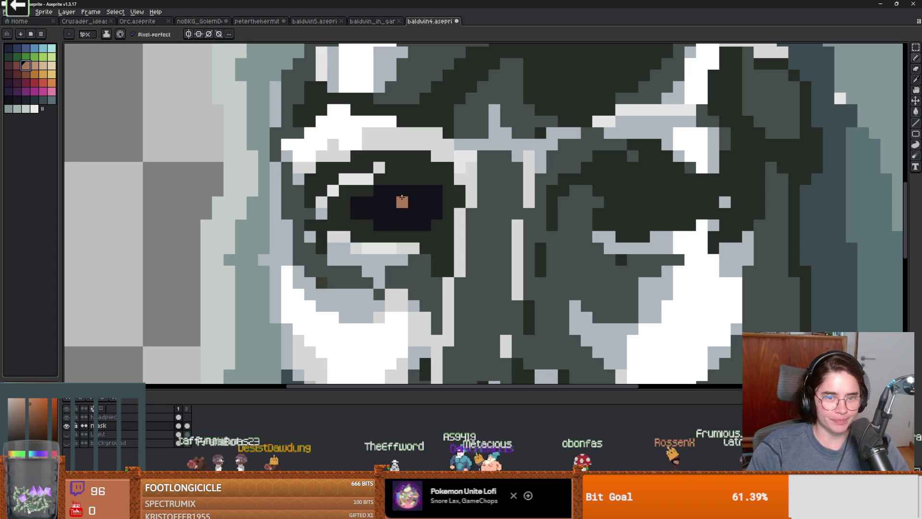
pyautogui.click(19, 69)
pyautogui.click(424, 208)
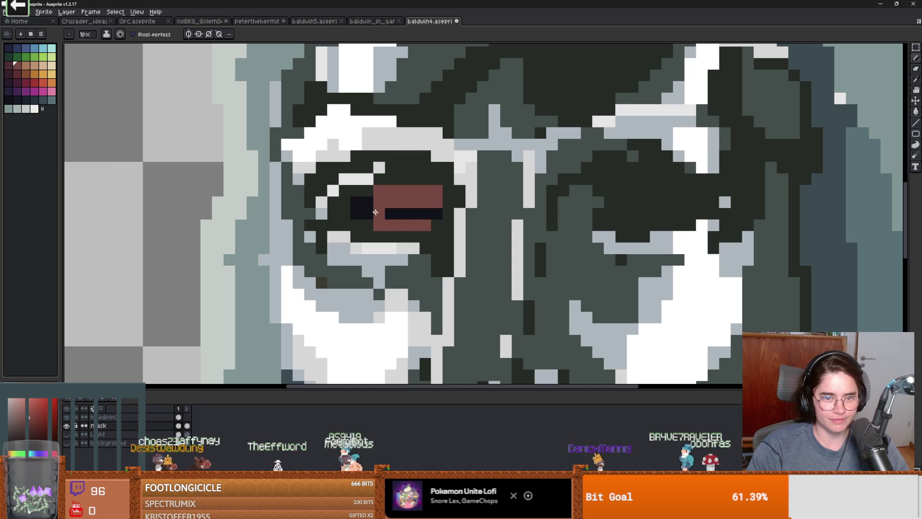
pyautogui.click(446, 225)
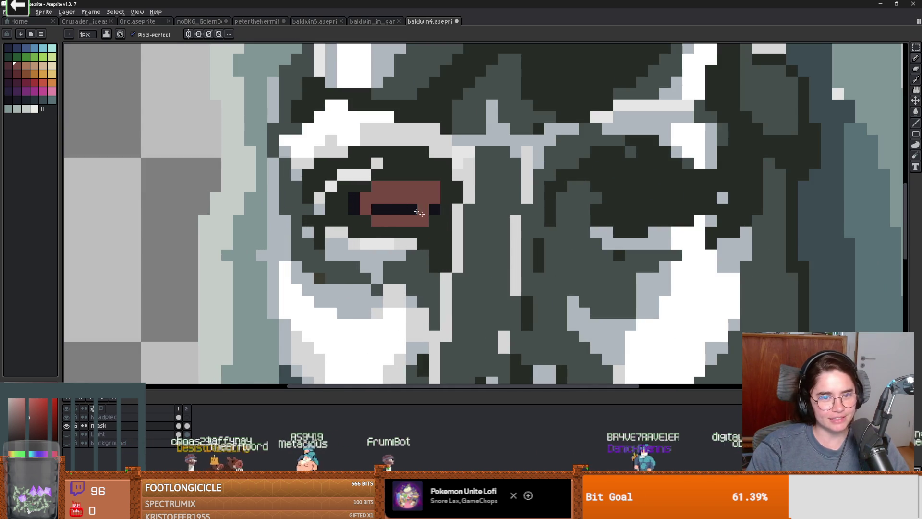
# Sample the dark pupil colour and paint over the eye's upper red band
pyautogui.scroll(-4, 431, 221)
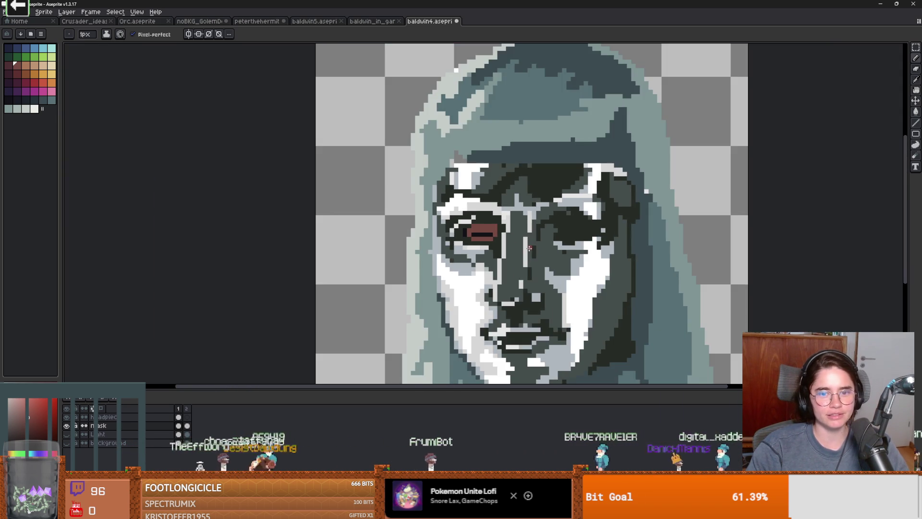
pyautogui.scroll(3, 510, 241)
pyautogui.press('alt')
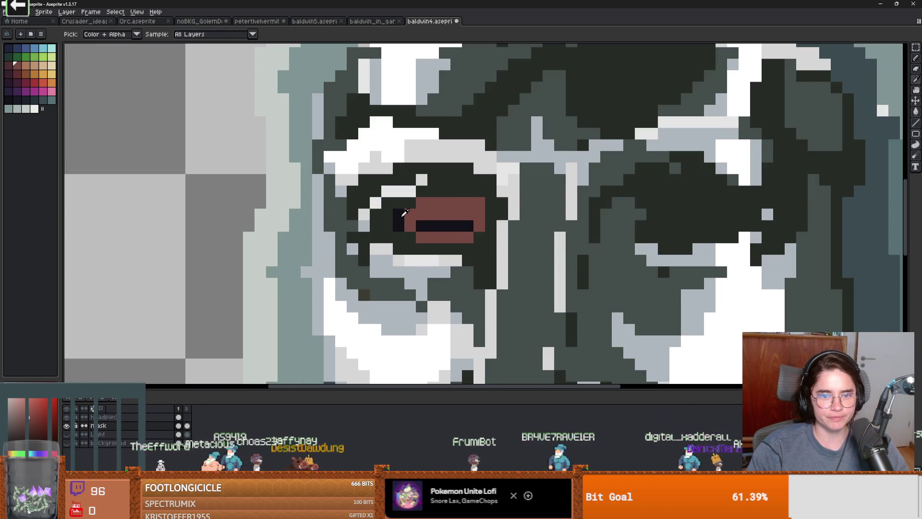
pyautogui.keyDown('alt'); pyautogui.click(404, 213); pyautogui.keyUp('alt')
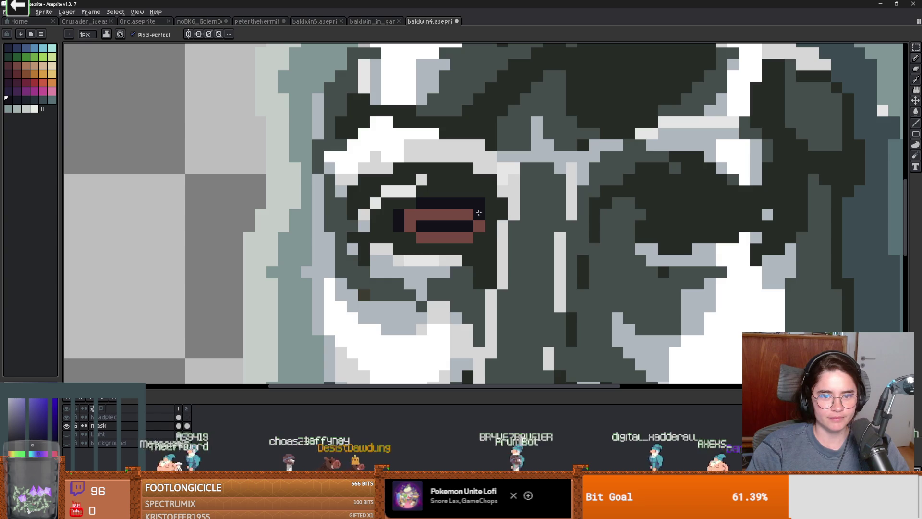
pyautogui.scroll(-4, 478, 225)
pyautogui.scroll(4, 466, 223)
pyautogui.click(466, 224)
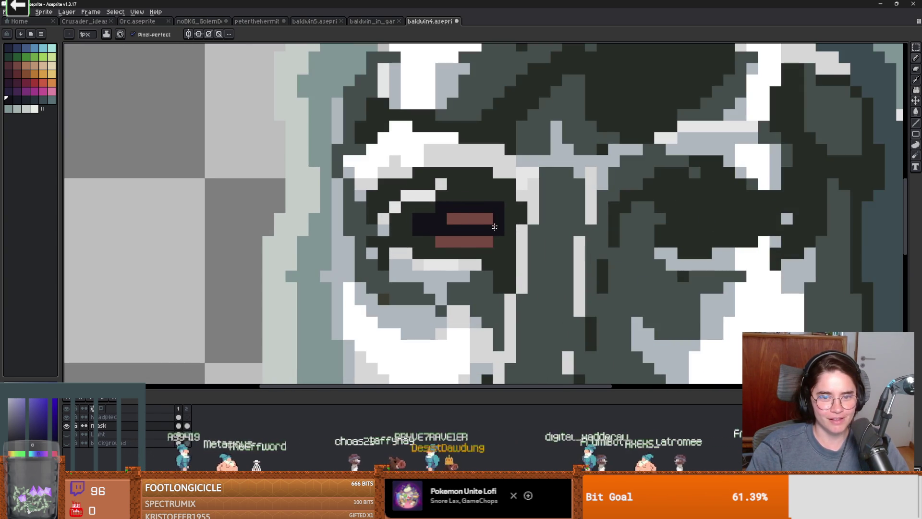
pyautogui.scroll(-4, 440, 244)
pyautogui.scroll(4, 442, 236)
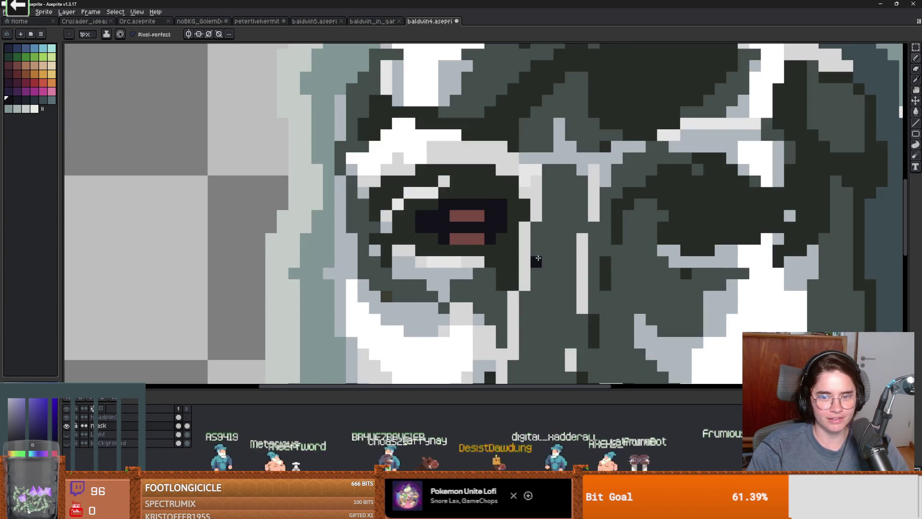
pyautogui.scroll(1, 443, 215)
pyautogui.press('alt')
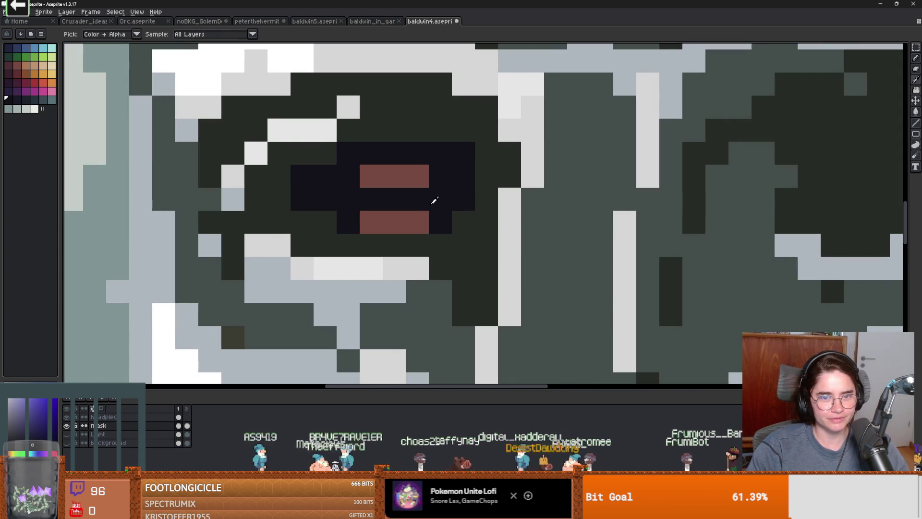
pyautogui.moveTo(402, 177); pyautogui.dragTo(365, 176)
# Add white highlight pixels around the red pupil
pyautogui.scroll(-4, 486, 240)
pyautogui.scroll(3, 569, 275)
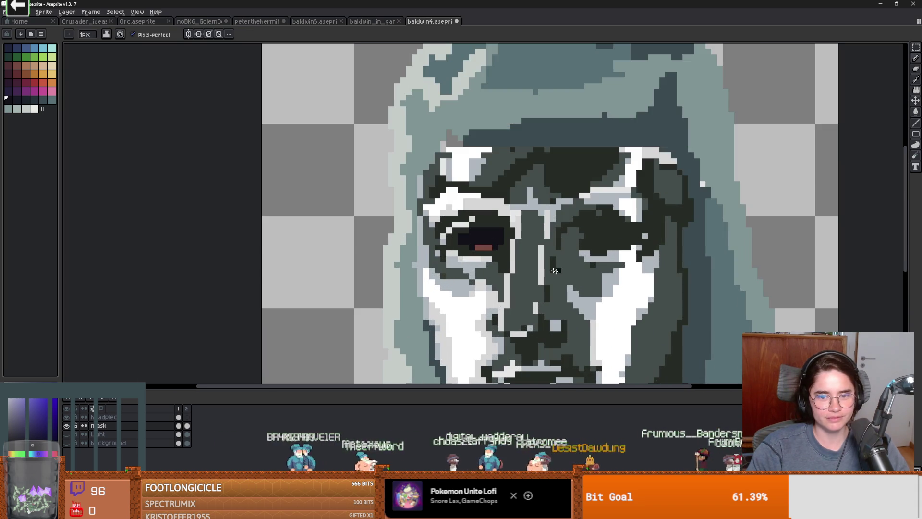
pyautogui.scroll(-3, 478, 250)
pyautogui.scroll(3, 477, 248)
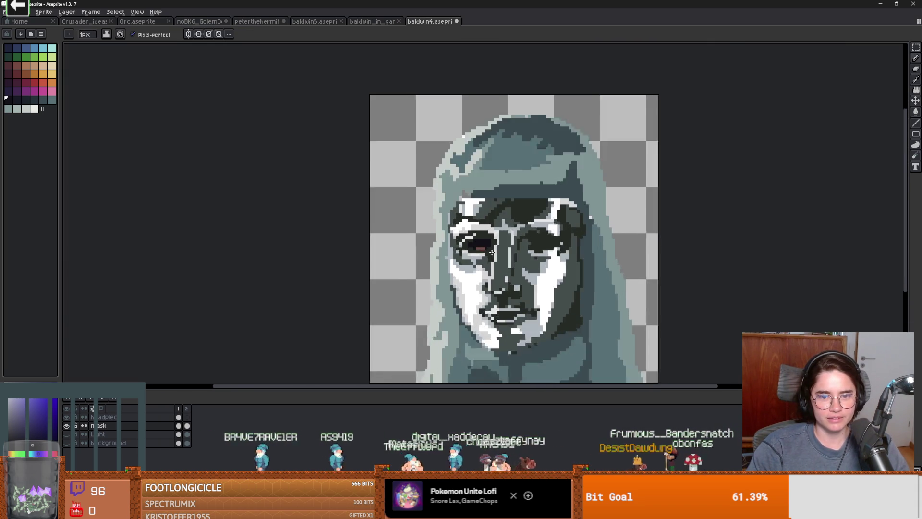
pyautogui.keyDown('alt'); pyautogui.click(479, 246); pyautogui.keyUp('alt')
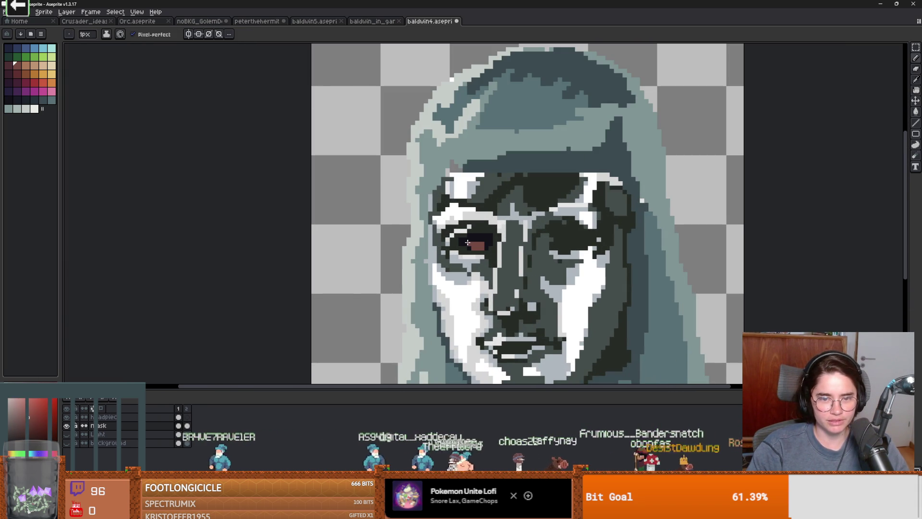
pyautogui.scroll(3, 479, 245)
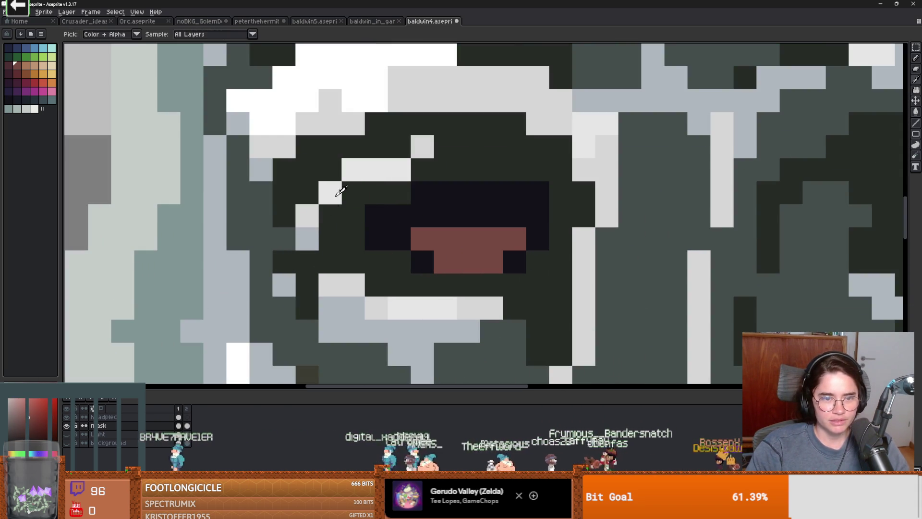
pyautogui.moveTo(436, 235)
pyautogui.mouseDown()
pyautogui.moveTo(503, 239)
pyautogui.moveTo(490, 216)
pyautogui.moveTo(453, 218)
pyautogui.mouseUp()
pyautogui.keyDown('alt'); pyautogui.click(490, 192); pyautogui.keyUp('alt')
# Paint the left eye's pupil and inner pixels dark
pyautogui.click(468, 239)
pyautogui.scroll(-3, 509, 247)
pyautogui.scroll(-3, 528, 257)
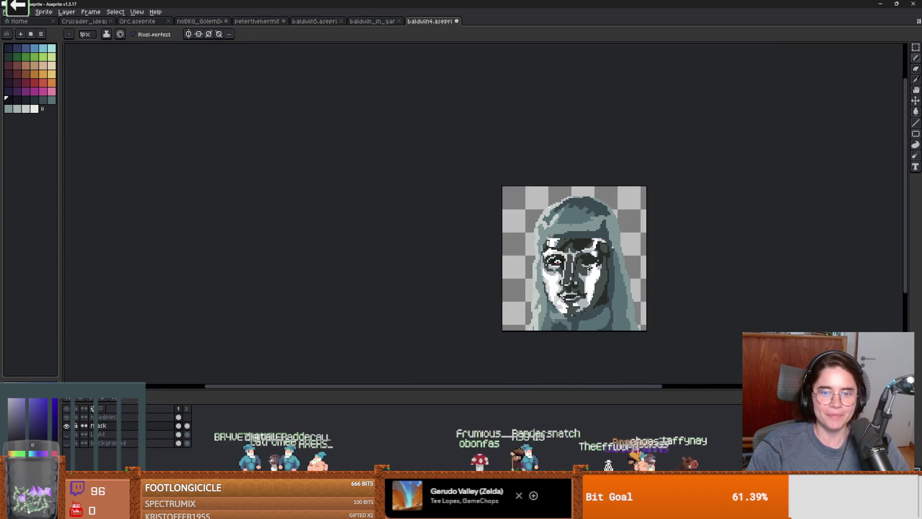
pyautogui.scroll(3, 566, 260)
pyautogui.scroll(-1, 579, 260)
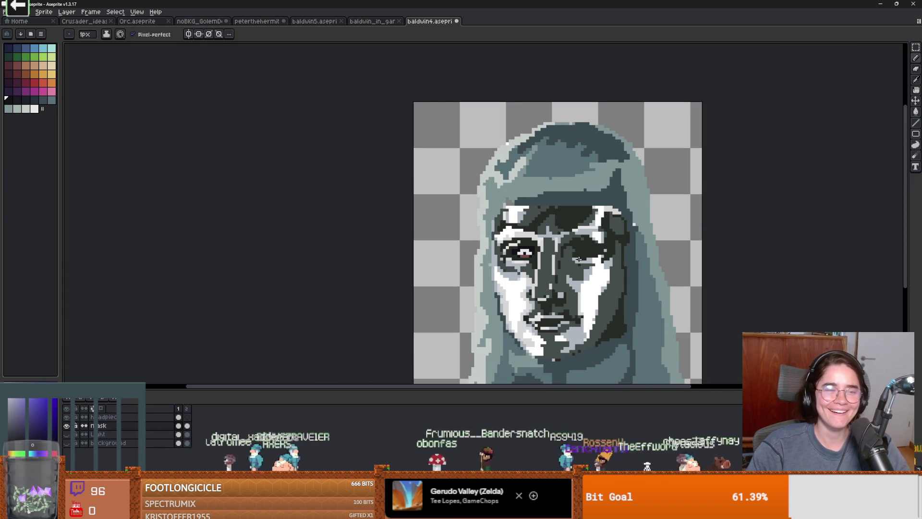
pyautogui.scroll(-1, 521, 266)
pyautogui.scroll(4, 529, 240)
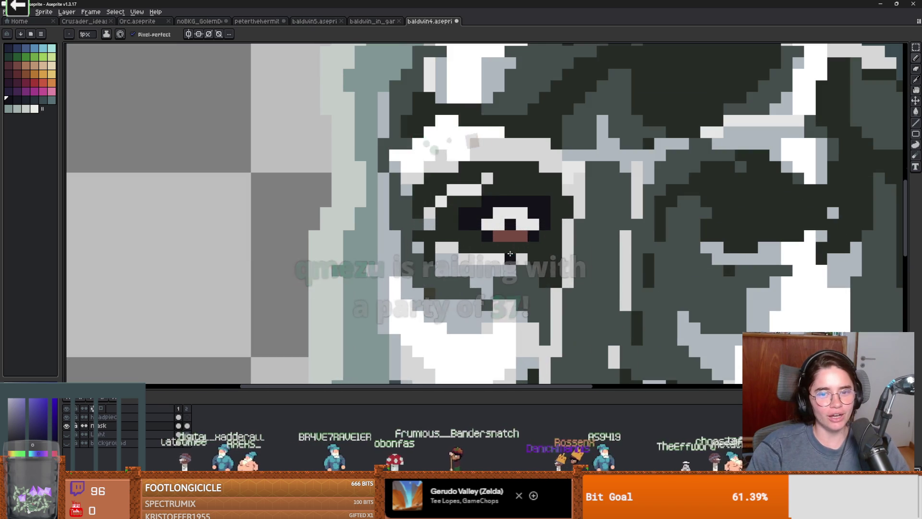
pyautogui.press('i')
pyautogui.press('b')
pyautogui.moveTo(485, 211); pyautogui.dragTo(526, 226)
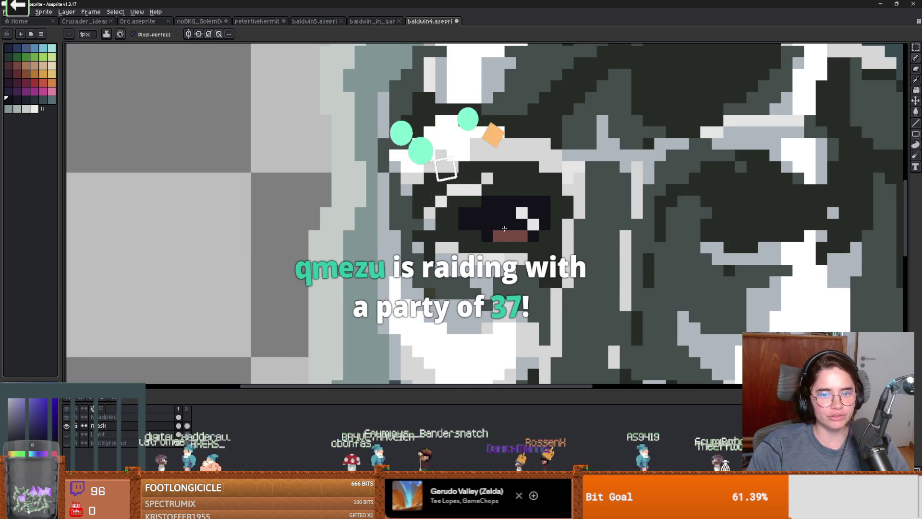
# Undo the eye edits so the left socket is plain dark again
pyautogui.scroll(-2, 595, 265)
pyautogui.scroll(2, 595, 265)
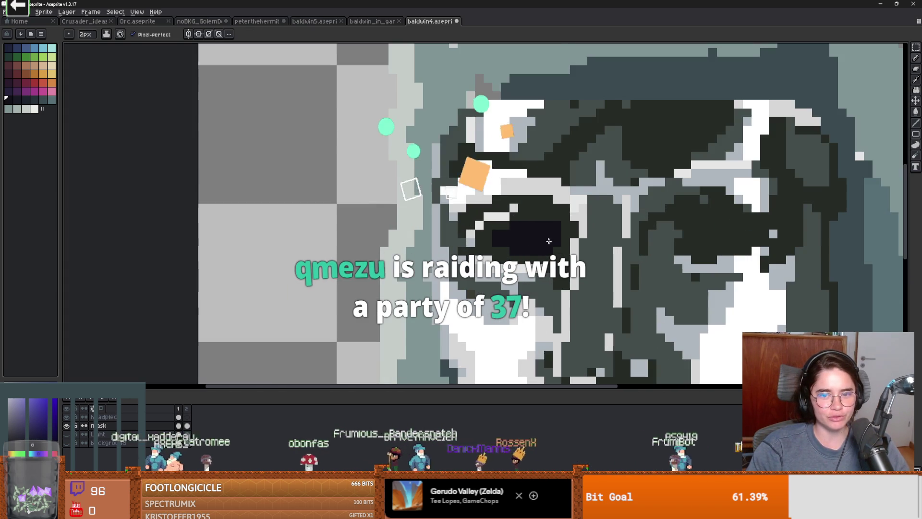
pyautogui.press('g')
pyautogui.scroll(-2, 607, 266)
pyautogui.scroll(4, 465, 247)
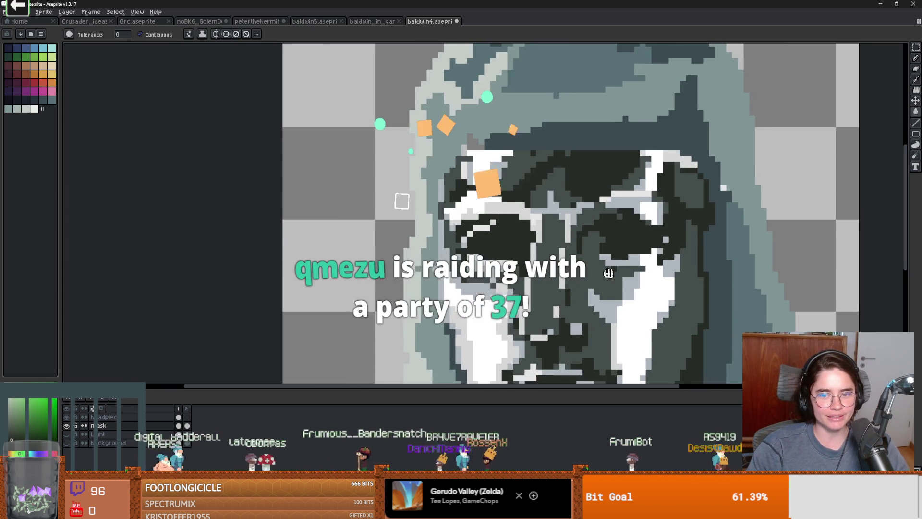
pyautogui.press('v')
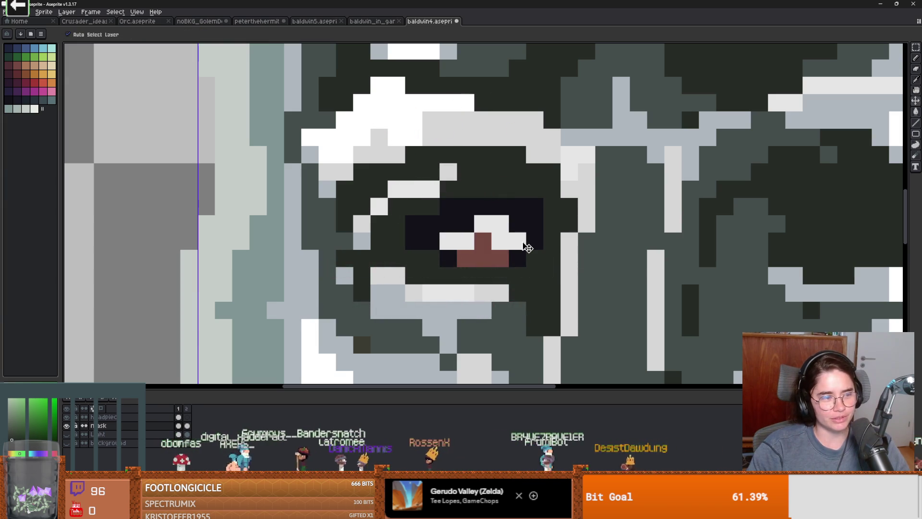
pyautogui.hotkey('ctrl', 'z')
pyautogui.hotkey('ctrl', 'z')
pyautogui.hotkey('ctrl', 'z')
pyautogui.hotkey('ctrl', 'z')
pyautogui.hotkey('ctrl', 'z')
pyautogui.hotkey('ctrl', 'z')
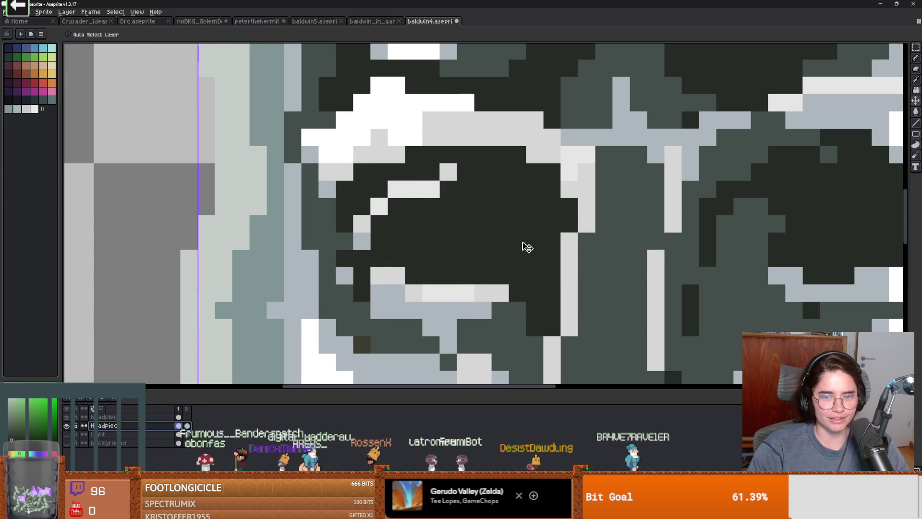
pyautogui.press('g')
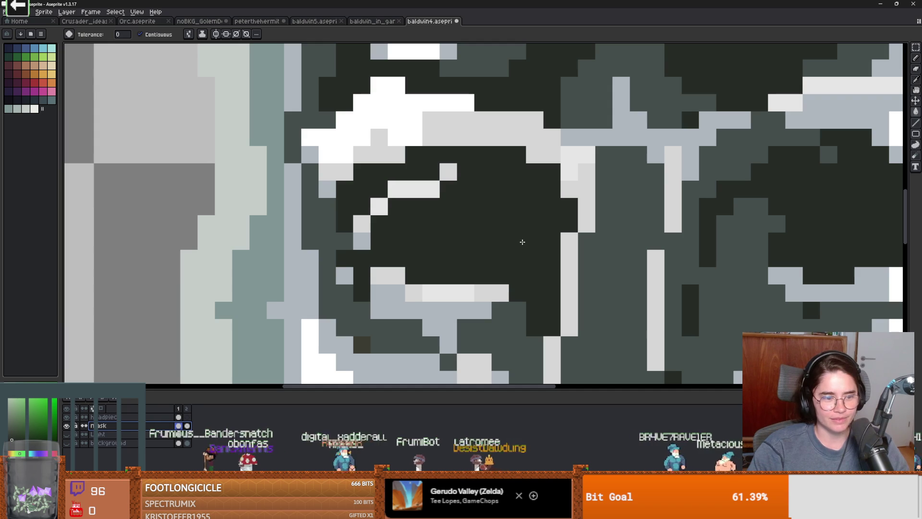
pyautogui.scroll(-5, 523, 242)
pyautogui.scroll(2, 523, 236)
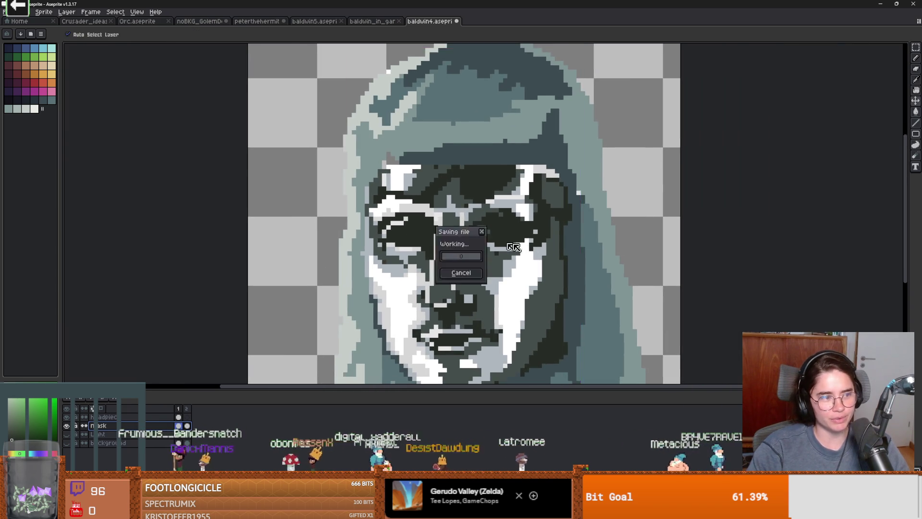
# Compare the coloured second frame of the face, then return to the greyscale first frame
pyautogui.scroll(2, 480, 236)
pyautogui.press('i')
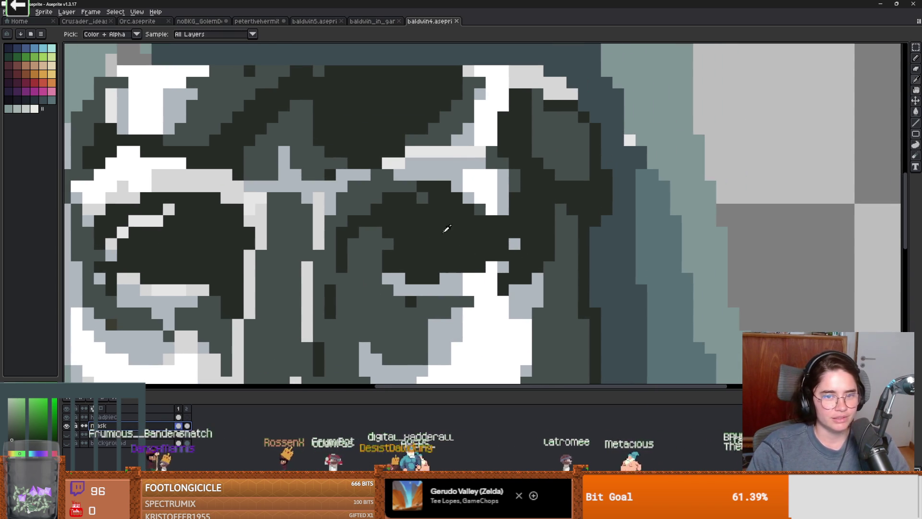
pyautogui.scroll(-3, 468, 232)
pyautogui.scroll(2, 288, 241)
pyautogui.press('b')
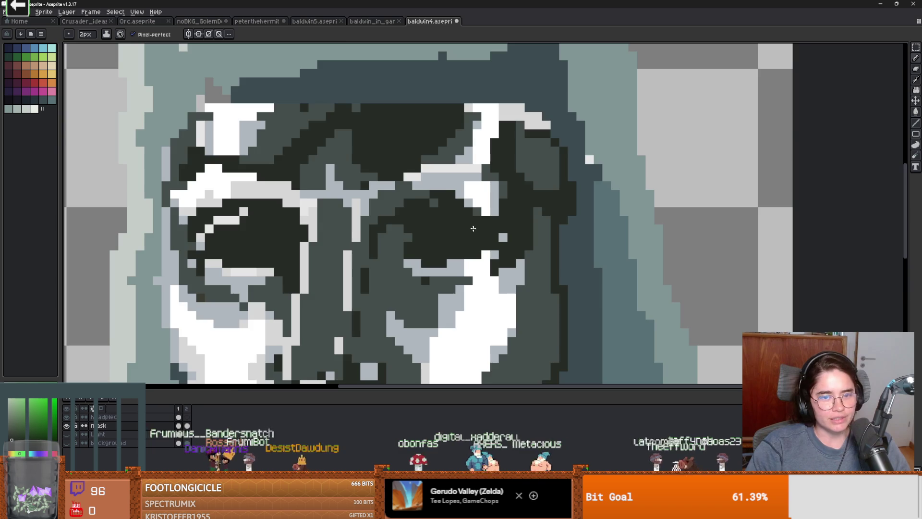
pyautogui.scroll(-3, 499, 188)
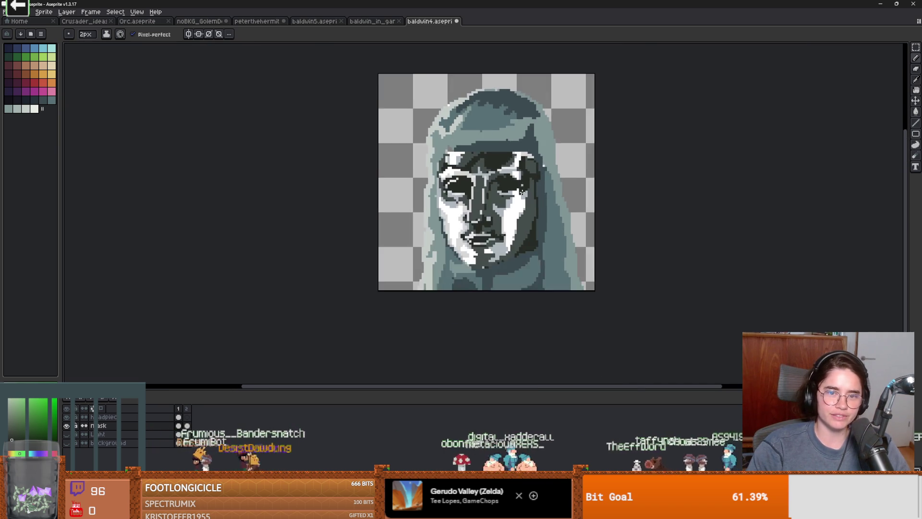
pyautogui.scroll(2, 521, 192)
pyautogui.press('v')
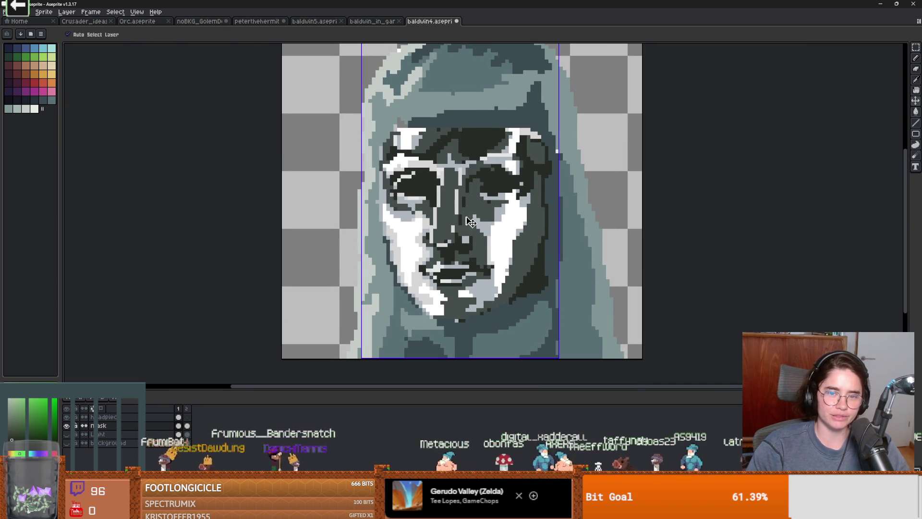
pyautogui.press('b')
pyautogui.click(188, 409)
pyautogui.scroll(2, 434, 200)
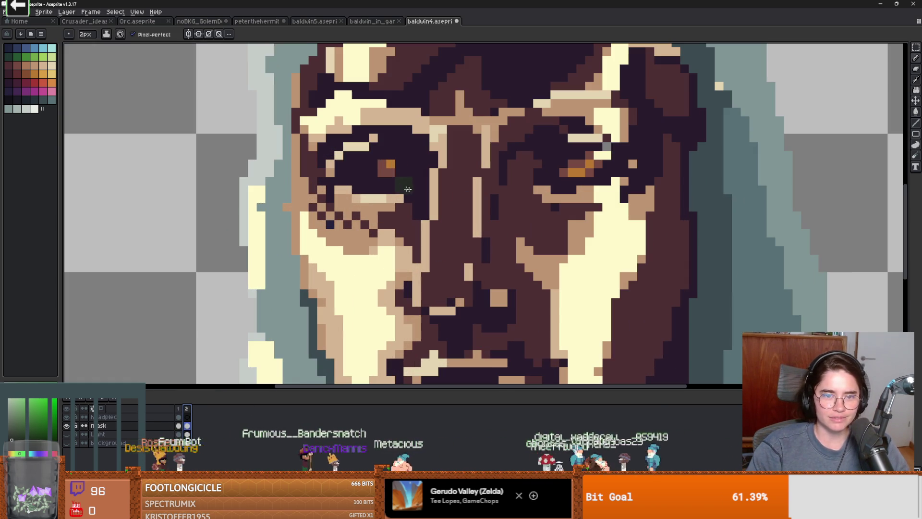
pyautogui.click(178, 417)
# Undo a test red pixel in the eye and reselect frame 1's headpiece cel
pyautogui.click(395, 159)
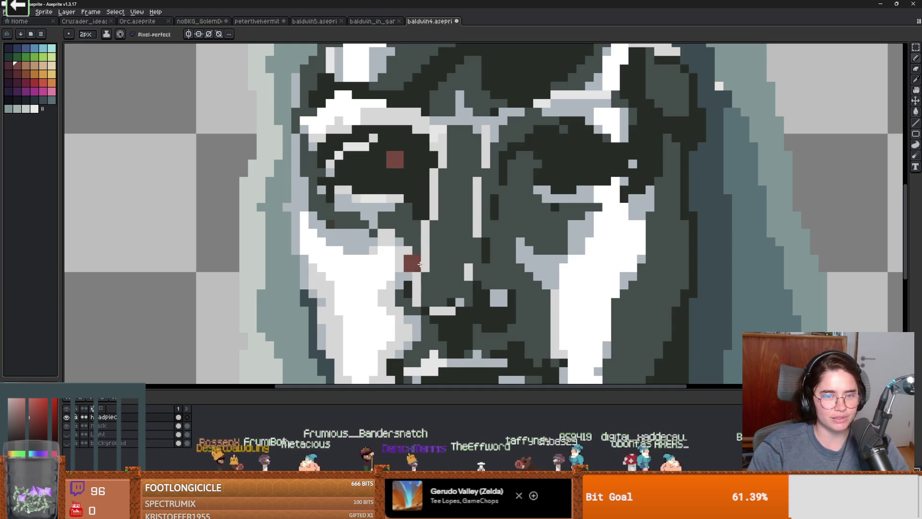
pyautogui.scroll(-1, 419, 263)
pyautogui.hotkey('ctrl', 'z')
pyautogui.hotkey('ctrl', 'z')
pyautogui.click(178, 417)
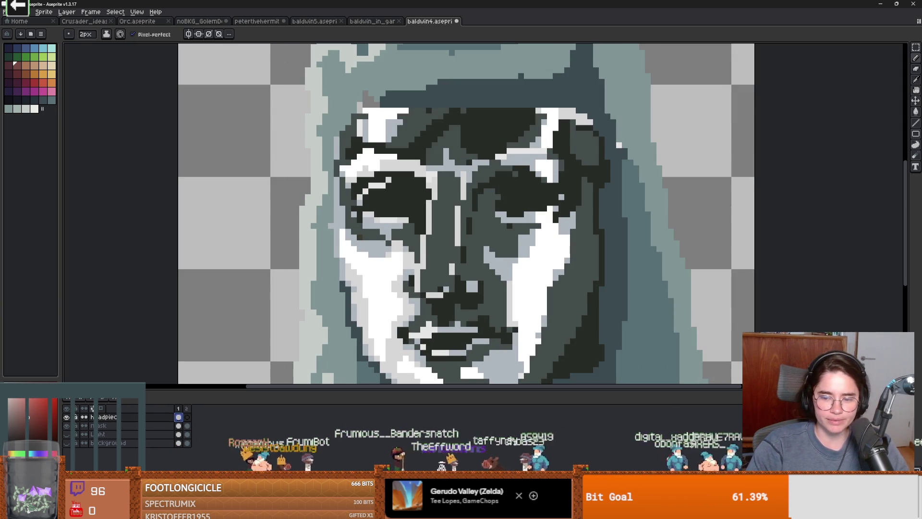
pyautogui.hotkey('alt', 'f')
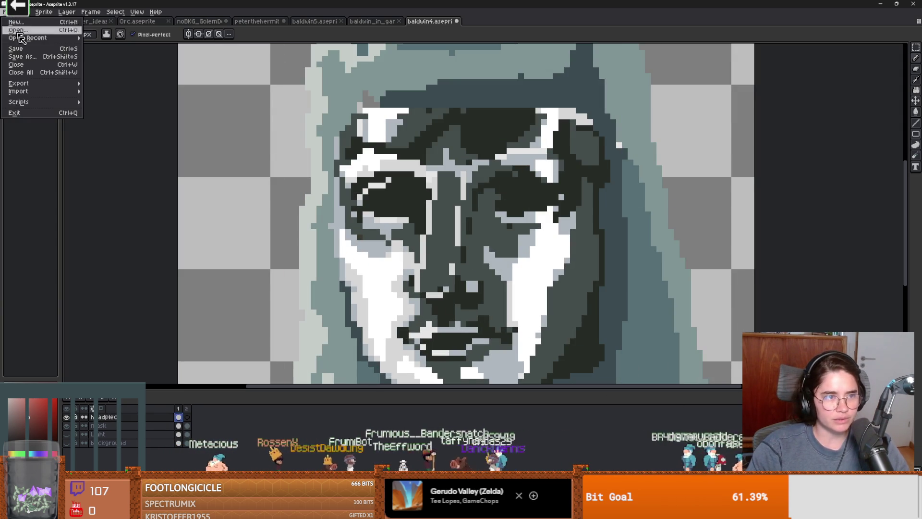
# Save As over baldwin4.png, exporting both frames as baldwin4.png and baldwin5.png without layers
pyautogui.press('Return')
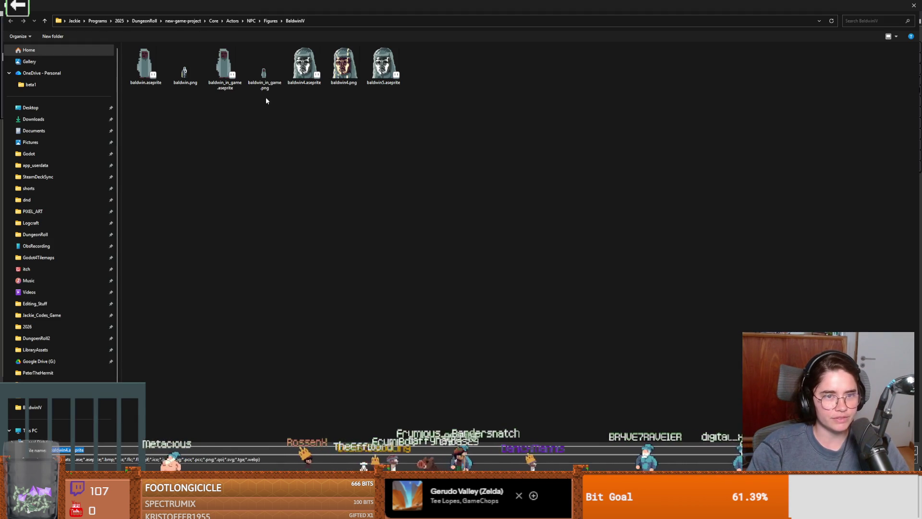
pyautogui.click(347, 79)
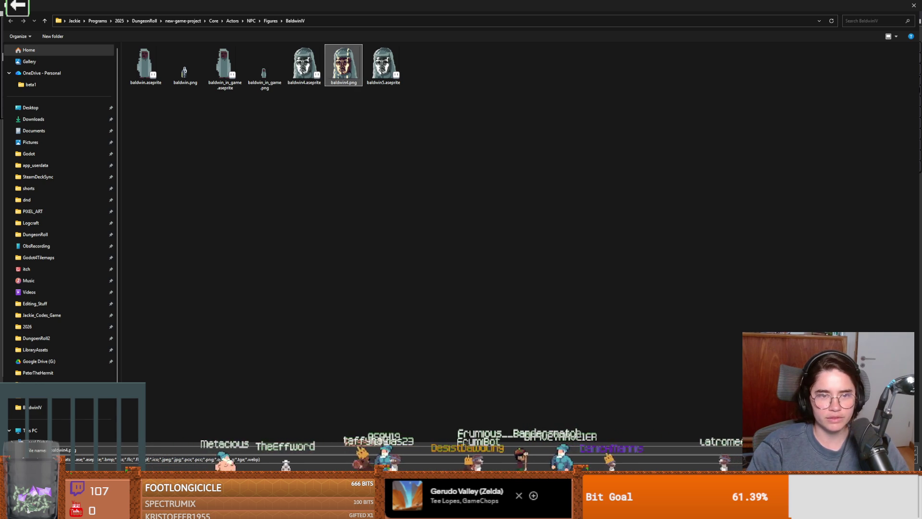
pyautogui.press('Return')
pyautogui.click(478, 255)
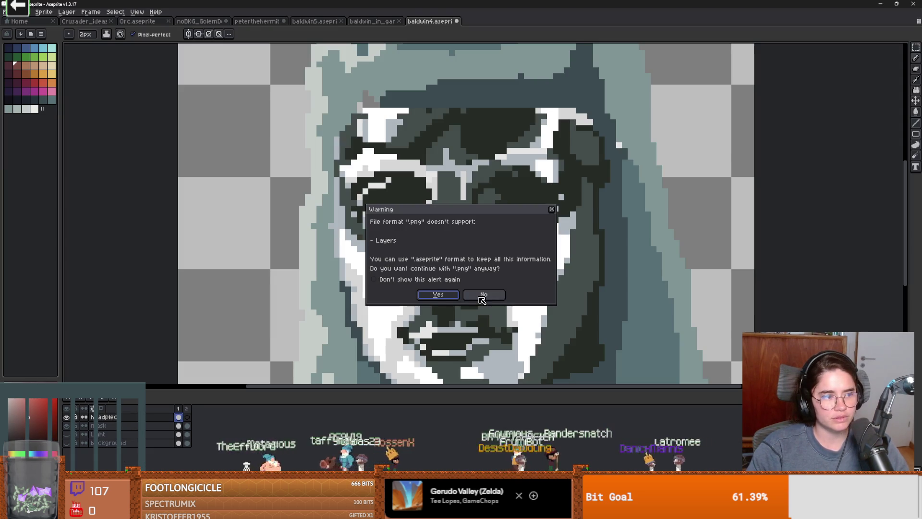
pyautogui.click(441, 295)
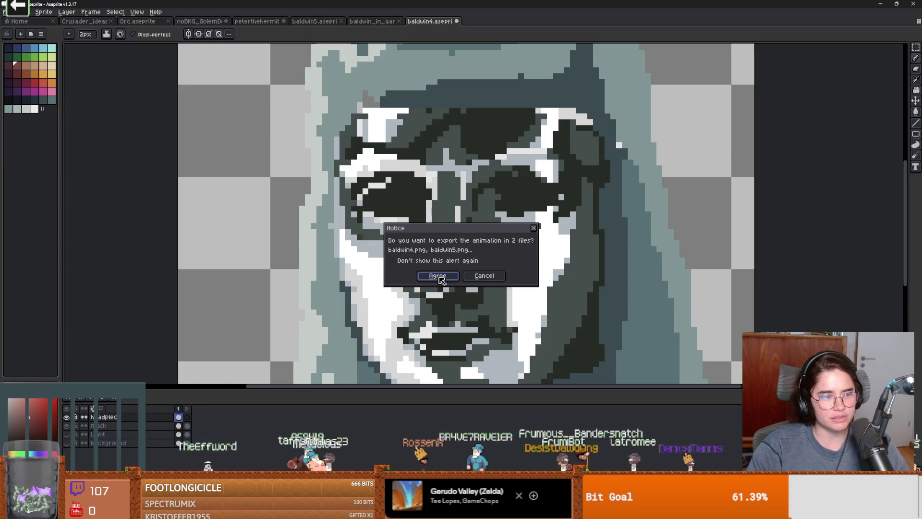
pyautogui.click(440, 278)
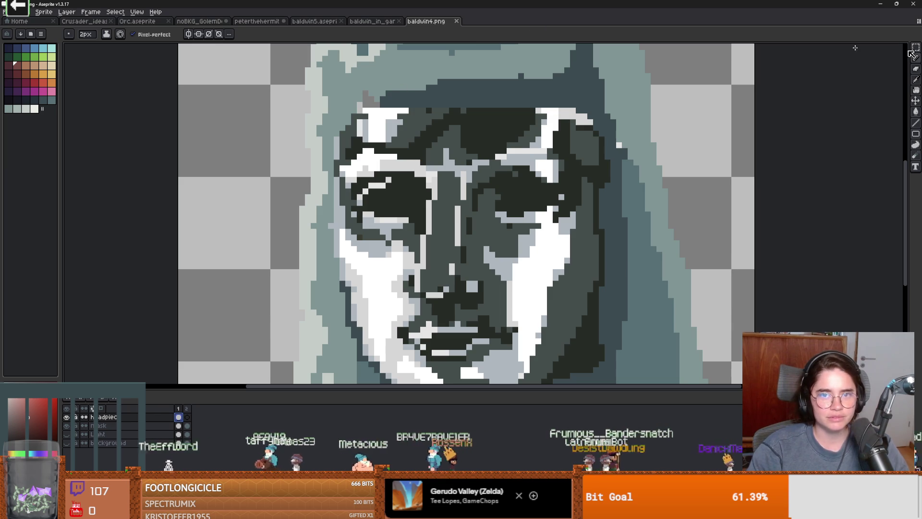
pyautogui.hotkey('alt', 'Tab')
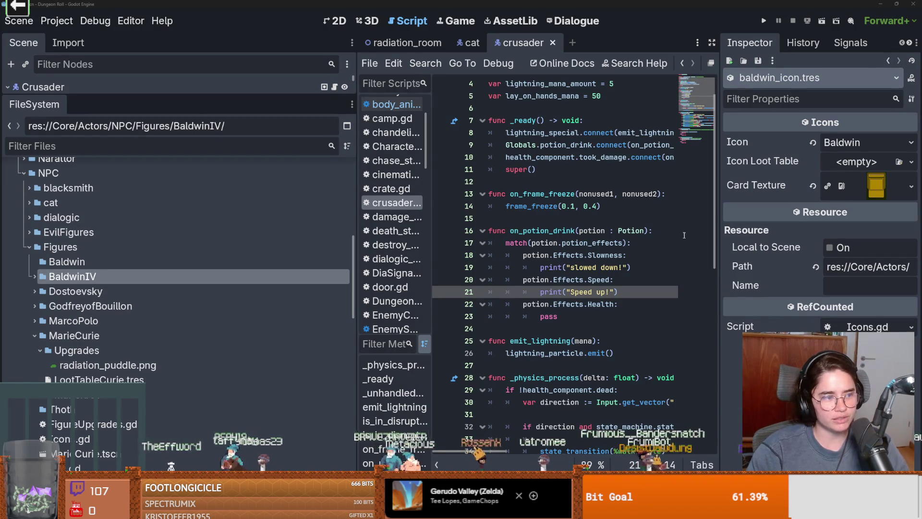
# Run the game with F5 and talk to Peter The Hermit
pyautogui.click(596, 218)
pyautogui.press('F5')
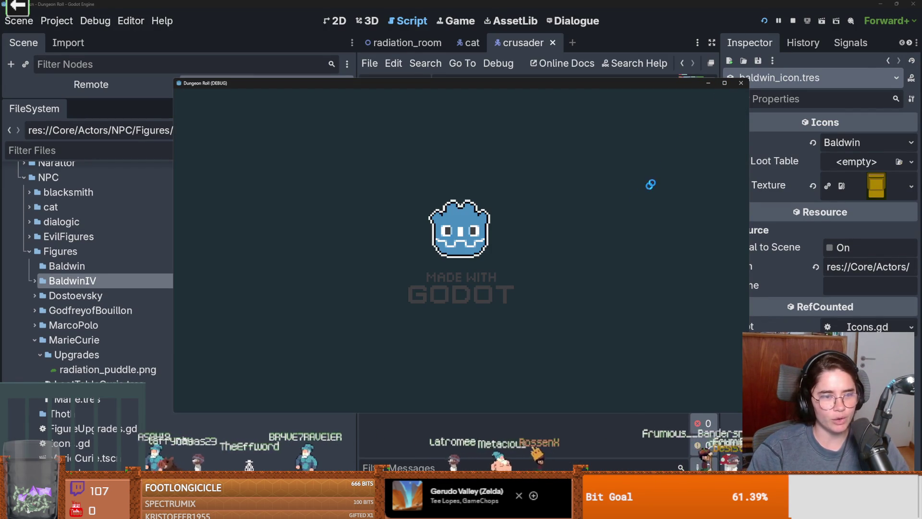
pyautogui.press('d')
pyautogui.press('space')
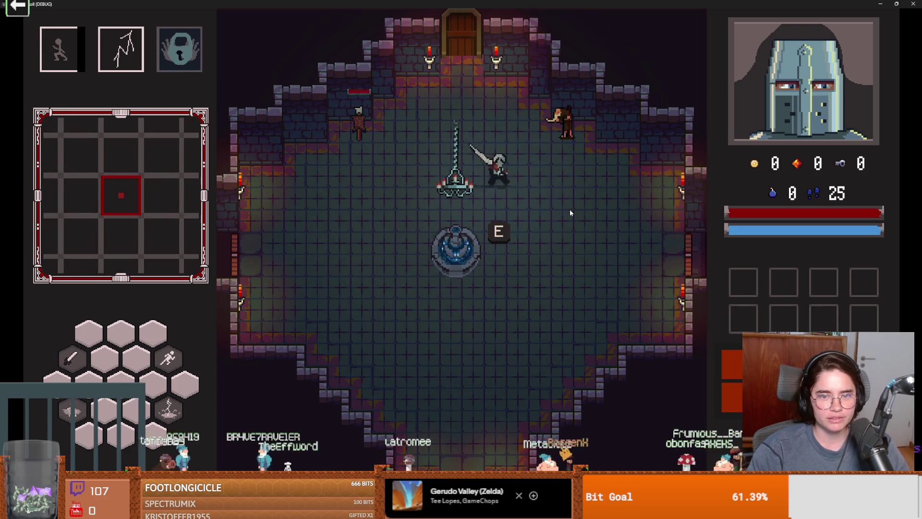
pyautogui.press('w')
pyautogui.press('d')
pyautogui.press('e')
pyautogui.press('e')
pyautogui.press('e')
pyautogui.press('e')
pyautogui.press('e')
pyautogui.press('e')
pyautogui.press('e')
pyautogui.press('e')
pyautogui.press('e')
pyautogui.press('e')
pyautogui.press('e')
pyautogui.press('Escape')
pyautogui.click(451, 259)
pyautogui.press('Escape')
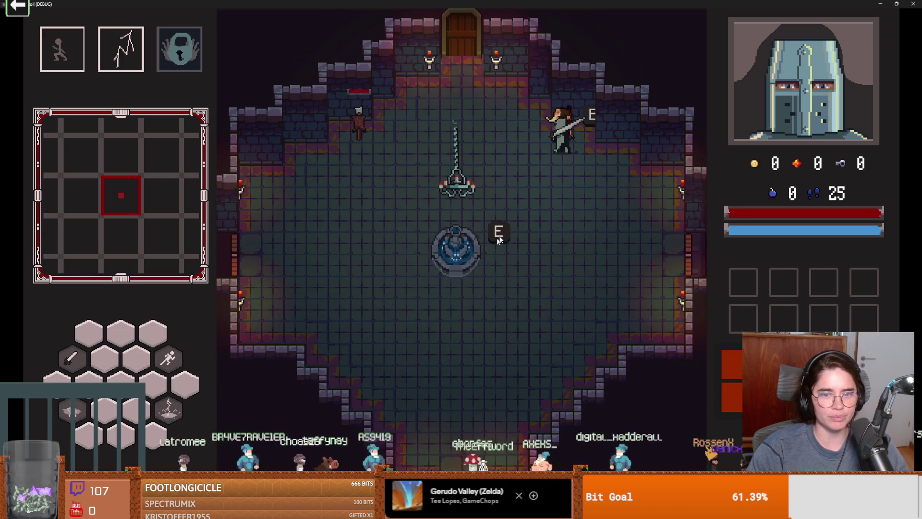
# At the north door, enable debug rooms and pick the next room
pyautogui.press('a')
pyautogui.press('w')
pyautogui.press('e')
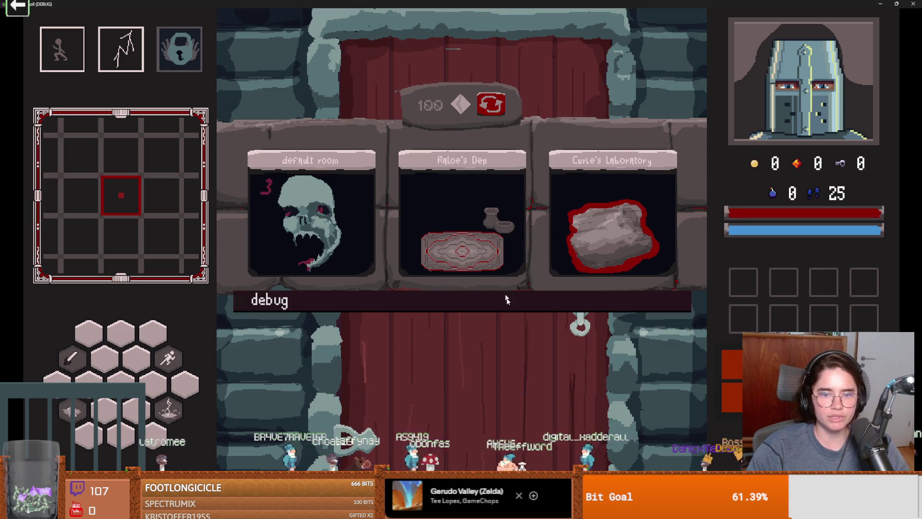
pyautogui.click(506, 292)
pyautogui.click(608, 361)
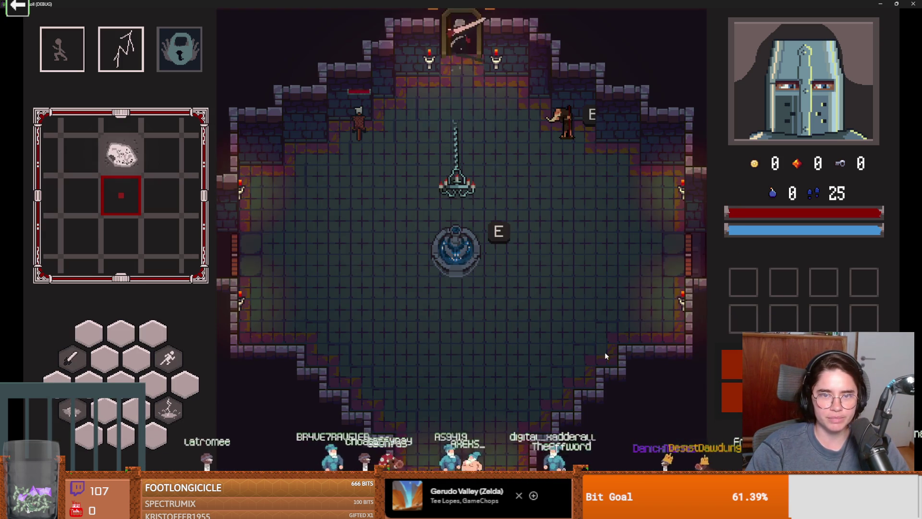
# Enter the north room, climb the sandstone stairs and attack the goblin near them
pyautogui.press('w')
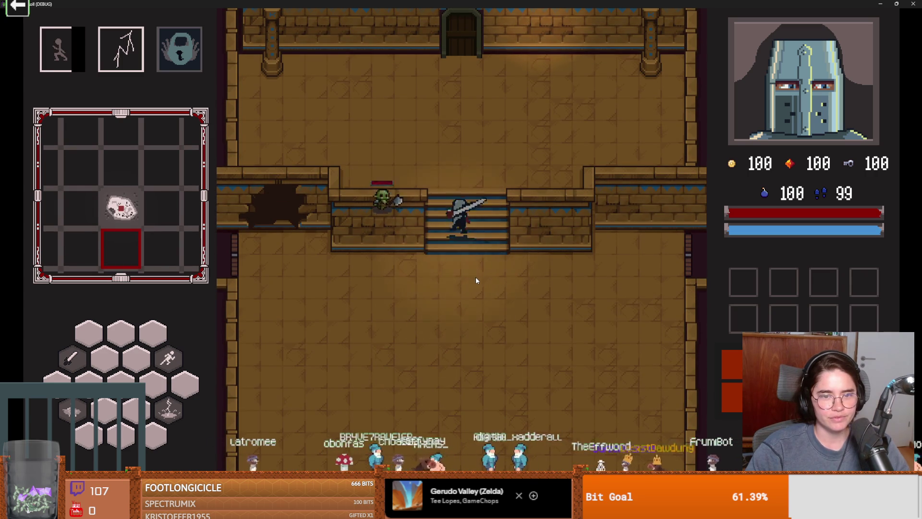
pyautogui.press('w')
pyautogui.press('e')
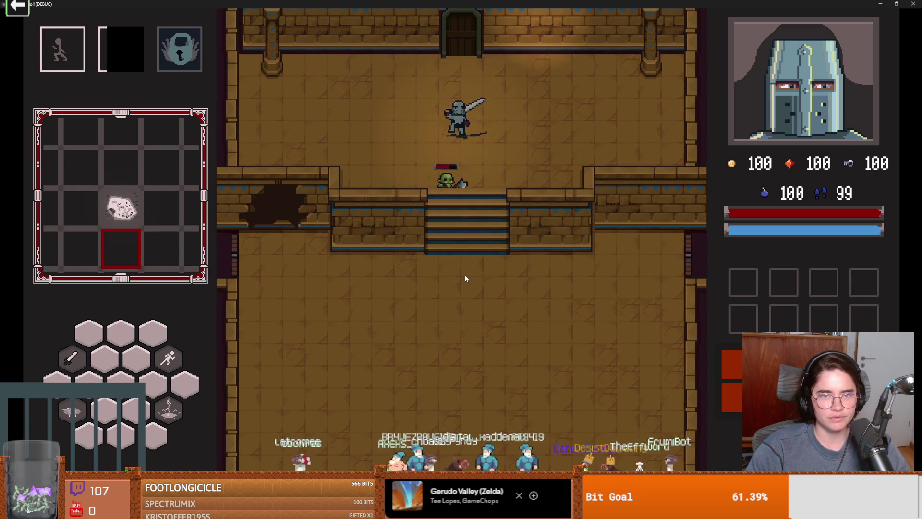
pyautogui.press('q')
pyautogui.press('w')
pyautogui.click(444, 183)
pyautogui.press('q')
pyautogui.press('s')
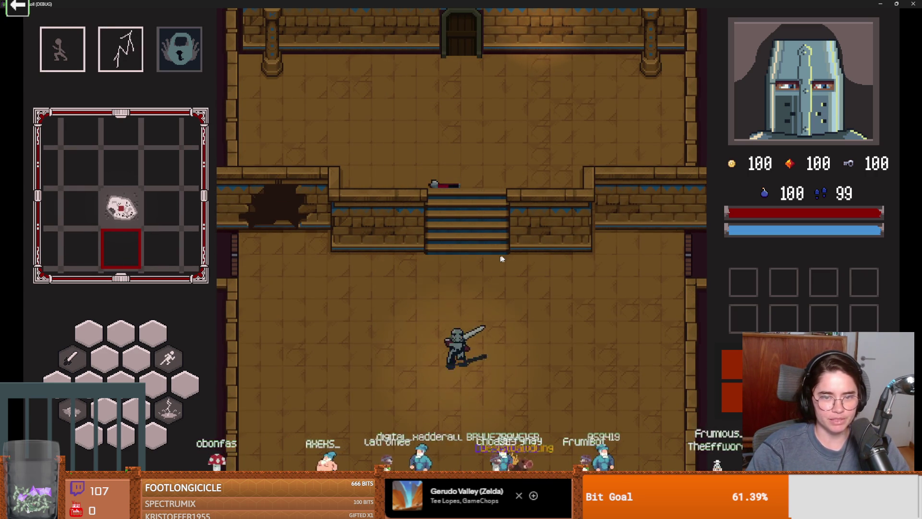
# Fight off the remaining goblins around the stairs with sword strikes
pyautogui.press('d')
pyautogui.press('s')
pyautogui.press('w')
pyautogui.press('d')
pyautogui.click(496, 257)
pyautogui.press('d')
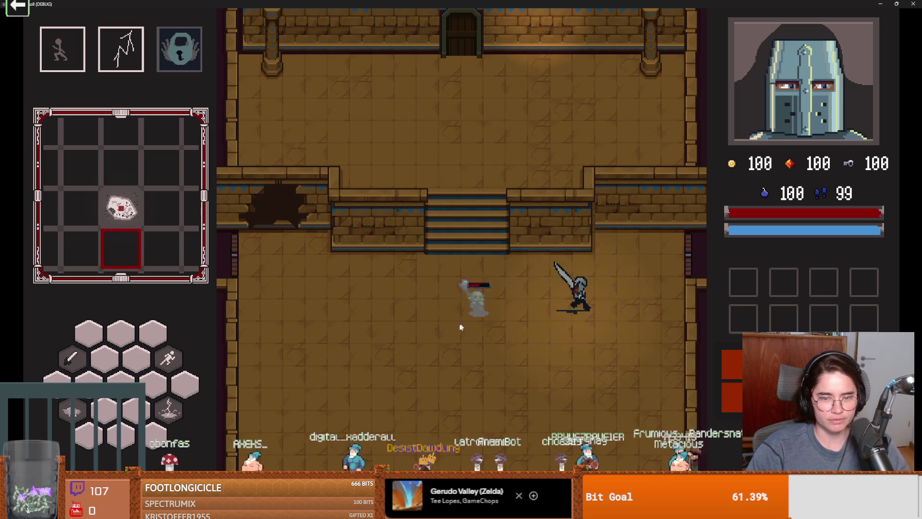
pyautogui.press('a')
pyautogui.click(463, 332)
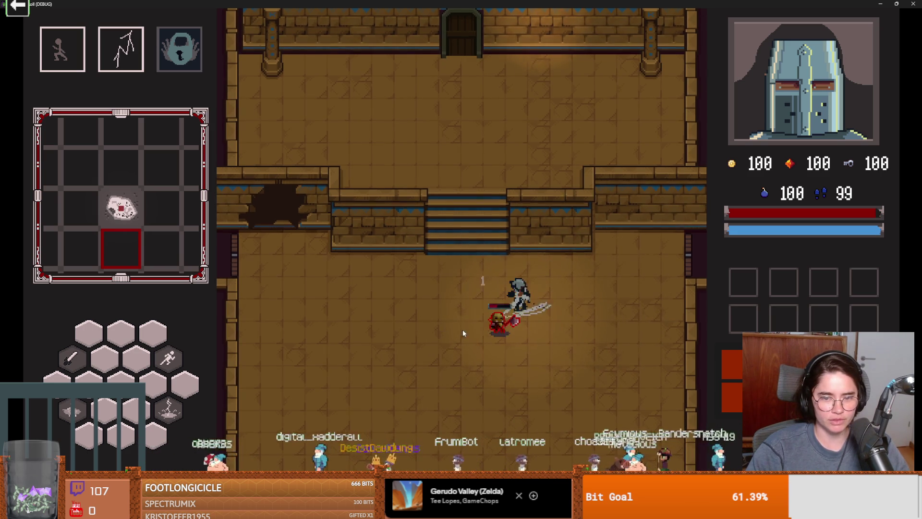
pyautogui.click(519, 335)
pyautogui.press('a')
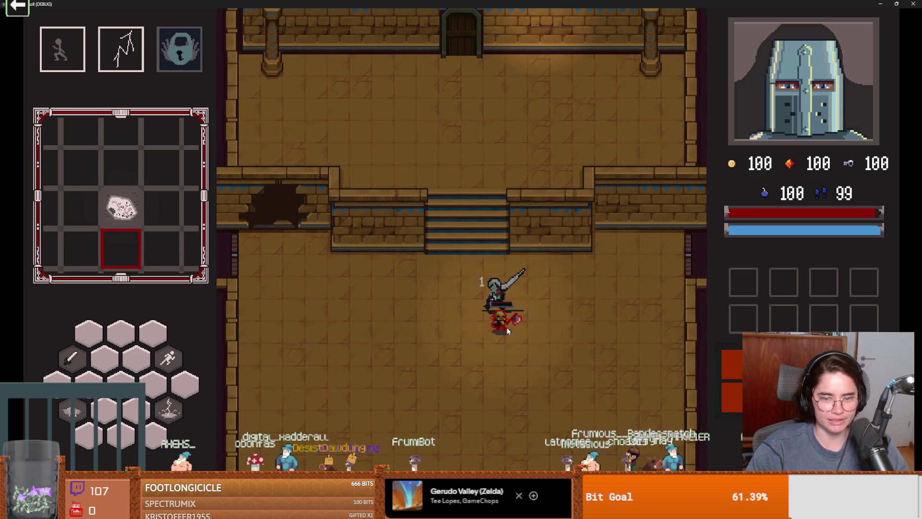
pyautogui.click(516, 320)
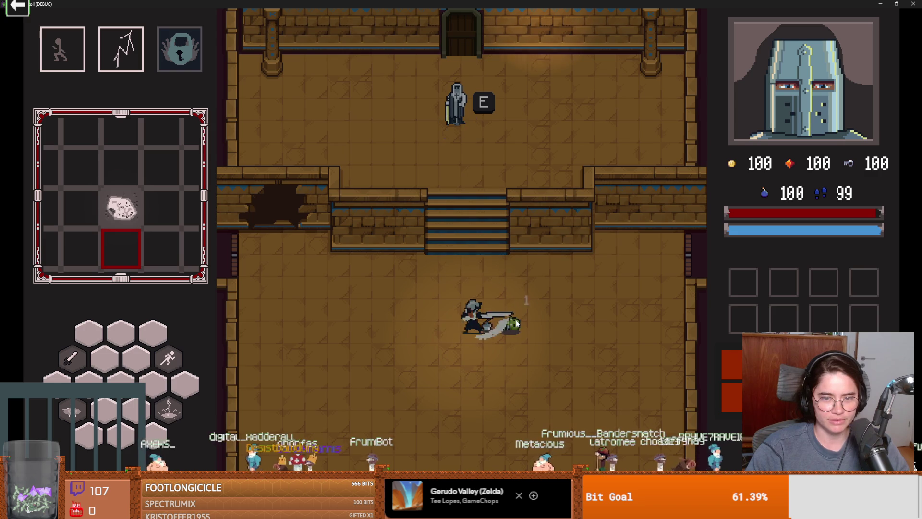
# Approach the Baldwin statue and open his dialogue showing the mask portrait
pyautogui.press('w')
pyautogui.press('space')
pyautogui.press('e')
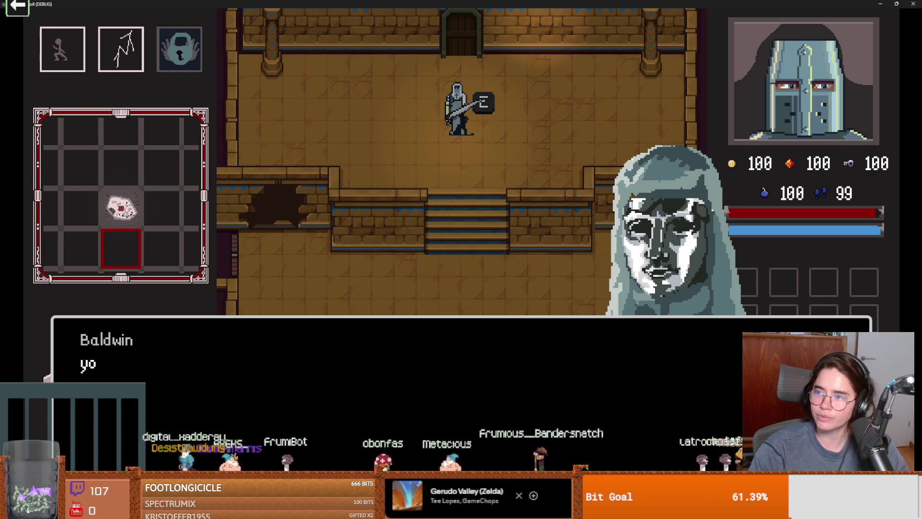
pyautogui.hotkey('alt', 'Tab')
# Zoom on the mask's eyes and sample a dark blue-grey and a lighter teal
pyautogui.scroll(4, 391, 144)
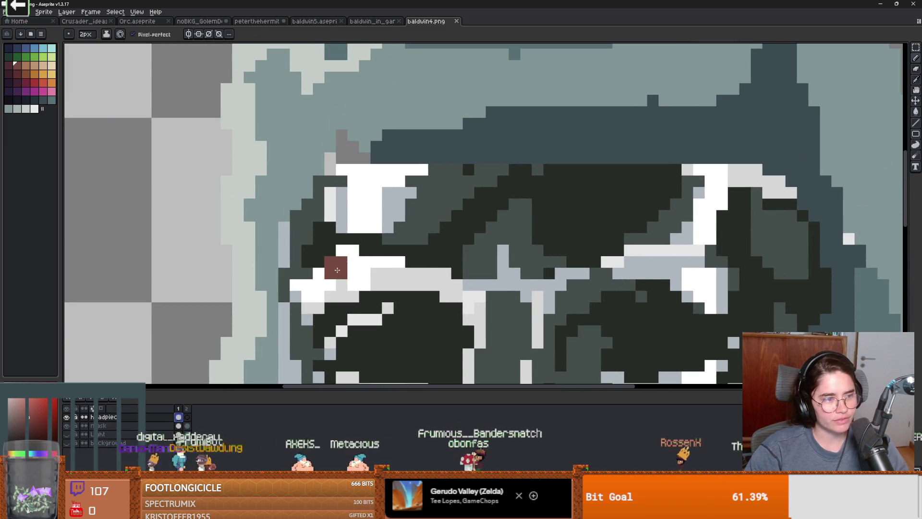
pyautogui.scroll(-1, 337, 270)
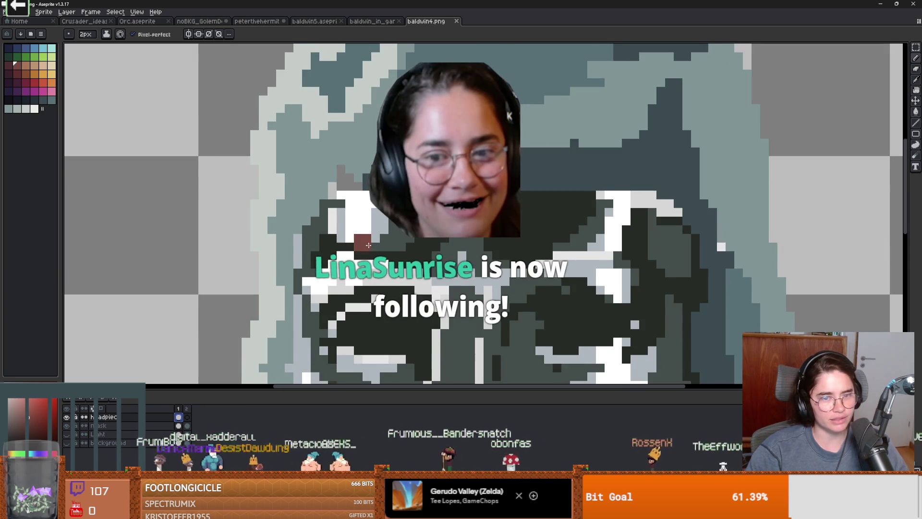
pyautogui.scroll(1, 369, 246)
pyautogui.keyDown('alt'); pyautogui.click(354, 206); pyautogui.keyUp('alt')
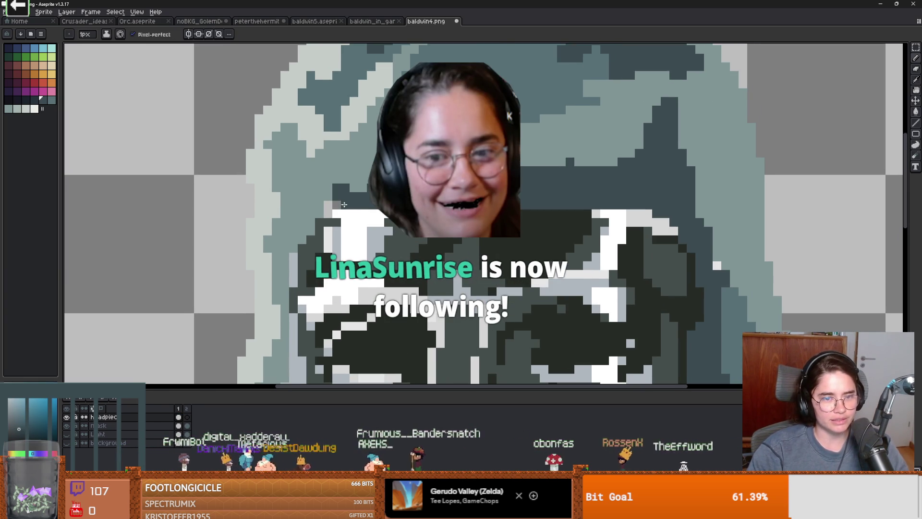
pyautogui.keyDown('alt'); pyautogui.click(347, 186); pyautogui.keyUp('alt')
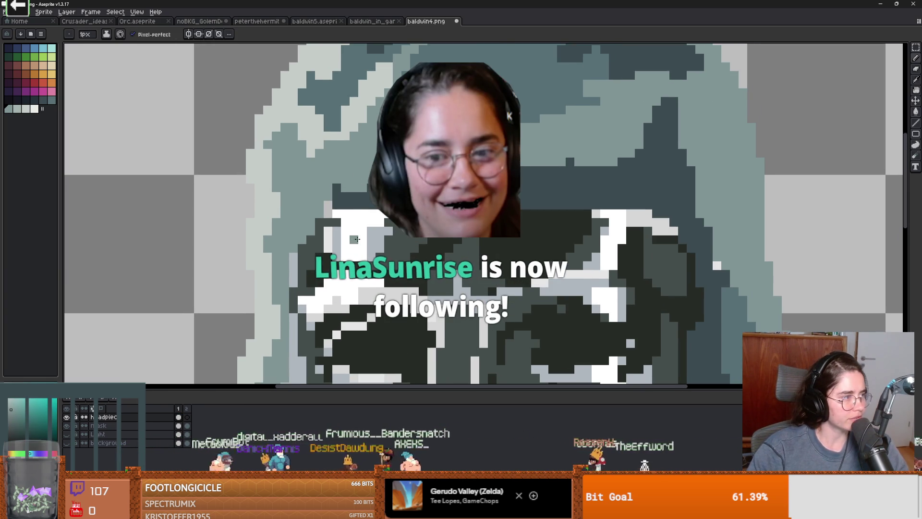
pyautogui.hotkey('alt', 'Tab')
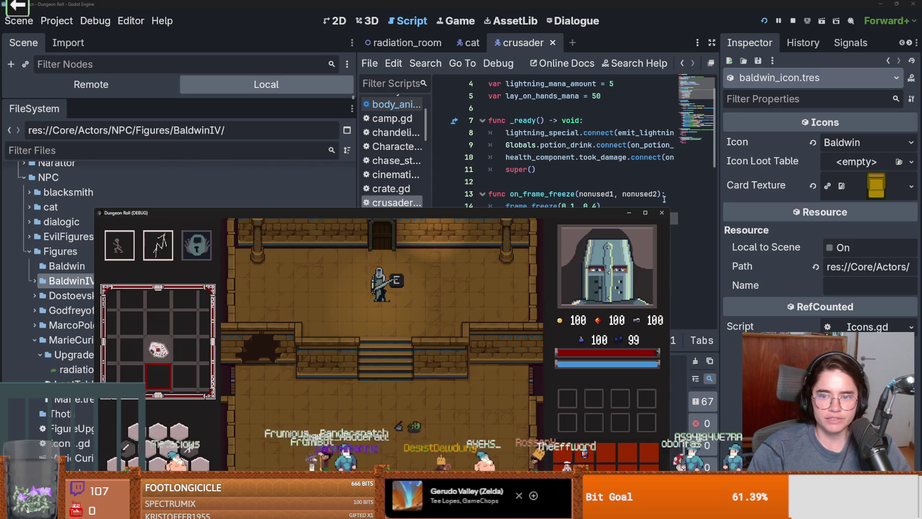
# Close the game and filter the FileSystem to 'baldwi' files
pyautogui.click(651, 213)
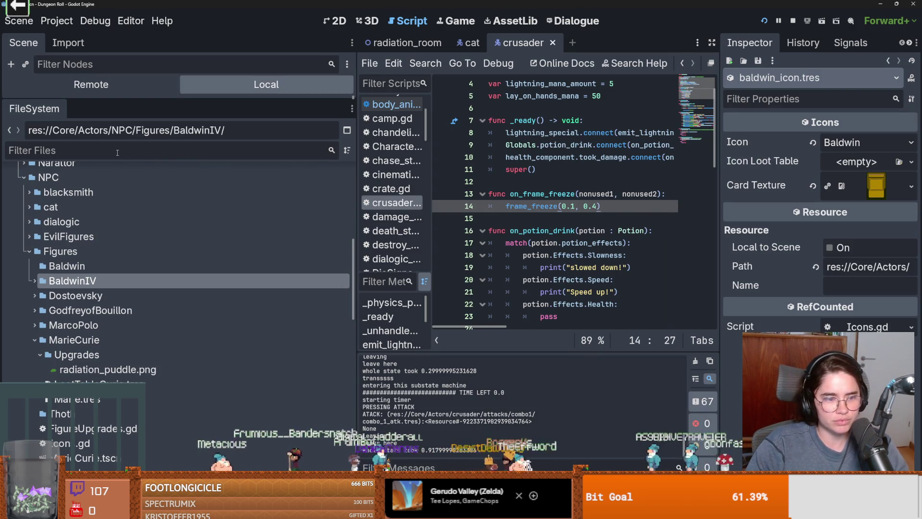
pyautogui.write('b')
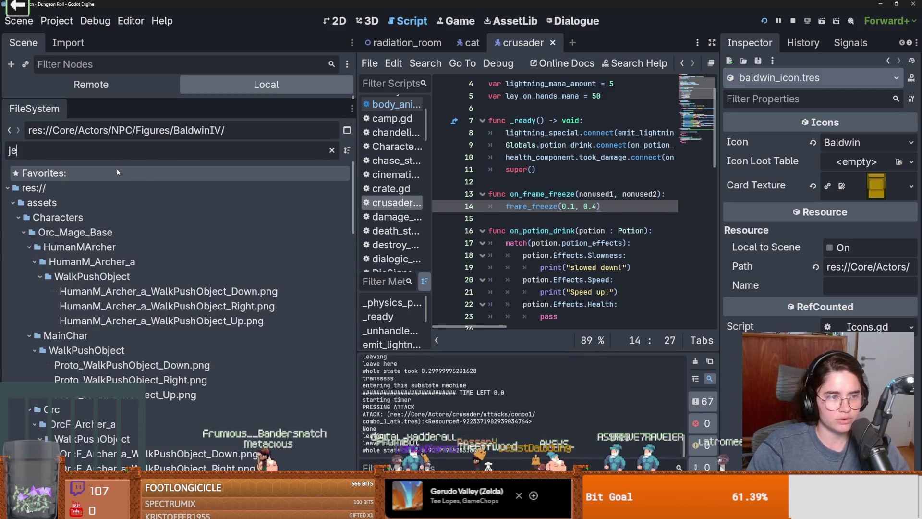
pyautogui.write('aldwi')
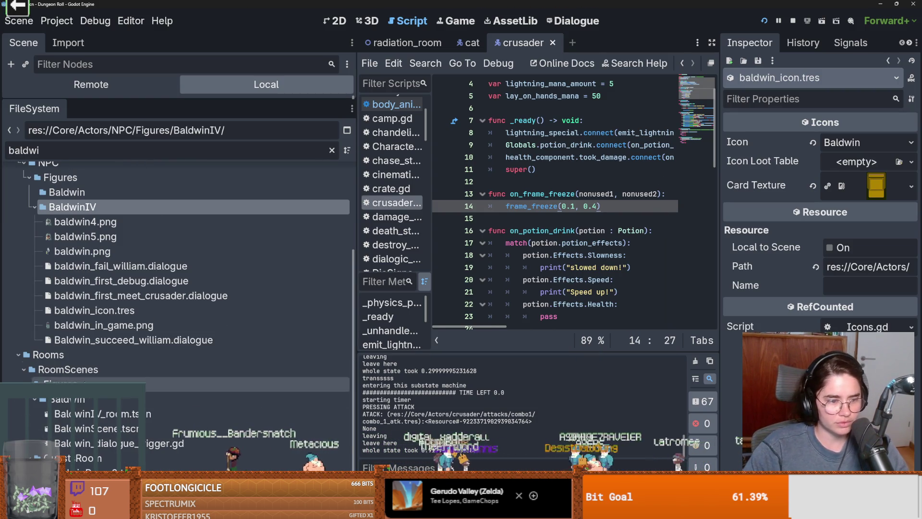
pyautogui.click(92, 414)
pyautogui.hotkey('ctrl', 'F1')
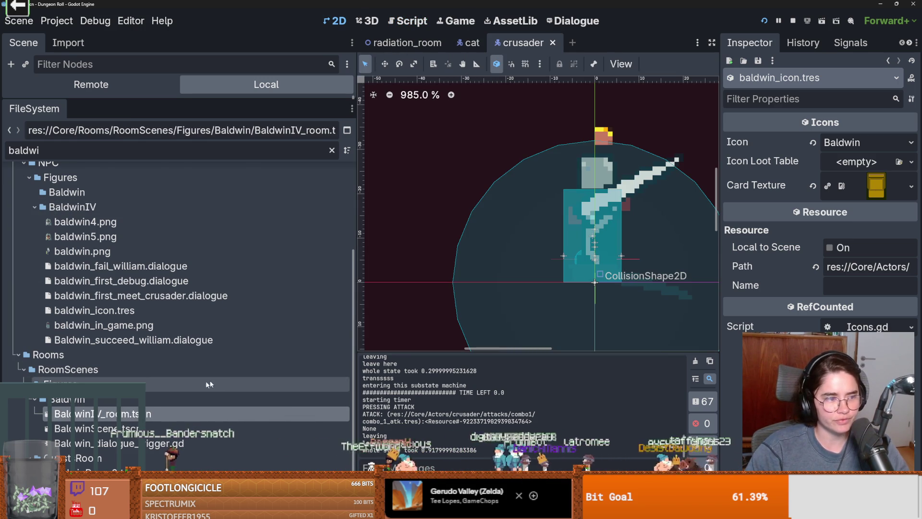
# Open the BaldwinScene and BaldwinRoom2 scenes
pyautogui.doubleClick(128, 419)
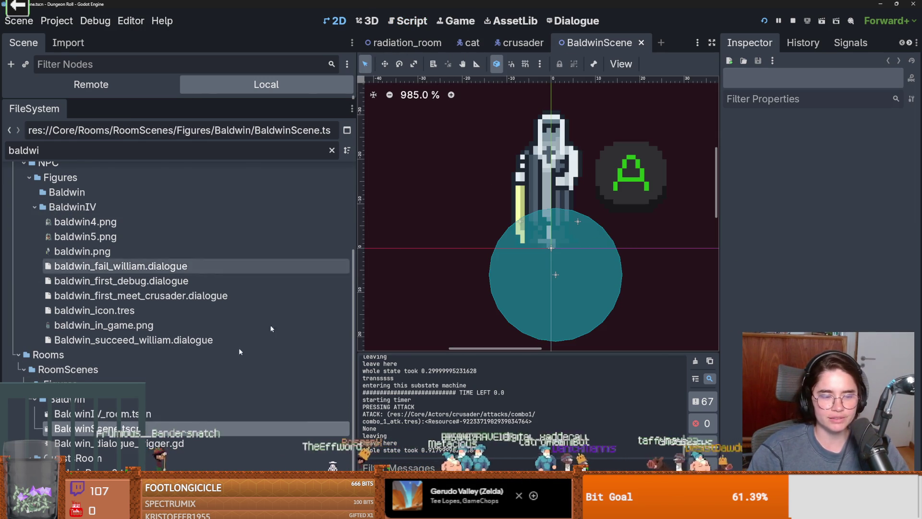
pyautogui.scroll(-2, 110, 432)
pyautogui.click(103, 447)
pyautogui.doubleClick(103, 447)
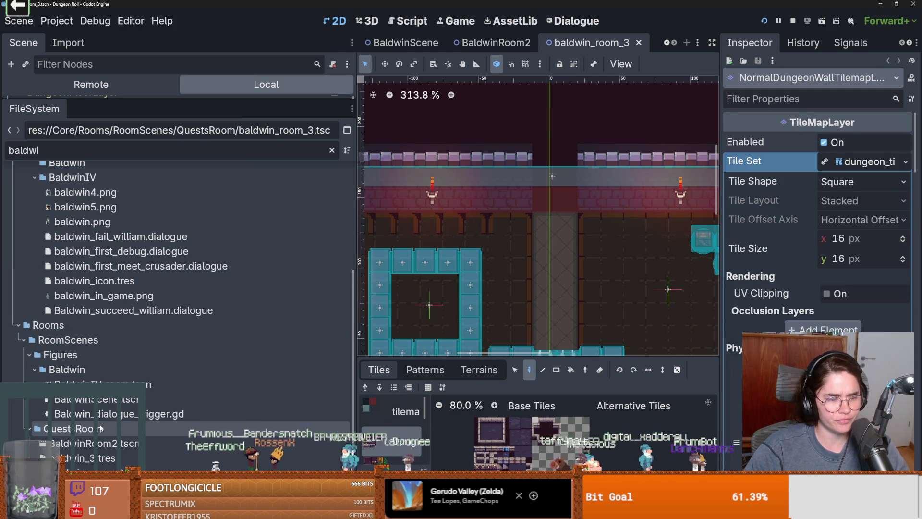
# Open the BaldwinIV room scene, widen the viewport and select the wall tilemap layer
pyautogui.doubleClick(96, 385)
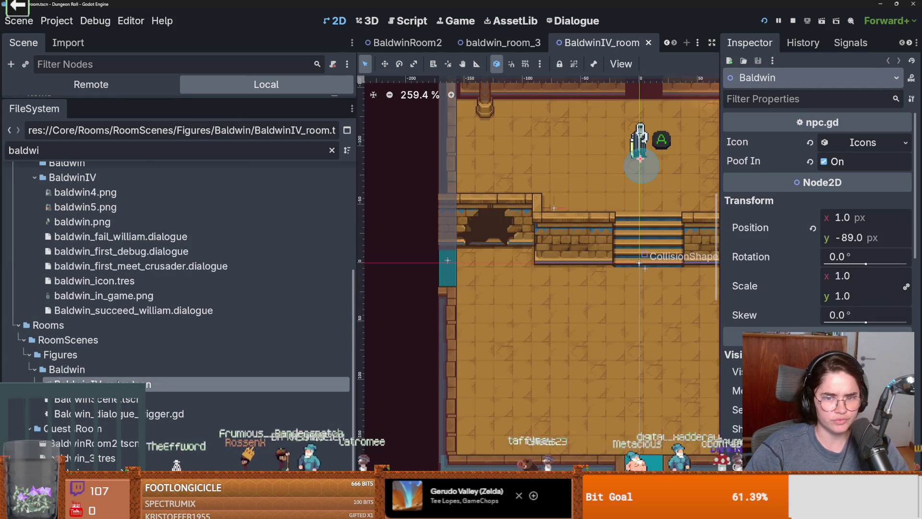
pyautogui.moveTo(356, 188); pyautogui.dragTo(196, 187)
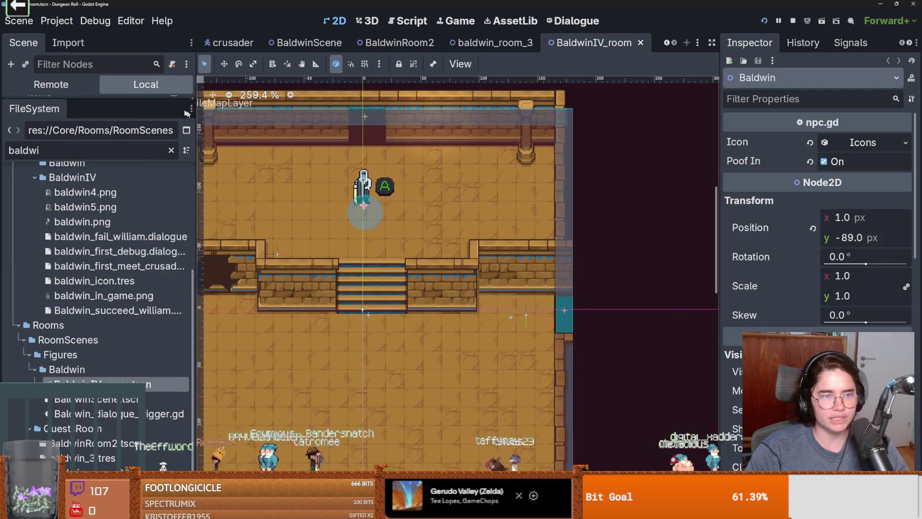
pyautogui.moveTo(96, 97); pyautogui.dragTo(96, 346)
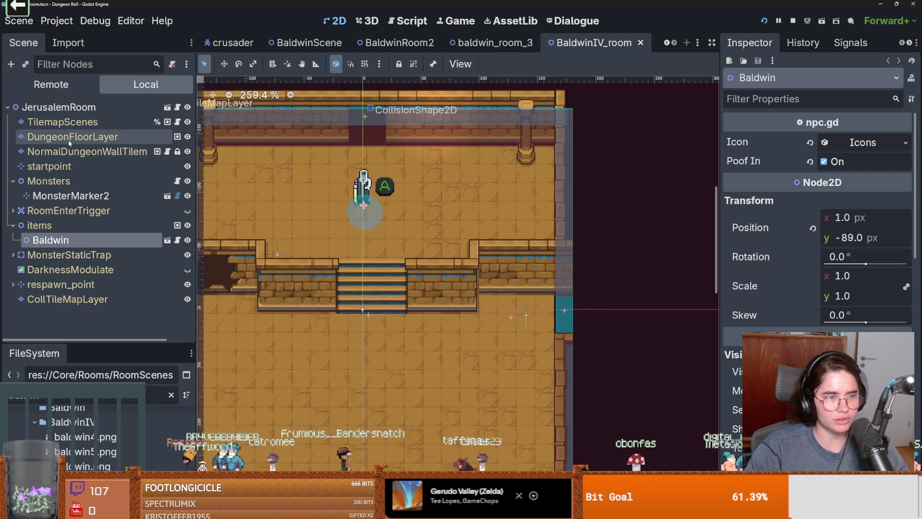
pyautogui.click(188, 137)
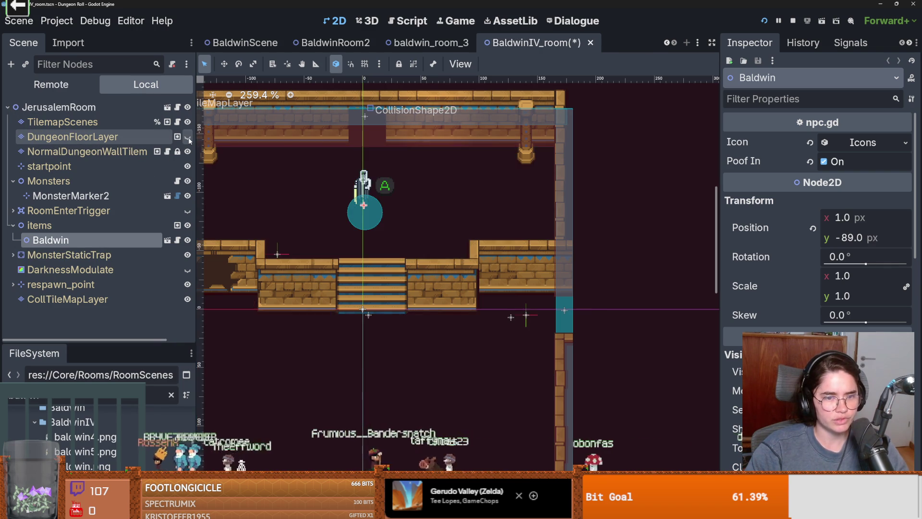
pyautogui.click(187, 136)
pyautogui.click(188, 152)
pyautogui.click(187, 152)
pyautogui.click(86, 152)
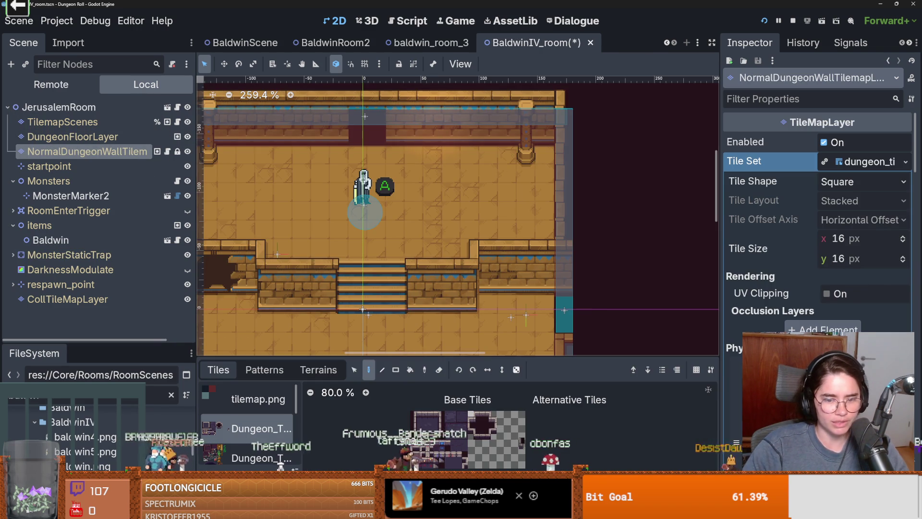
# Pick the stairs tile at atlas (33, 16) and show the dungeon atlas in the TileSet editor
pyautogui.moveTo(461, 351); pyautogui.dragTo(460, 140)
pyautogui.click(249, 361)
pyautogui.scroll(4, 481, 285)
pyautogui.scroll(6, 481, 286)
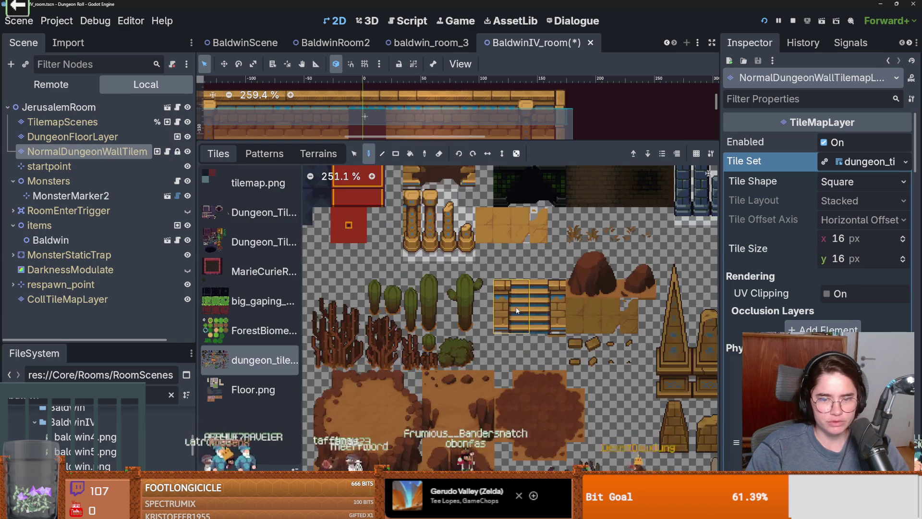
pyautogui.click(510, 329)
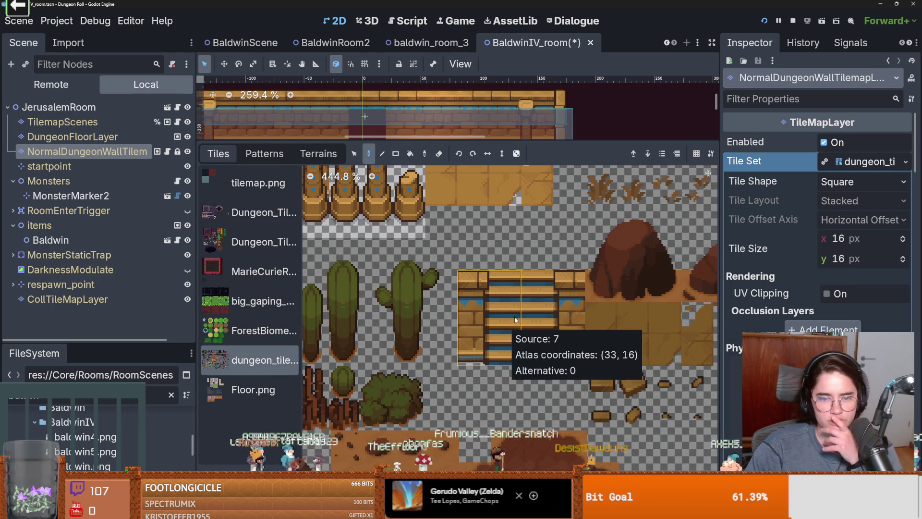
pyautogui.click(545, 309)
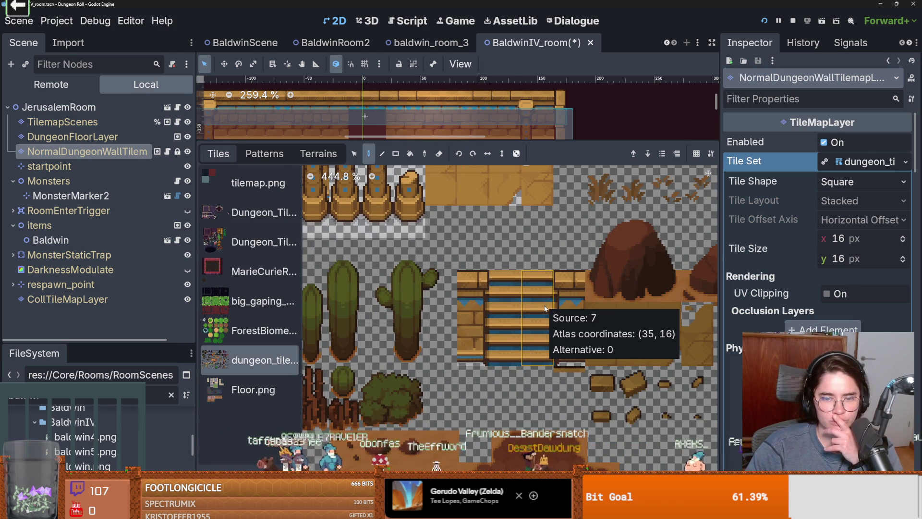
pyautogui.click(505, 308)
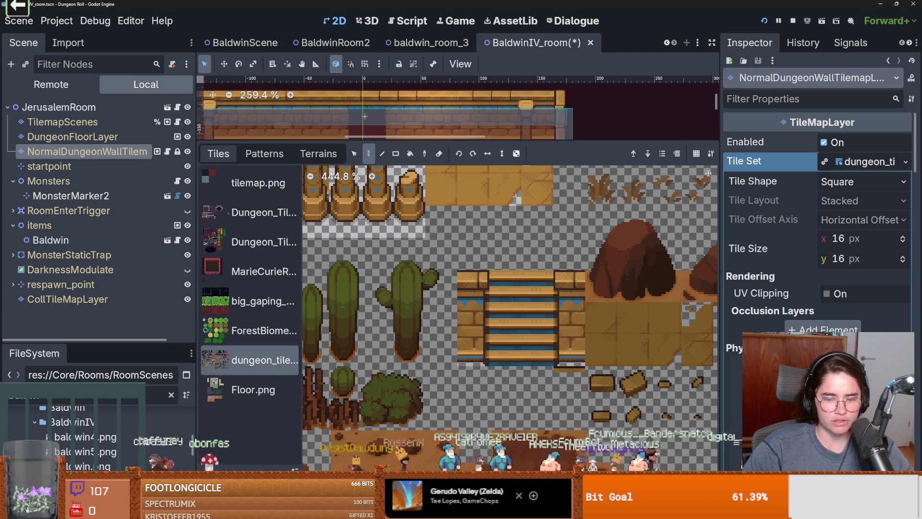
pyautogui.click(480, 511)
pyautogui.scroll(5, 586, 366)
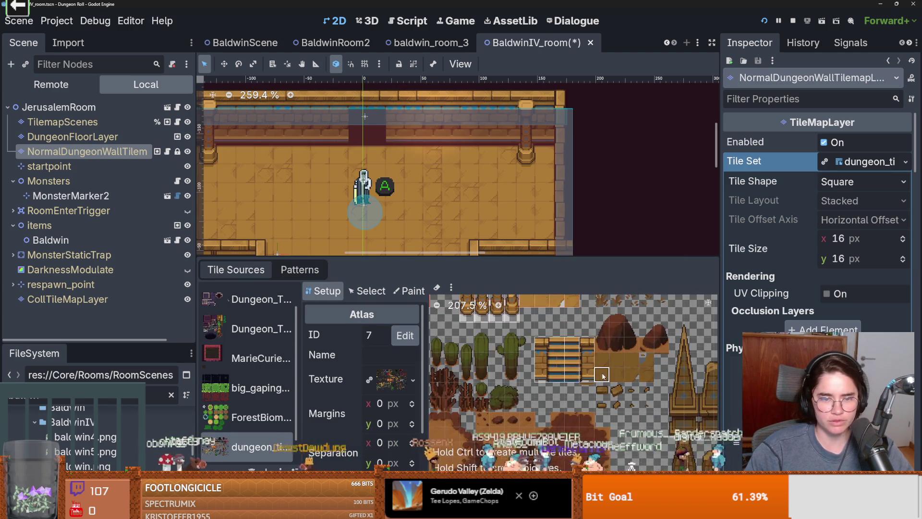
# Narrow the 2x3 stairs tile in the TileSet to one tile wide (1x3)
pyautogui.scroll(1, 480, 384)
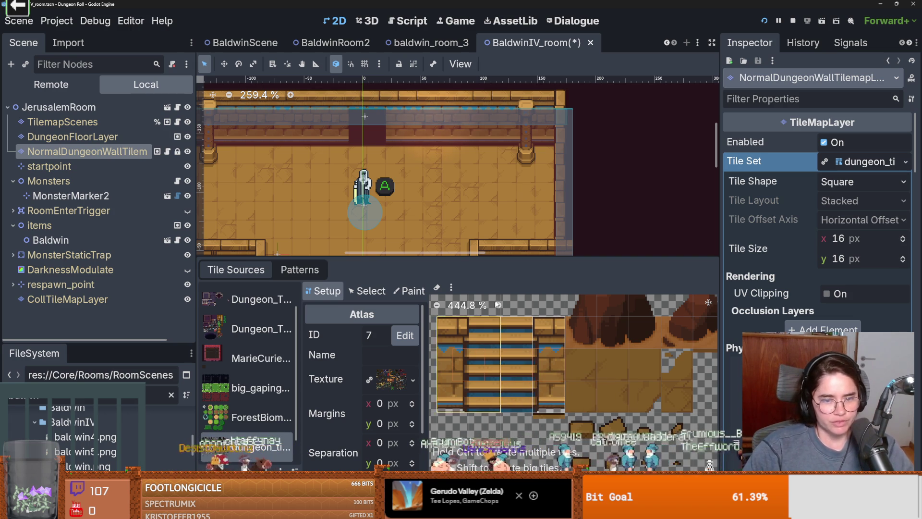
pyautogui.click(368, 291)
pyautogui.click(478, 365)
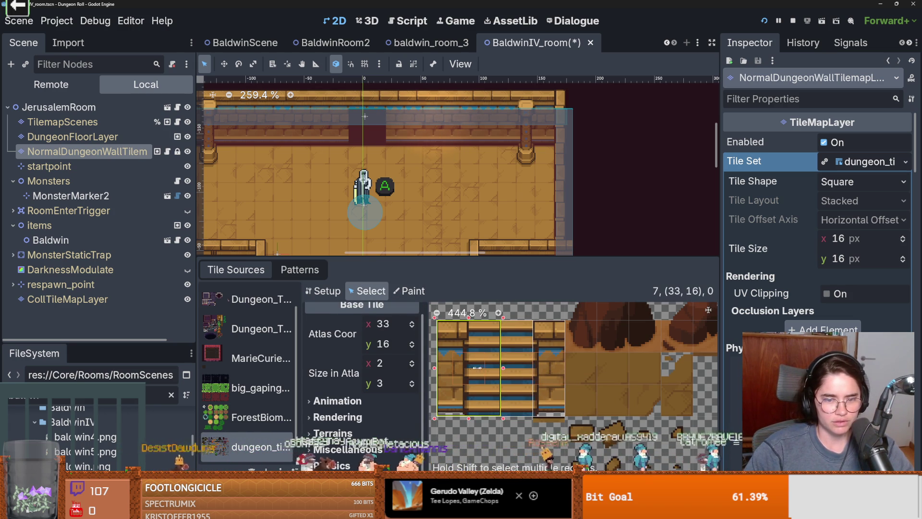
pyautogui.moveTo(503, 368); pyautogui.dragTo(470, 367)
pyautogui.scroll(1, 471, 368)
pyautogui.click(444, 327)
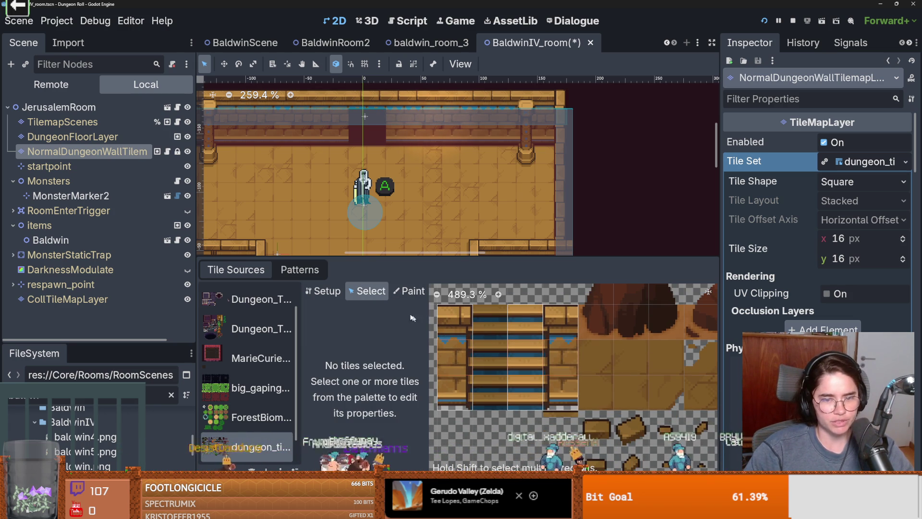
pyautogui.scroll(3, 521, 331)
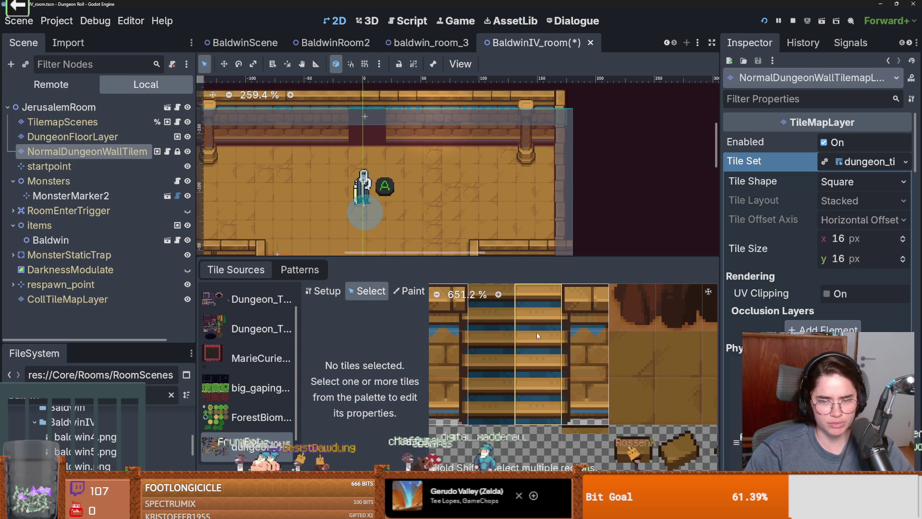
# Set the stairs tile at atlas (35, 16) to Rendering Z Index -1 and save the scene
pyautogui.click(517, 329)
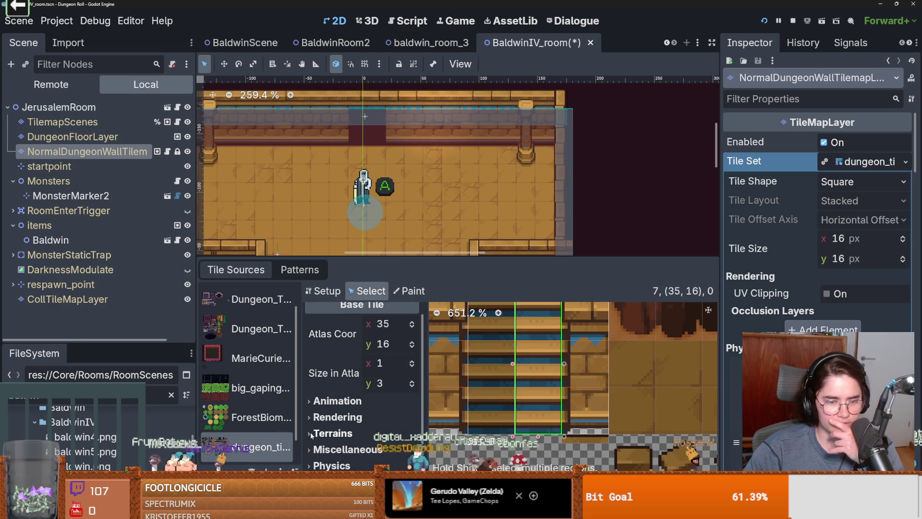
pyautogui.click(360, 421)
pyautogui.scroll(-3, 359, 422)
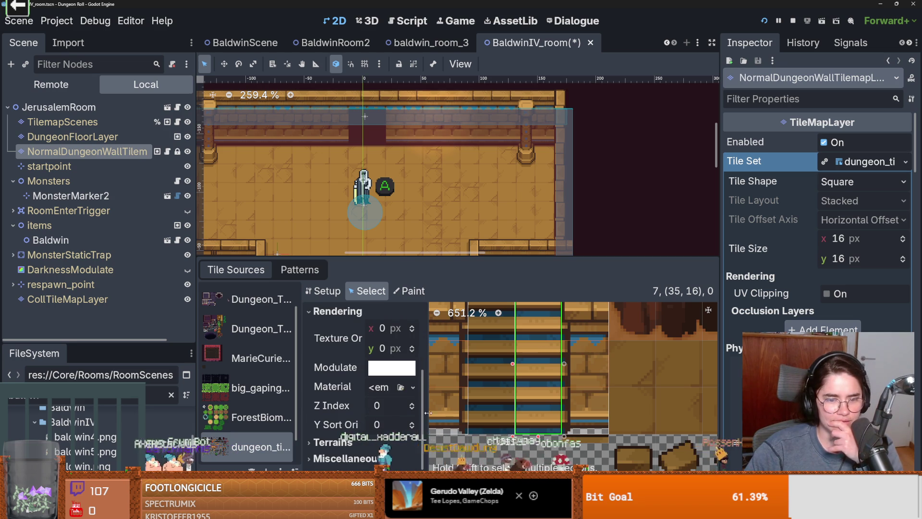
pyautogui.click(413, 409)
pyautogui.scroll(-1, 541, 371)
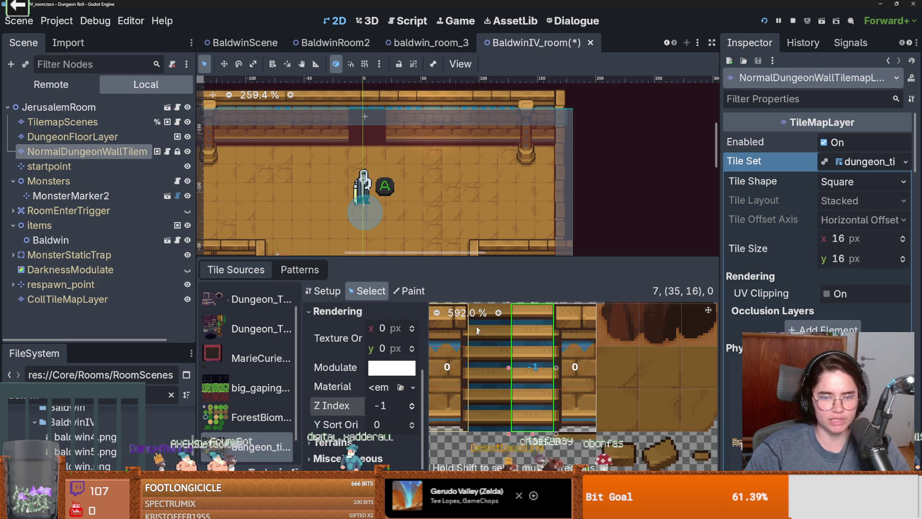
pyautogui.hotkey('ctrl', 's')
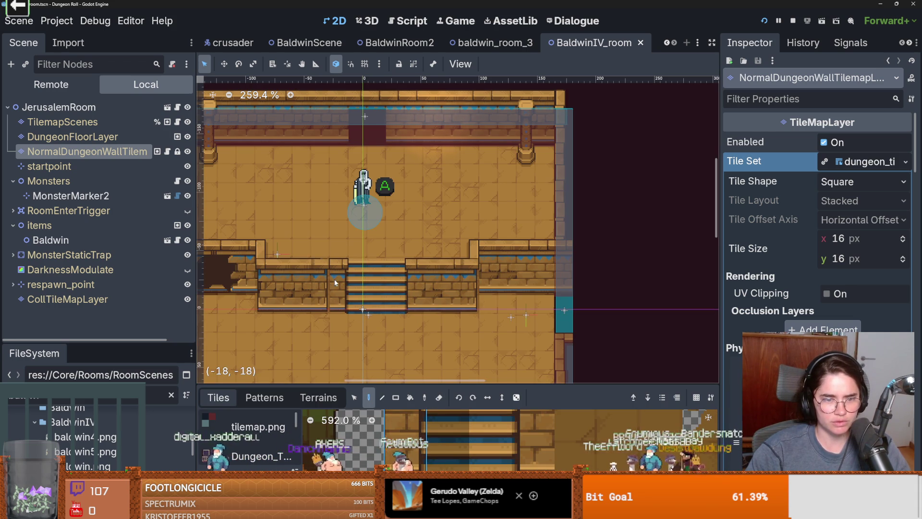
# Paint a wall column into the gap beside the stairs
pyautogui.scroll(-1, 337, 284)
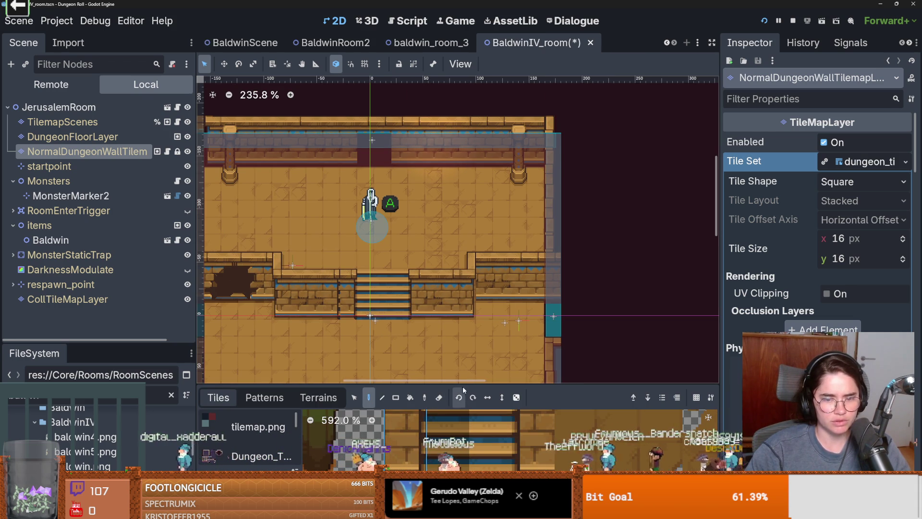
pyautogui.moveTo(465, 383); pyautogui.dragTo(465, 243)
pyautogui.scroll(2, 448, 346)
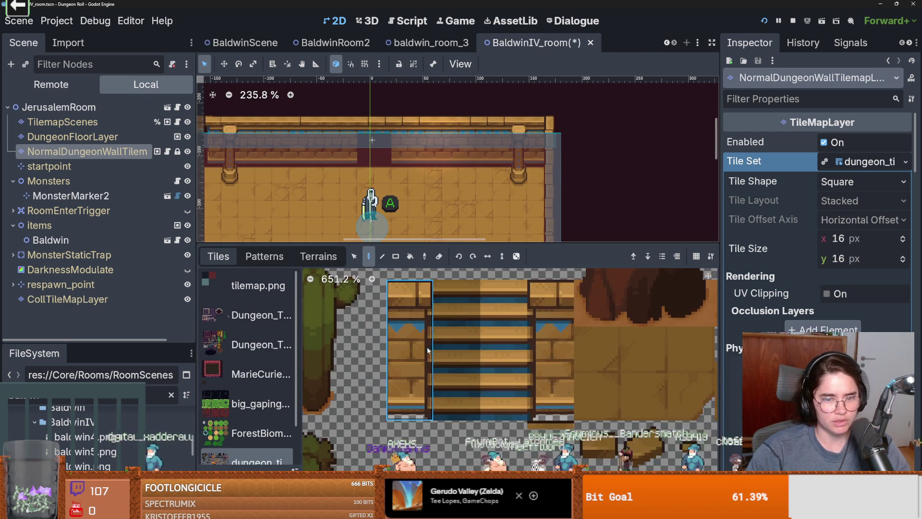
pyautogui.moveTo(339, 244); pyautogui.dragTo(339, 384)
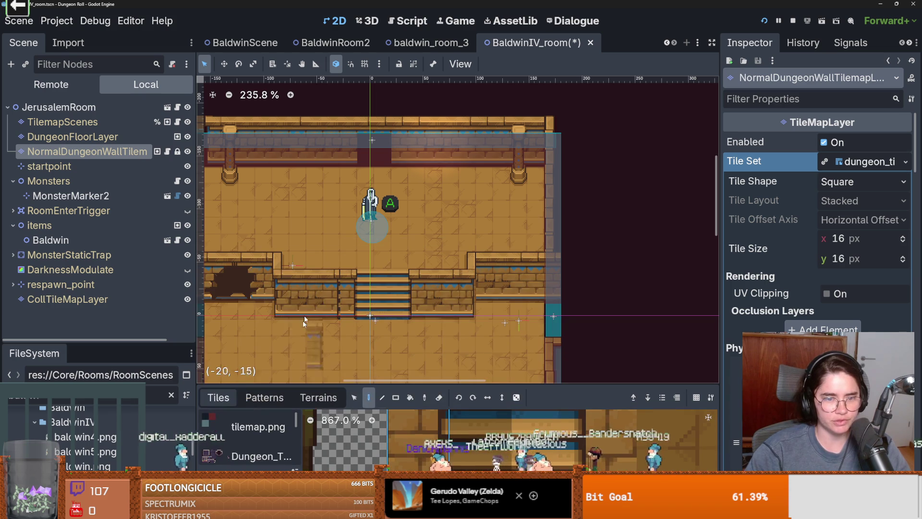
pyautogui.scroll(5, 339, 292)
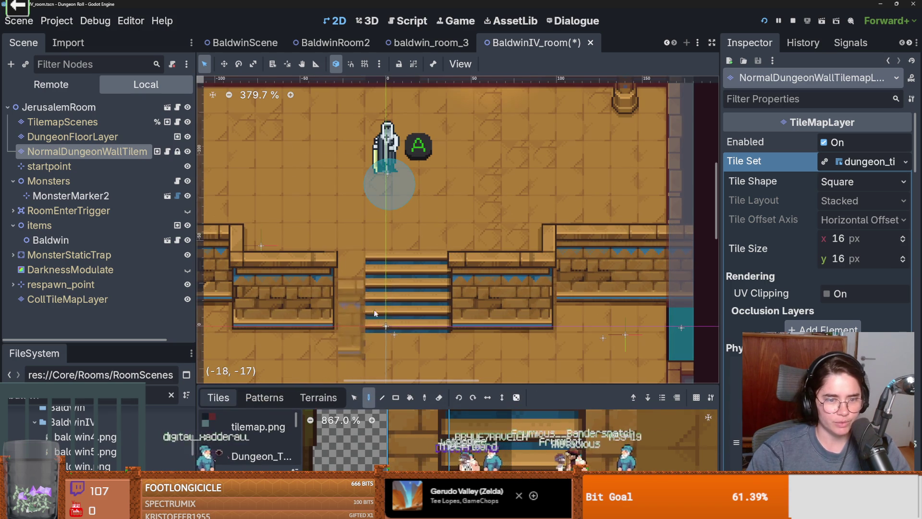
pyautogui.click(341, 288)
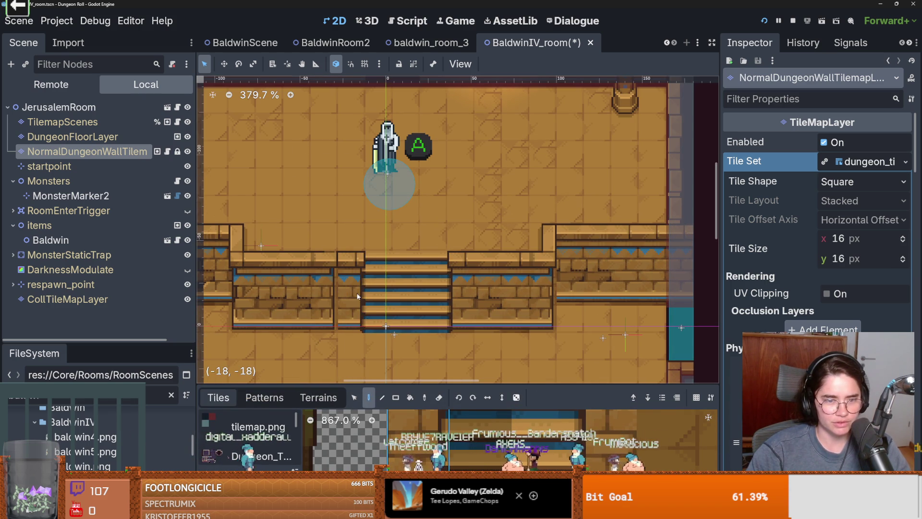
pyautogui.scroll(5, 351, 309)
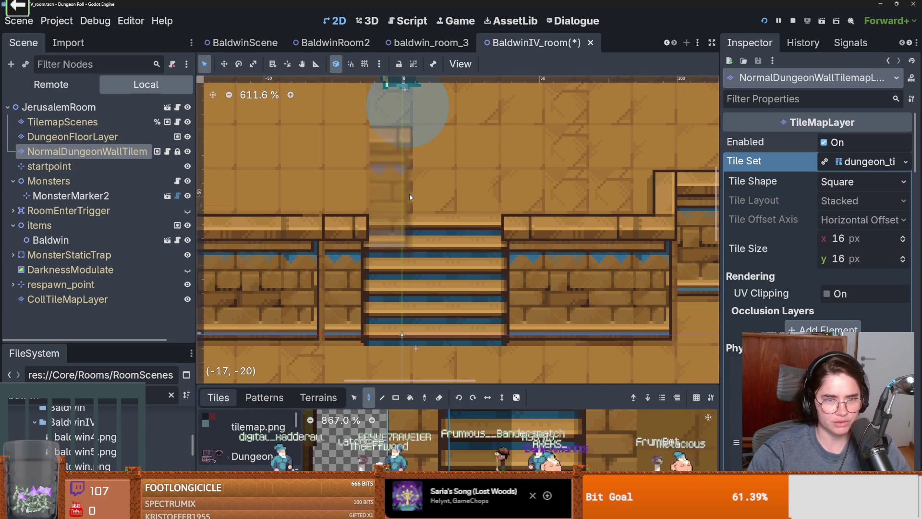
pyautogui.scroll(-2, 413, 361)
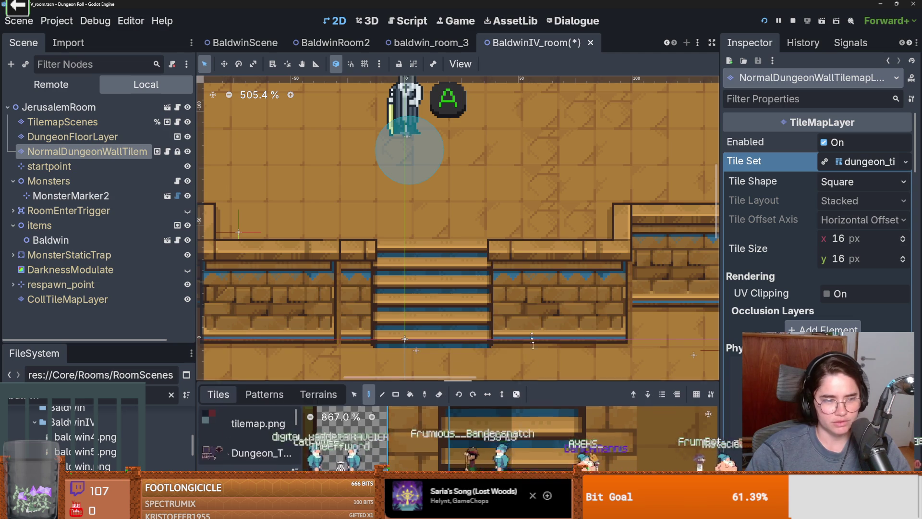
# Resize the tile palette and room canvas to review the stairs, then save the scene
pyautogui.moveTo(532, 387); pyautogui.dragTo(524, 219)
pyautogui.scroll(-6, 548, 372)
pyautogui.scroll(2, 627, 402)
pyautogui.scroll(-2, 519, 444)
pyautogui.scroll(2, 519, 444)
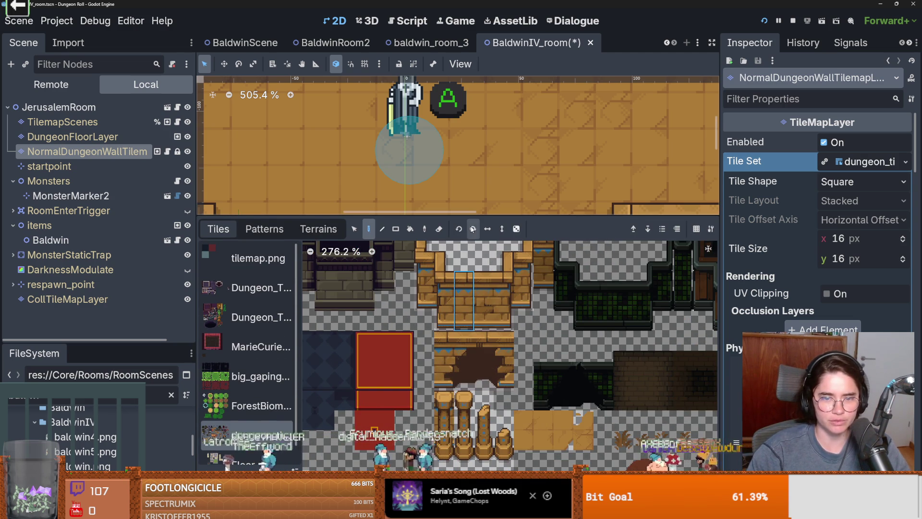
pyautogui.moveTo(467, 215); pyautogui.dragTo(469, 385)
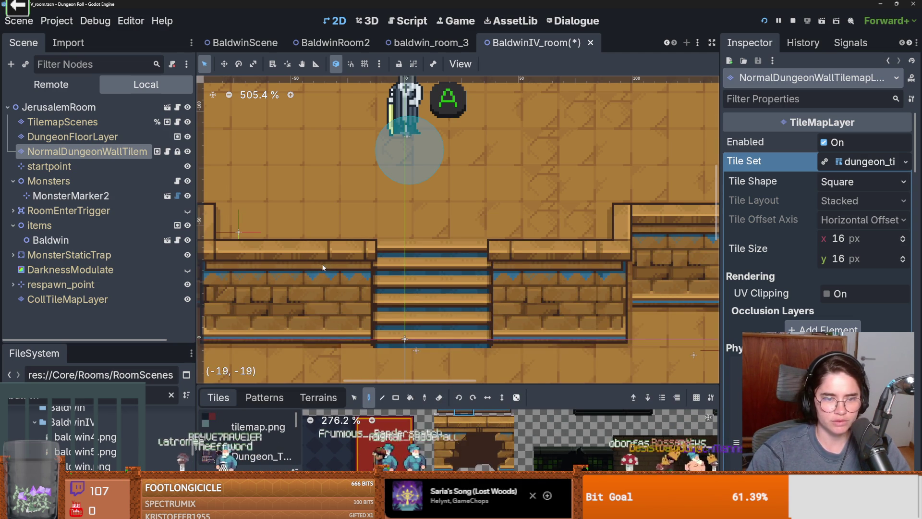
pyautogui.scroll(-1, 495, 336)
pyautogui.moveTo(528, 385); pyautogui.dragTo(533, 280)
pyautogui.scroll(-2, 546, 344)
pyautogui.scroll(-3, 546, 345)
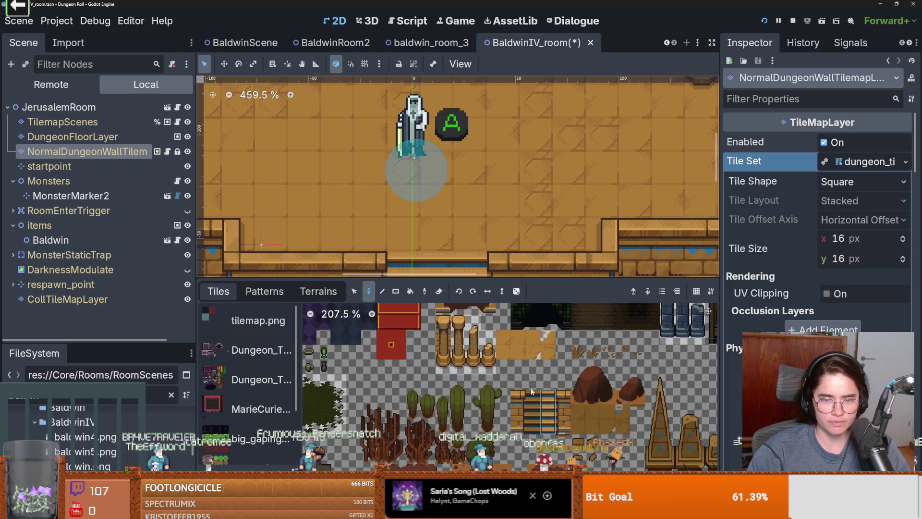
pyautogui.moveTo(523, 281); pyautogui.dragTo(480, 384)
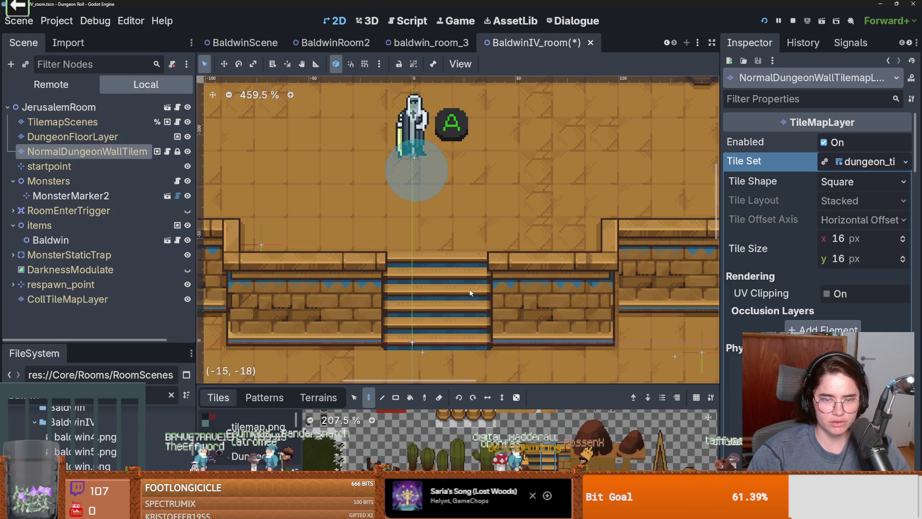
pyautogui.scroll(-3, 444, 341)
pyautogui.hotkey('ctrl', 's')
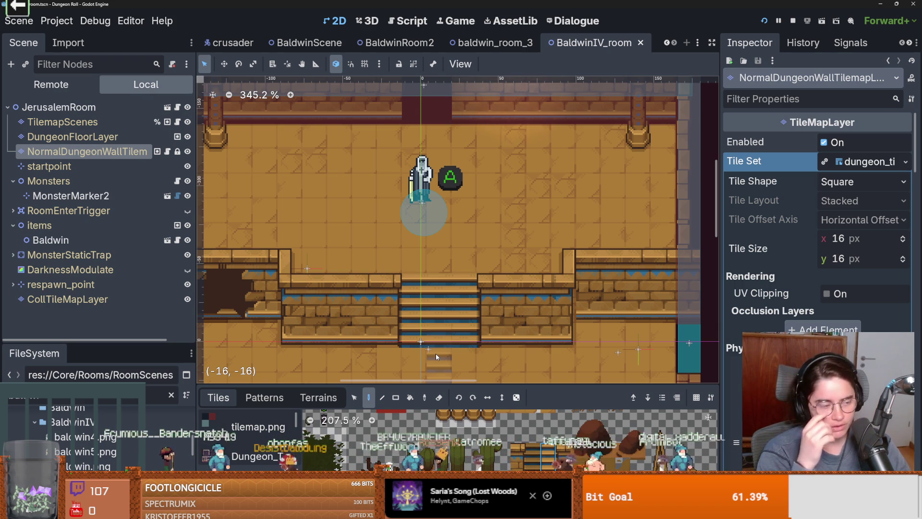
pyautogui.scroll(-3, 551, 165)
pyautogui.hotkey('ctrl', 's')
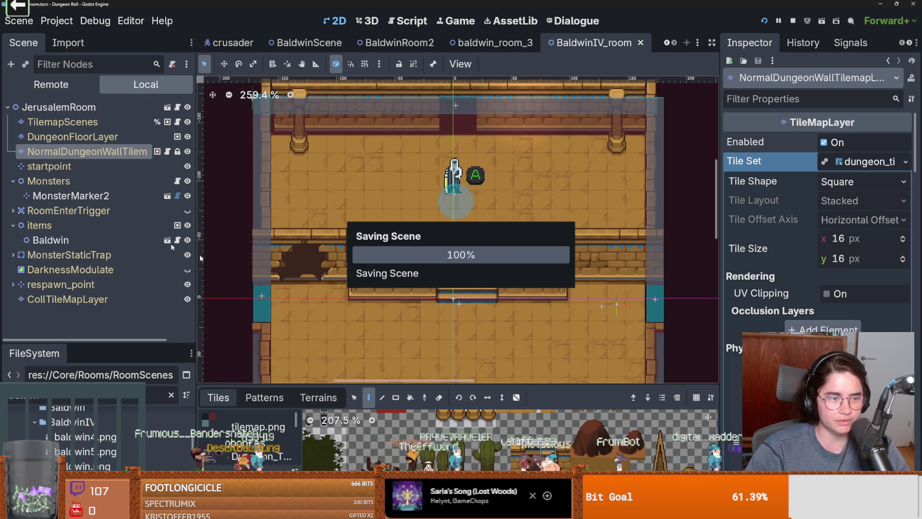
# On the CollTileMapLayer, paint collision tiles over the left wall block
pyautogui.click(99, 283)
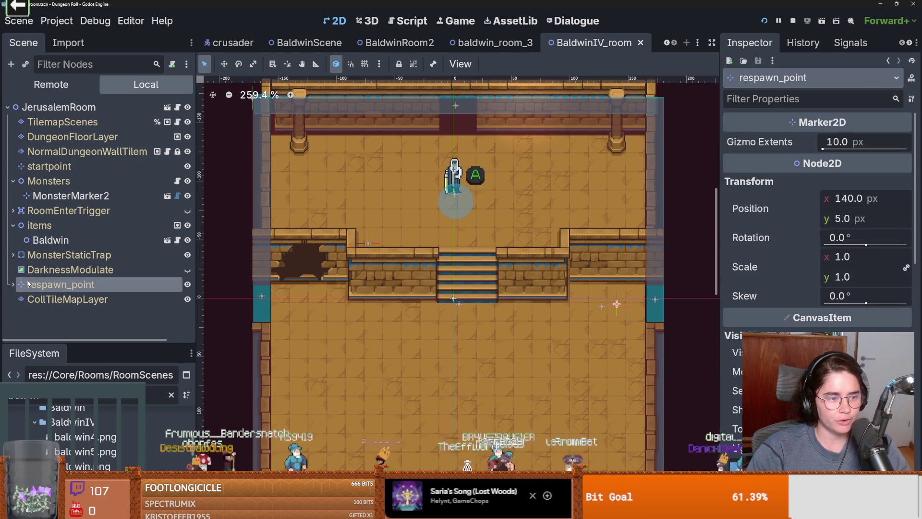
pyautogui.click(29, 298)
pyautogui.scroll(-3, 371, 283)
pyautogui.moveTo(449, 387)
pyautogui.mouseDown()
pyautogui.moveTo(466, 208)
pyautogui.moveTo(461, 384)
pyautogui.mouseUp()
pyautogui.scroll(5, 416, 255)
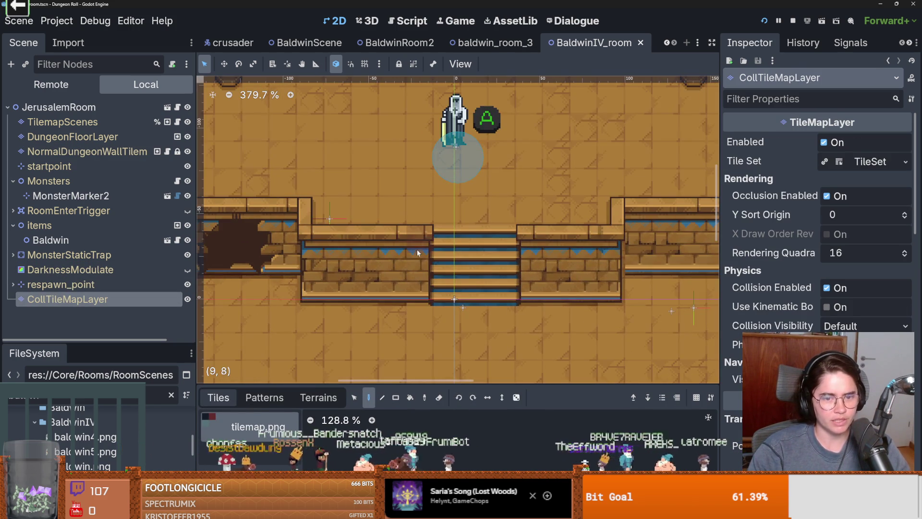
pyautogui.moveTo(417, 290)
pyautogui.mouseDown()
pyautogui.moveTo(399, 236)
pyautogui.moveTo(368, 289)
pyautogui.moveTo(312, 259)
pyautogui.moveTo(340, 283)
pyautogui.mouseUp()
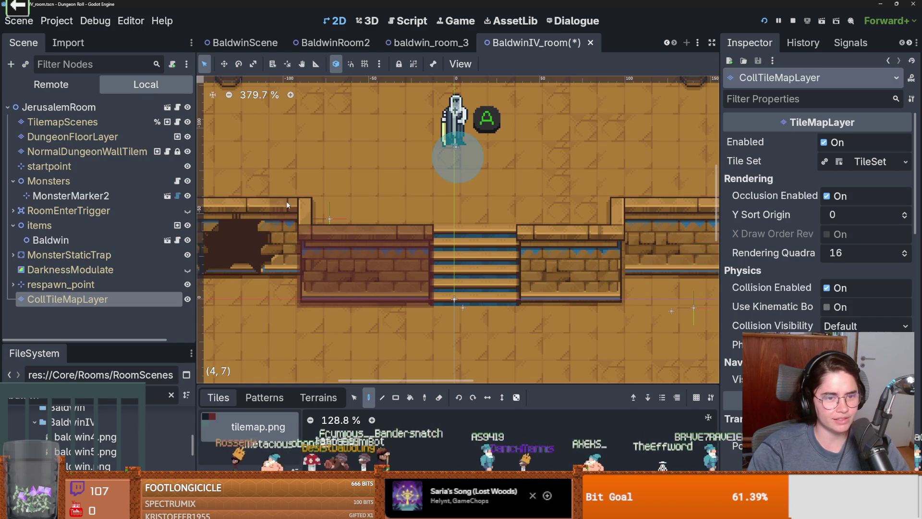
# Repaint collision over the wall's dark hole, check the room, and save the scene
pyautogui.hscroll(-3, 476, 255)
pyautogui.moveTo(441, 261)
pyautogui.mouseDown()
pyautogui.moveTo(365, 249)
pyautogui.moveTo(352, 213)
pyautogui.moveTo(372, 234)
pyautogui.mouseUp()
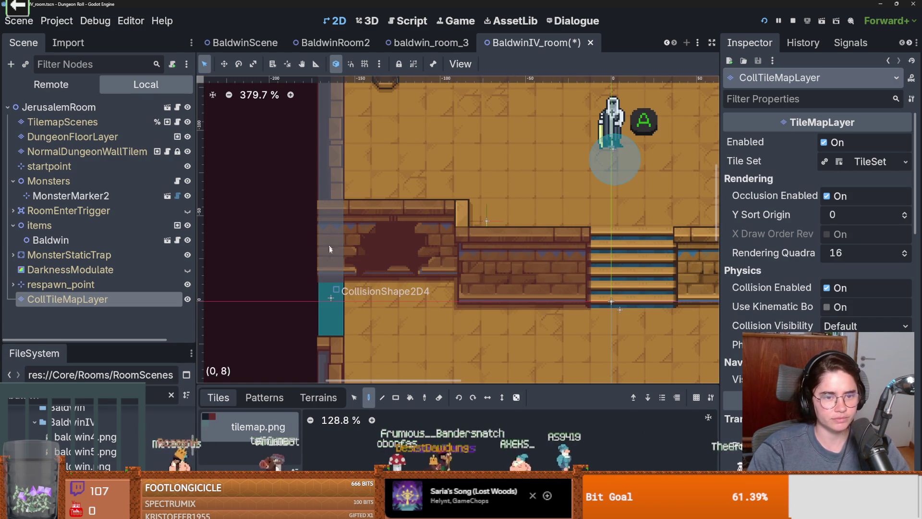
pyautogui.hscroll(5, 310, 261)
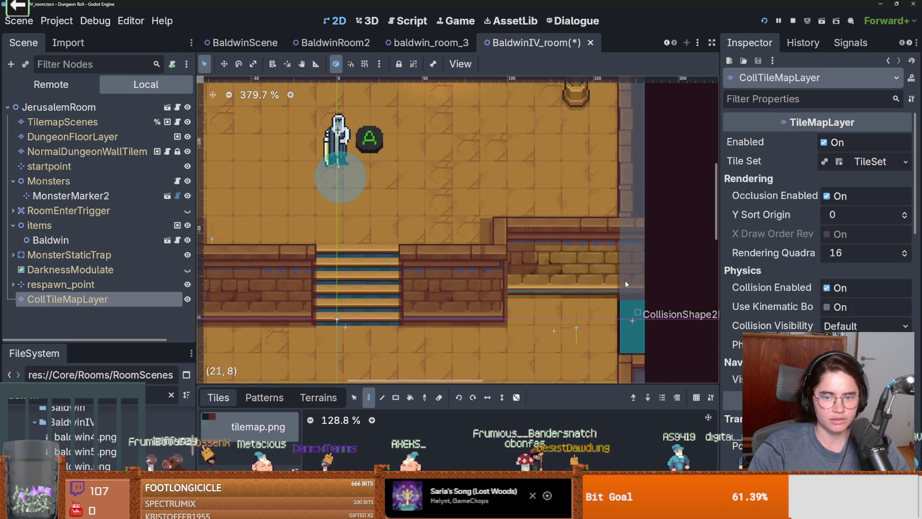
pyautogui.scroll(-3, 420, 223)
pyautogui.scroll(2, 554, 157)
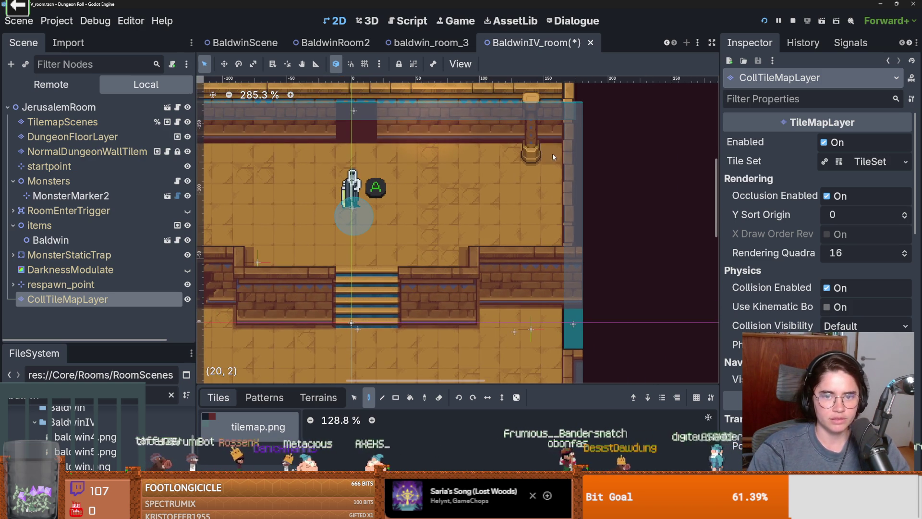
pyautogui.hscroll(-2, 476, 188)
pyautogui.scroll(1, 561, 165)
pyautogui.scroll(-10, 288, 185)
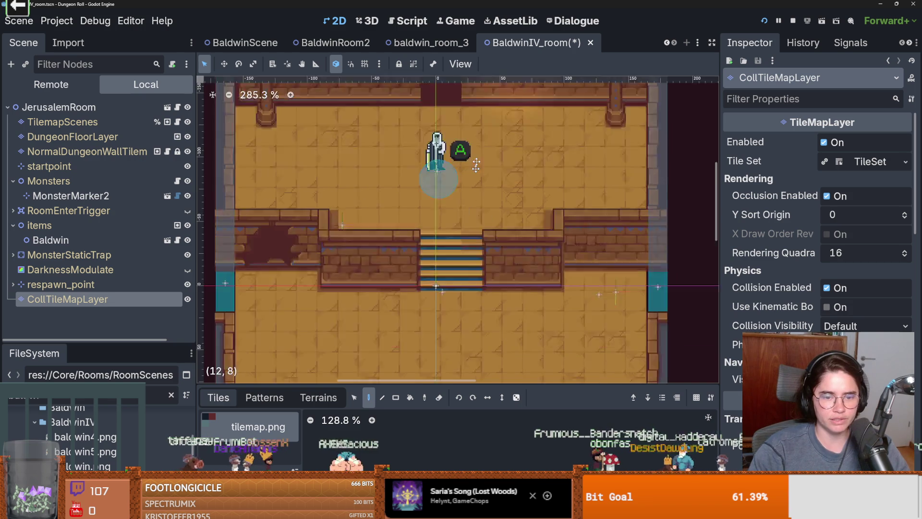
pyautogui.hotkey('ctrl', 's')
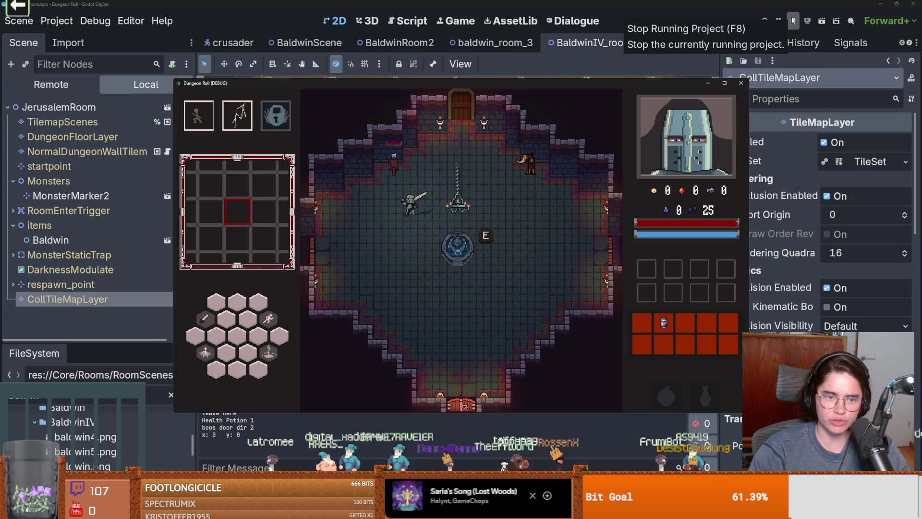
# Stop the running game and return to the BaldwinIV_room editor
pyautogui.click(794, 20)
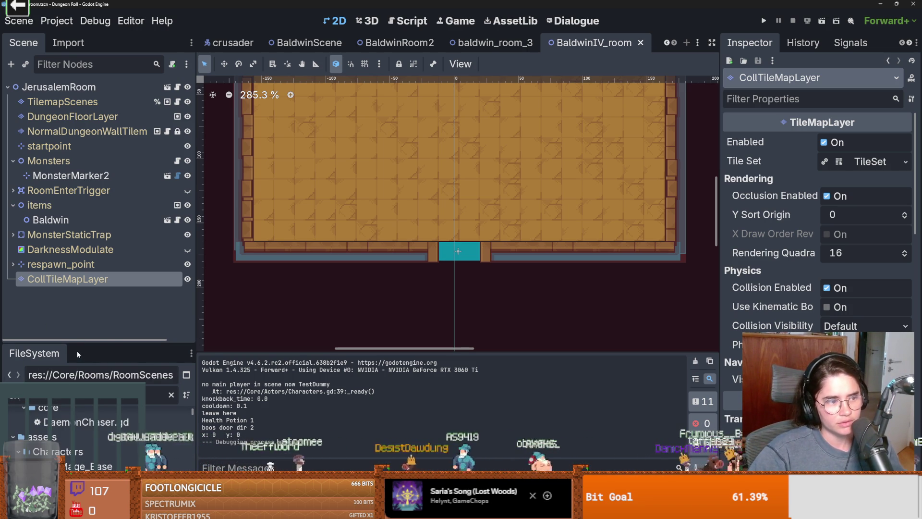
# Open chandelier.tscn from Tiles/Objects/chandelier in the enlarged FileSystem dock
pyautogui.moveTo(91, 344); pyautogui.dragTo(91, 137)
pyautogui.scroll(-10, 189, 248)
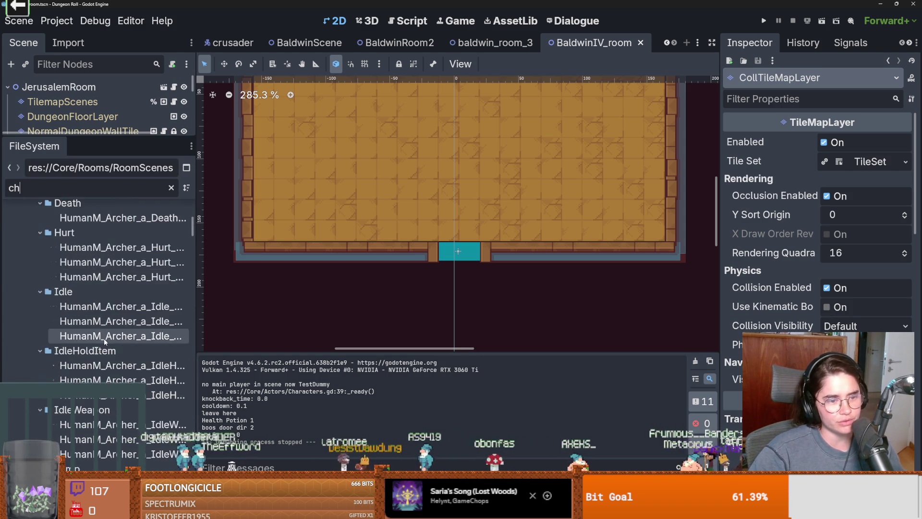
pyautogui.scroll(-15, 188, 249)
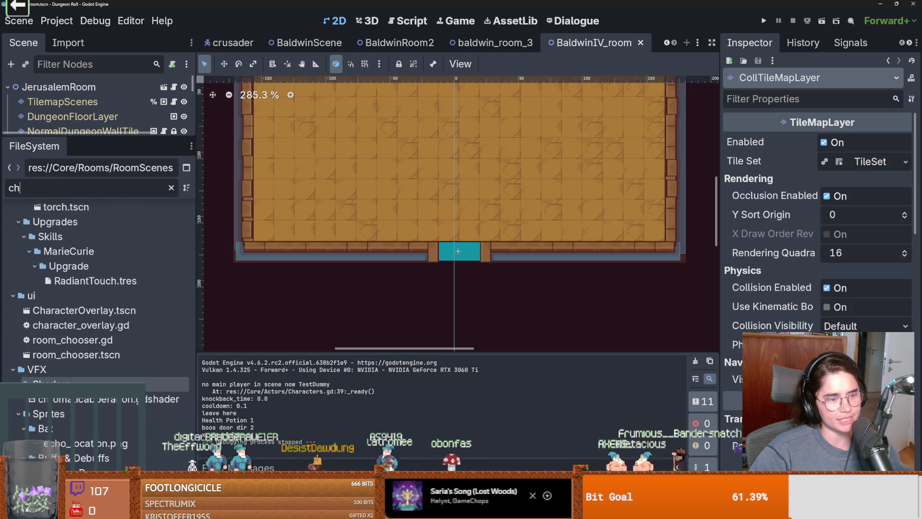
pyautogui.scroll(2, 104, 381)
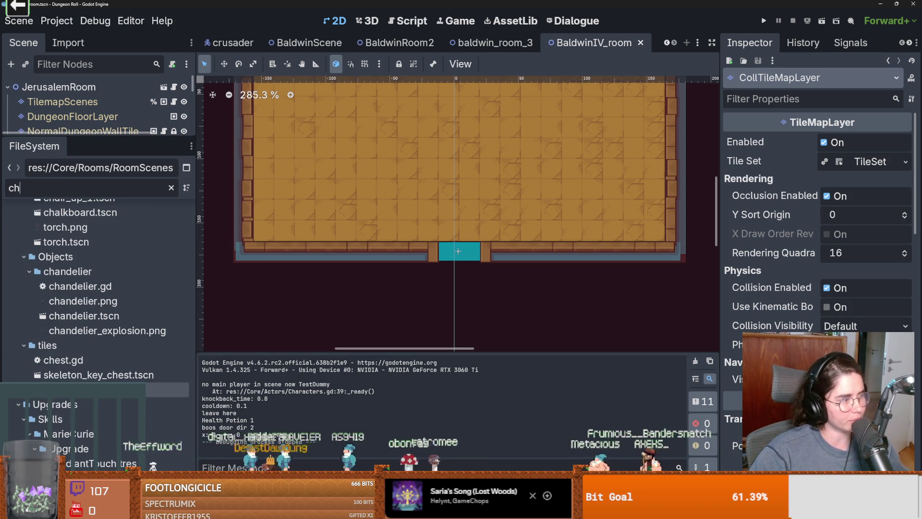
pyautogui.scroll(3, 105, 417)
pyautogui.scroll(3, 105, 417)
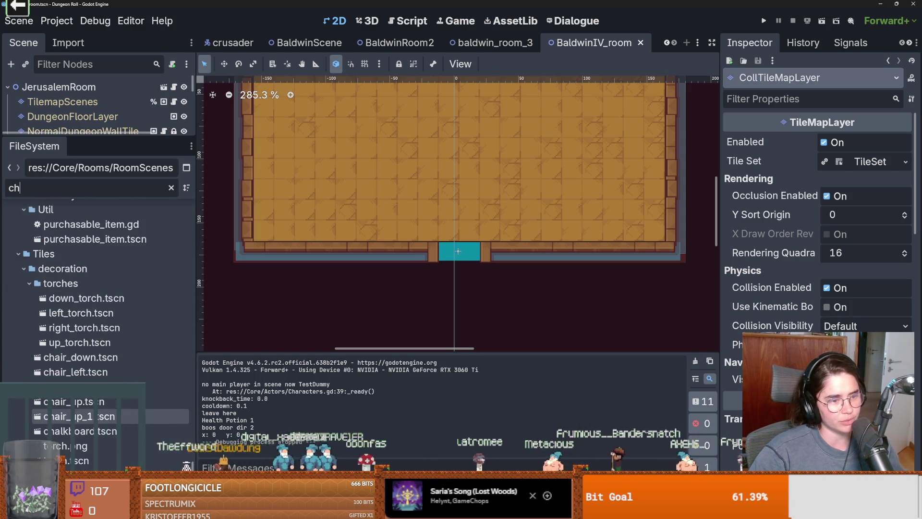
pyautogui.scroll(2, 105, 417)
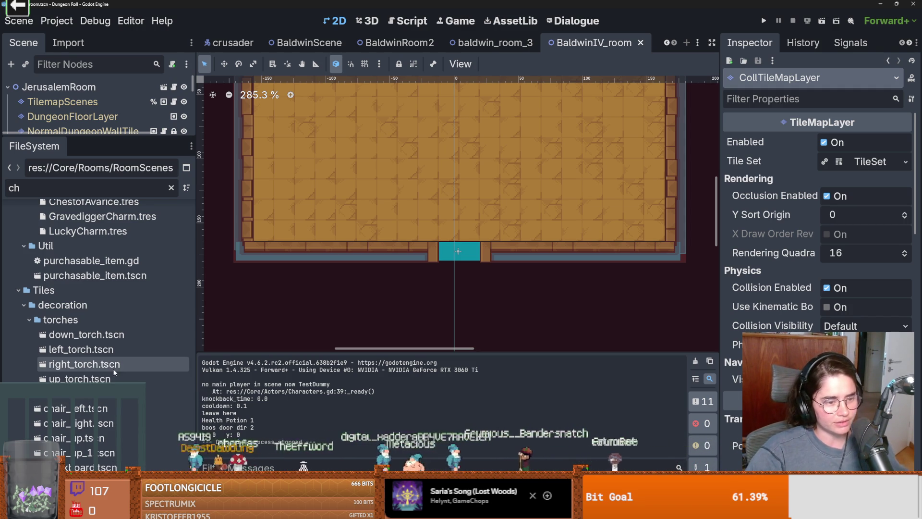
pyautogui.scroll(-5, 124, 403)
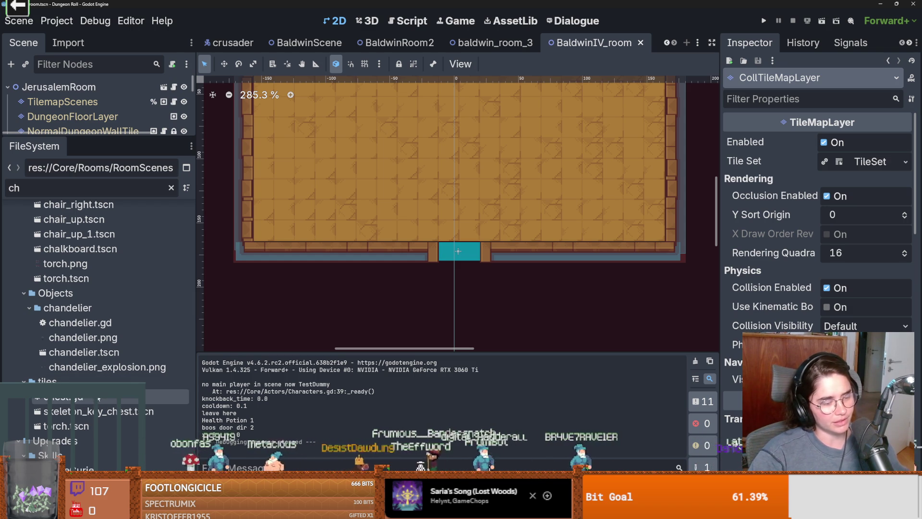
pyautogui.scroll(-3, 99, 397)
pyautogui.doubleClick(84, 279)
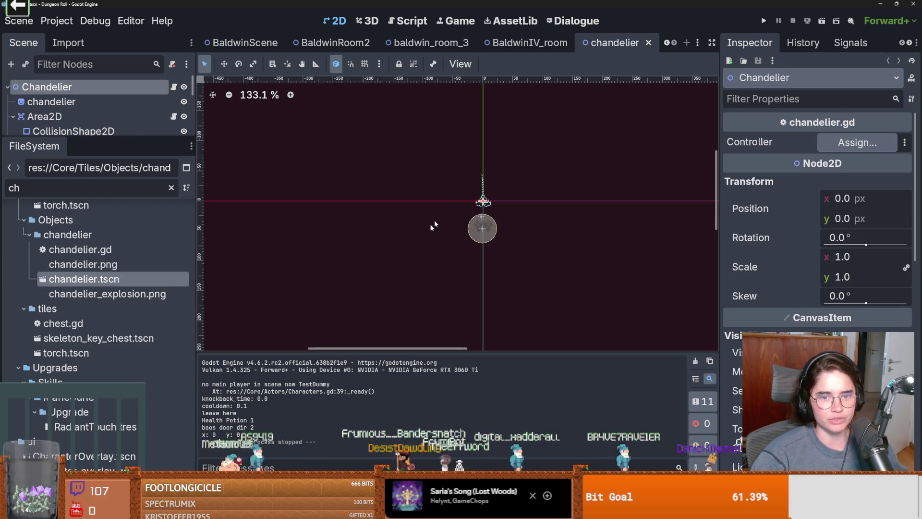
# Select all five chandelier lights, PointLight2D through PointLight2D5
pyautogui.moveTo(140, 139); pyautogui.dragTo(140, 273)
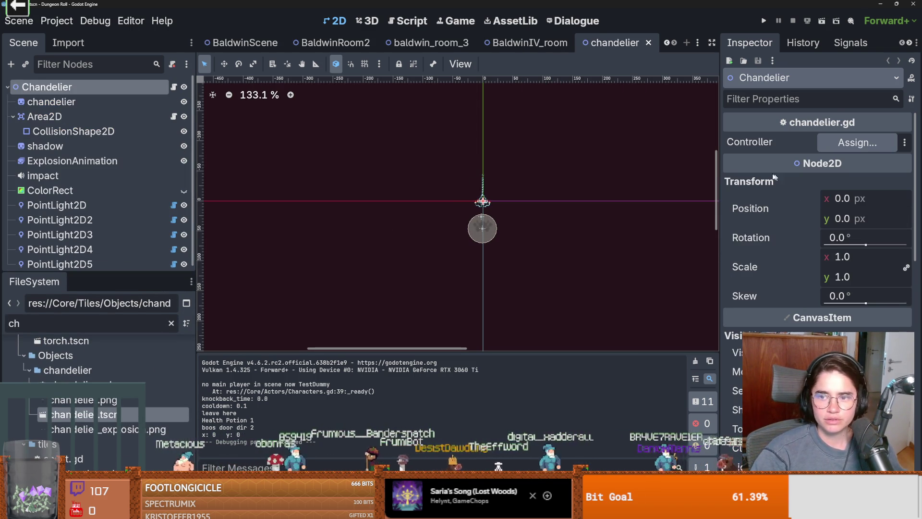
pyautogui.click(58, 207)
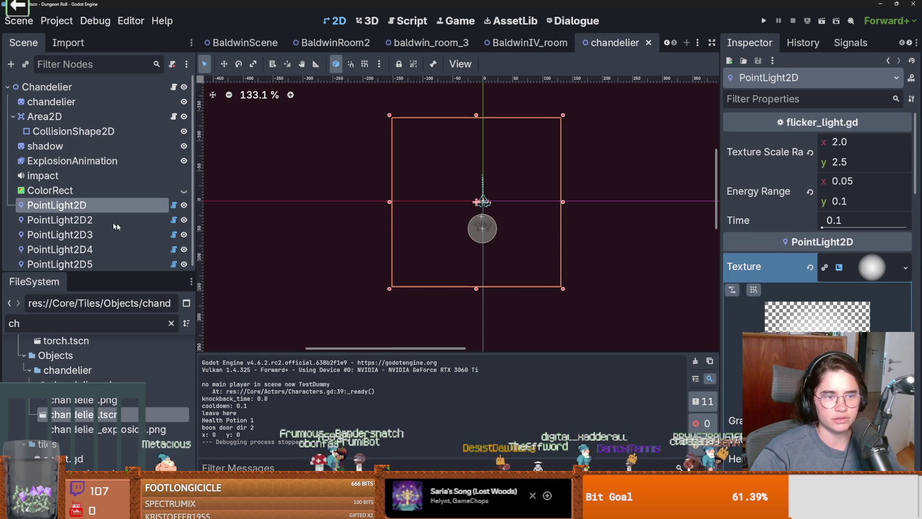
pyautogui.scroll(-1, 107, 257)
pyautogui.keyDown('shift'); pyautogui.click(106, 259); pyautogui.keyUp('shift')
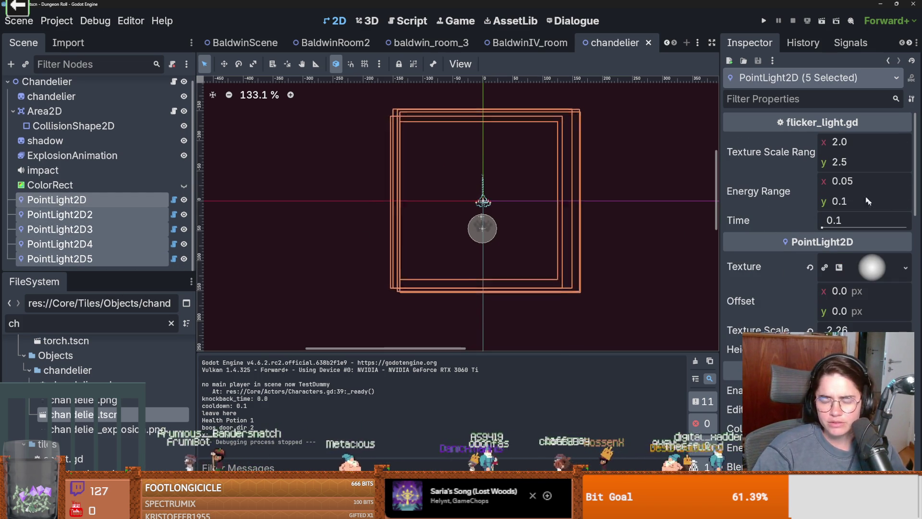
# Set their Energy Range to x 0.01 and y 0.05, then save and run the game
pyautogui.click(859, 180)
pyautogui.write('0.01')
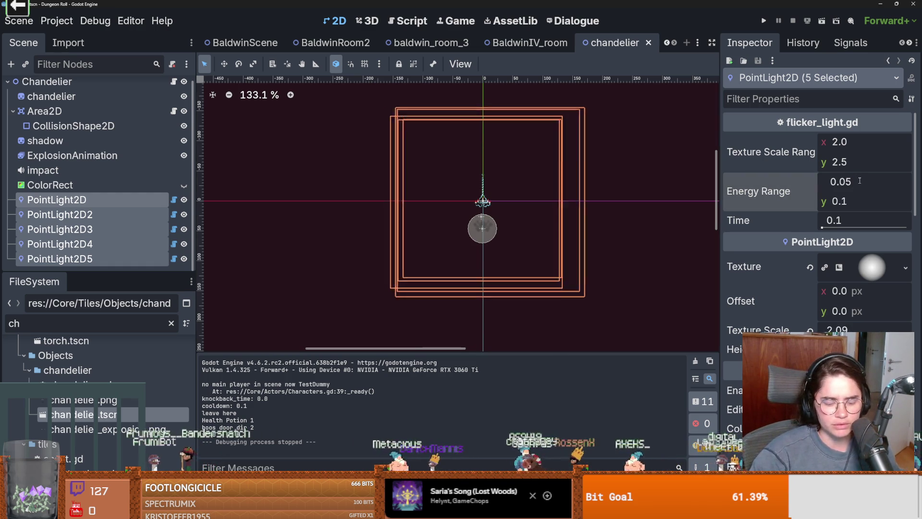
pyautogui.press('Return')
pyautogui.click(853, 202)
pyautogui.press('BackSpace')
pyautogui.write('05')
pyautogui.press('Return')
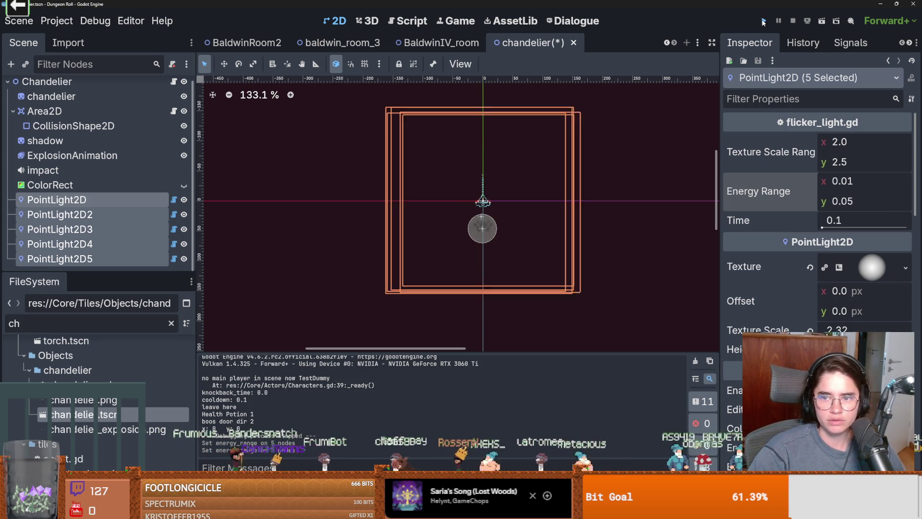
pyautogui.click(763, 20)
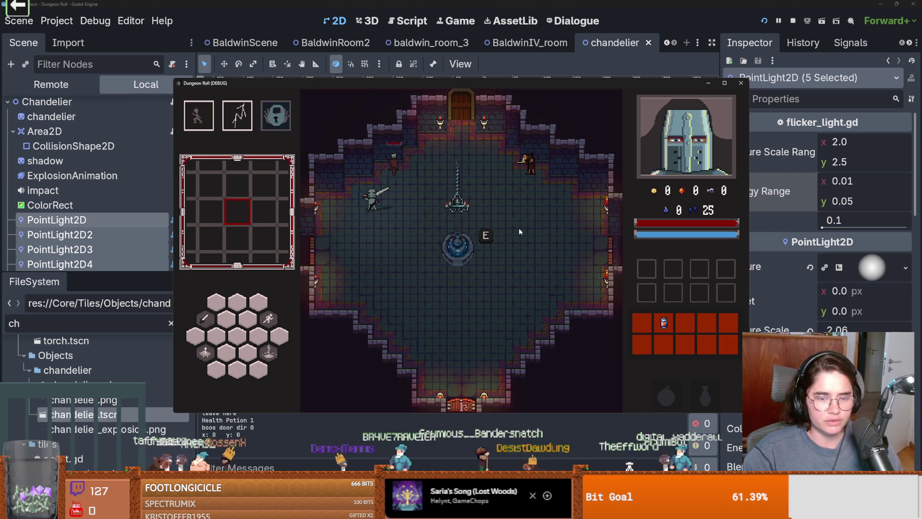
# Walk the knight past the chandelier to the top door and load the stairs room
pyautogui.click(483, 213)
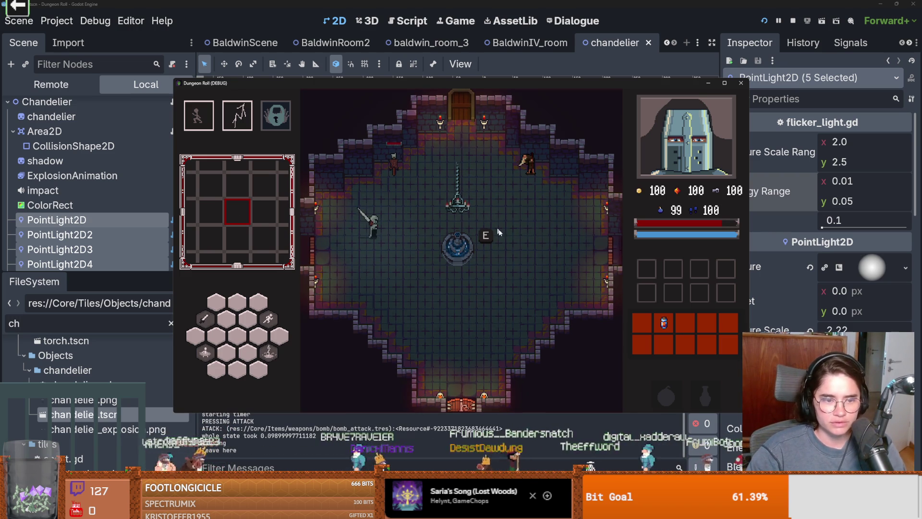
pyautogui.press('d')
pyautogui.press('w')
pyautogui.press('w')
pyautogui.press('d')
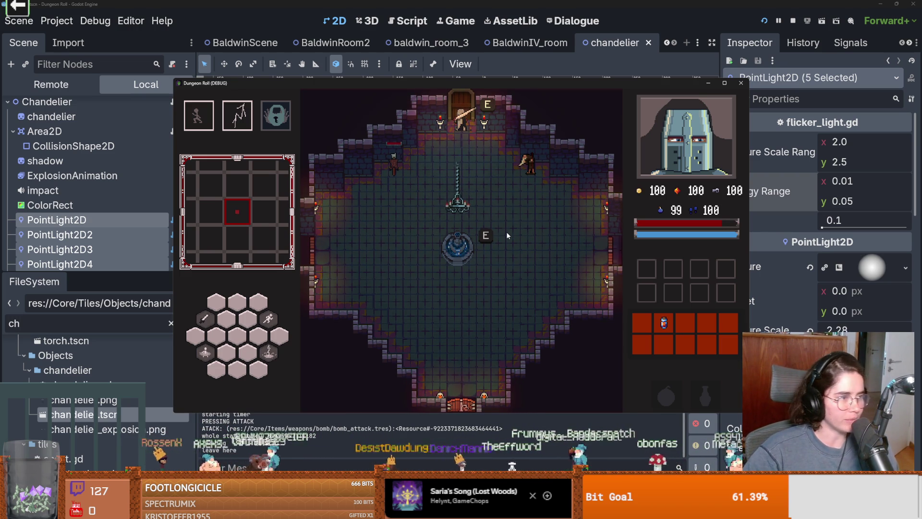
pyautogui.press('e')
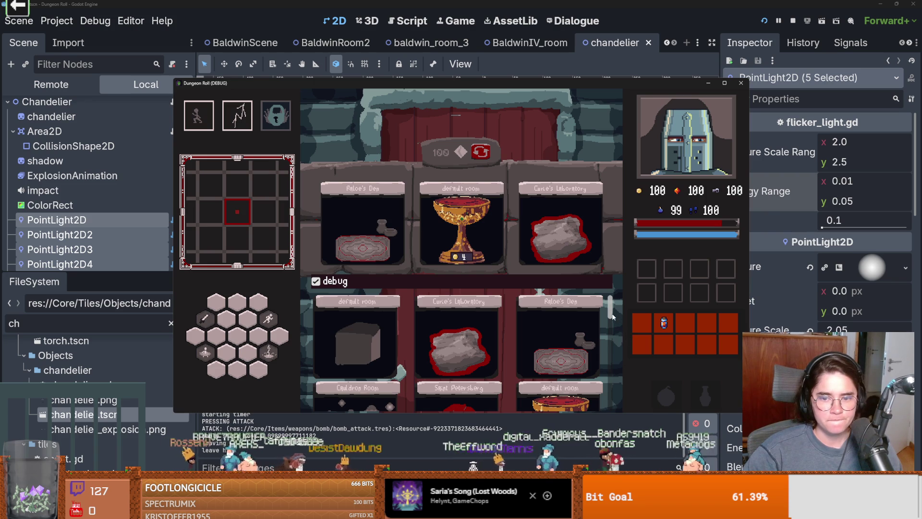
pyautogui.scroll(-5, 613, 317)
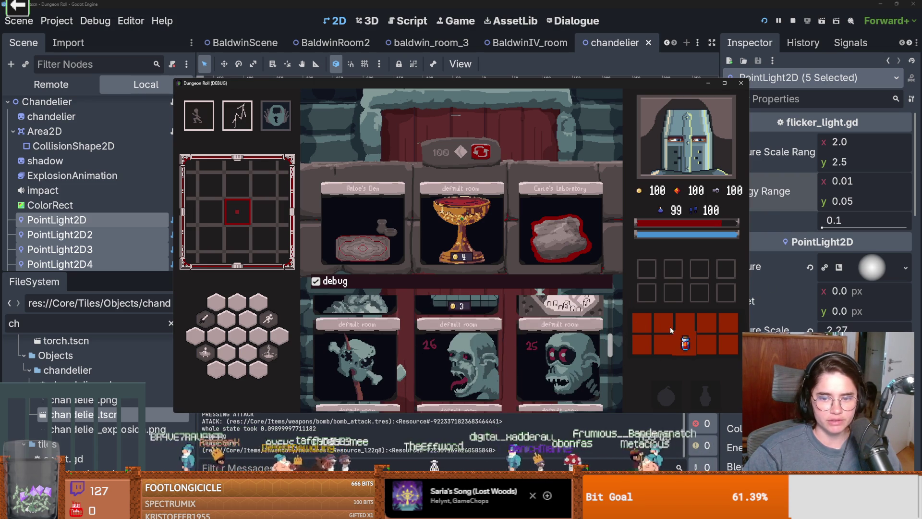
pyautogui.click(584, 312)
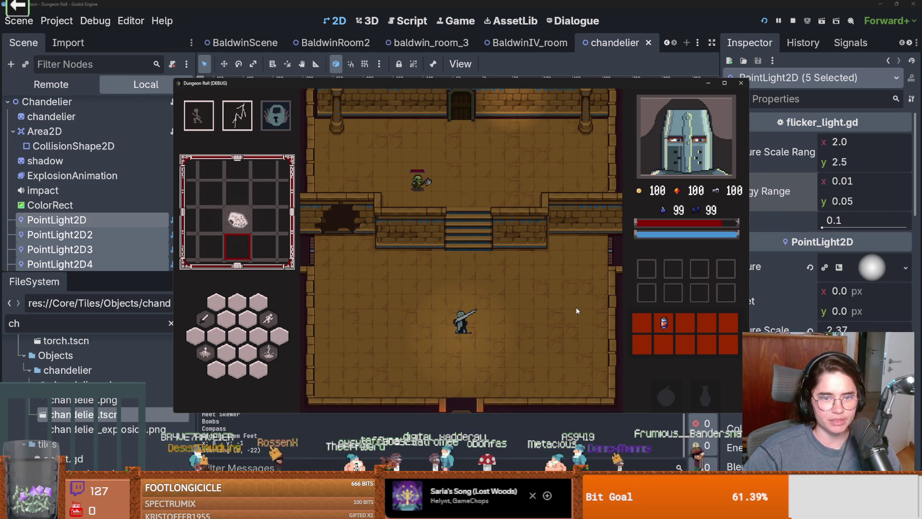
# Fight the goblin with sword attacks and a dash, then pause and switch to Firefox
pyautogui.press('a')
pyautogui.press('w')
pyautogui.click(541, 312)
pyautogui.click(541, 312)
pyautogui.click(540, 312)
pyautogui.press('d')
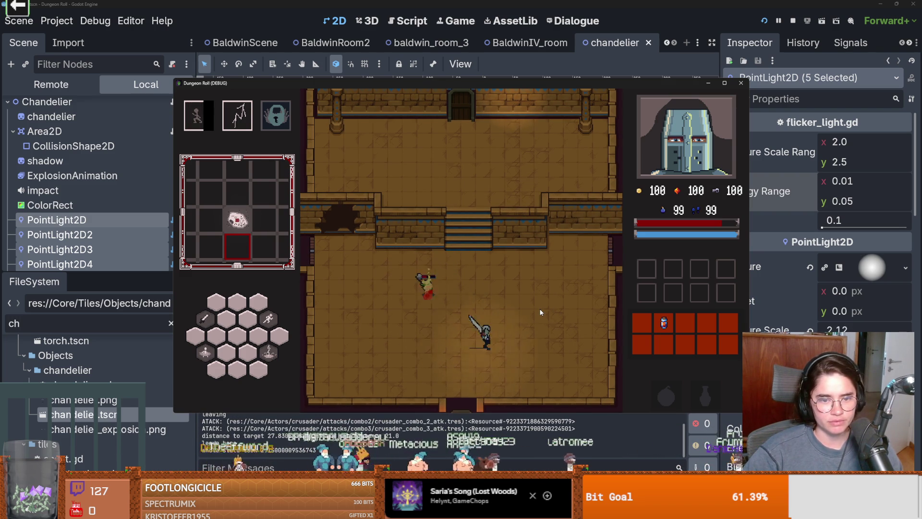
pyautogui.press('space')
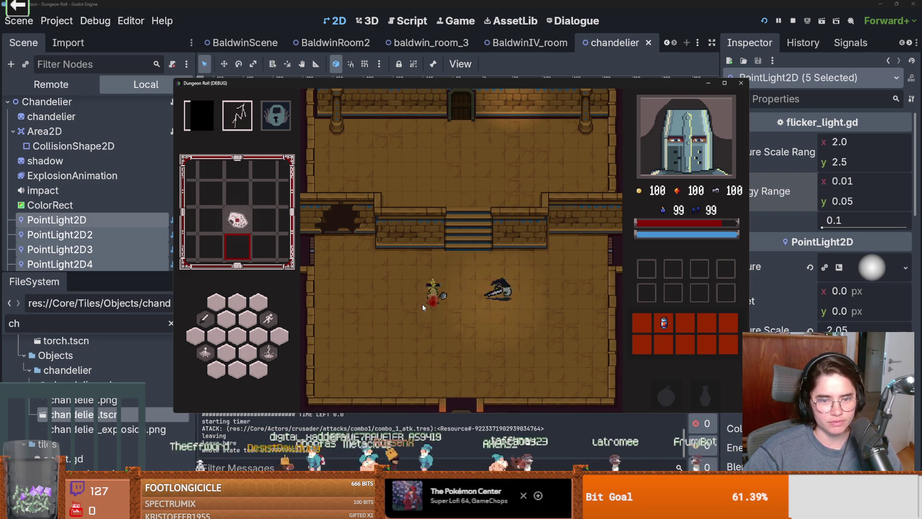
pyautogui.click(419, 306)
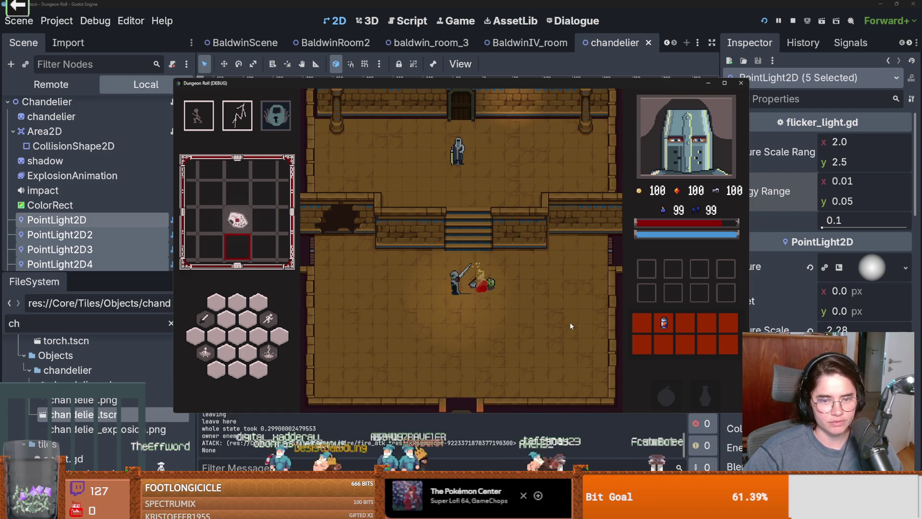
pyautogui.press('Escape')
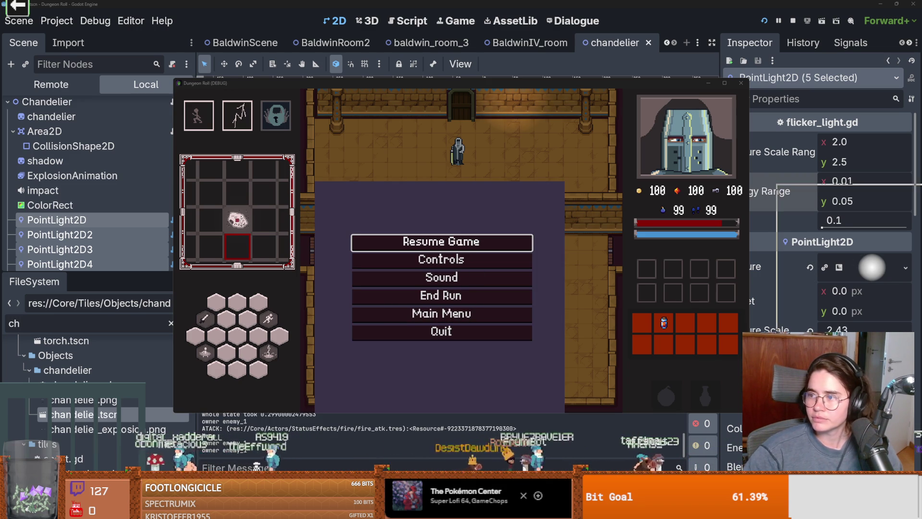
pyautogui.hotkey('alt', 'Tab')
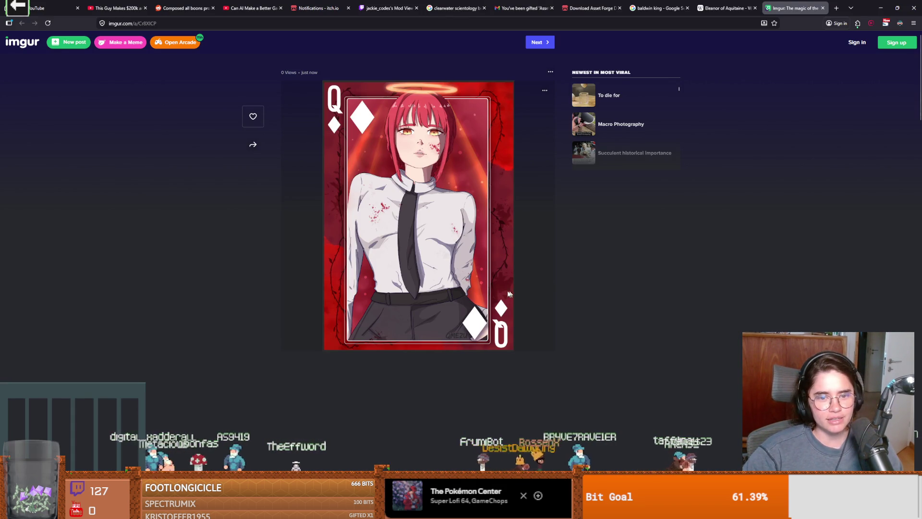
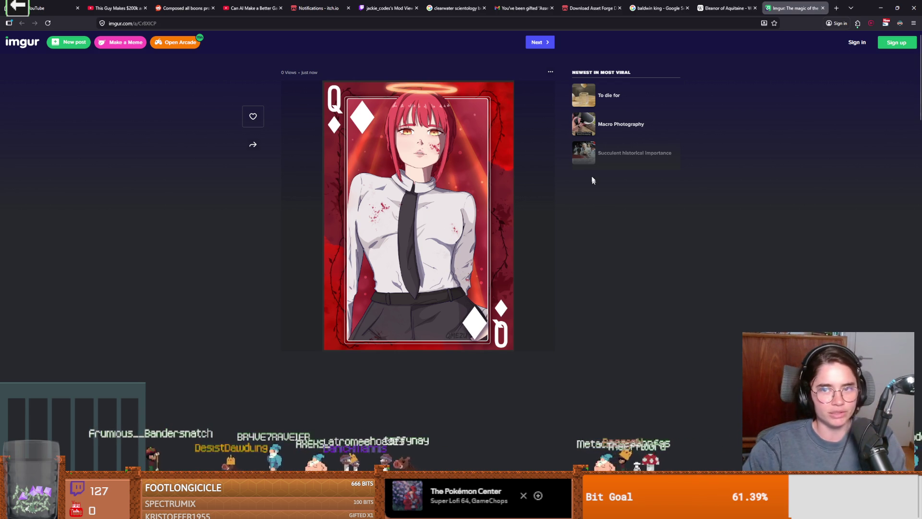
# Resume the game, talk to Baldwin to view his dialogue portrait, then switch to Aseprite
pyautogui.click(881, 8)
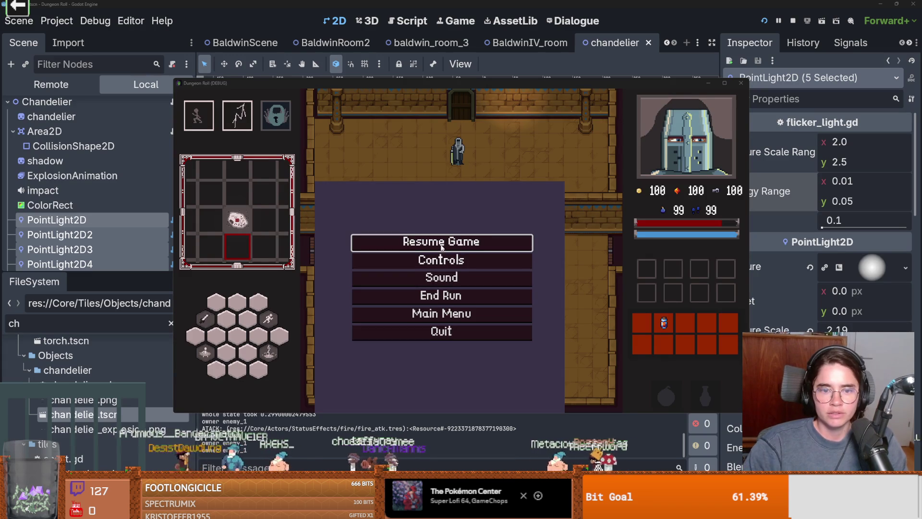
pyautogui.click(439, 245)
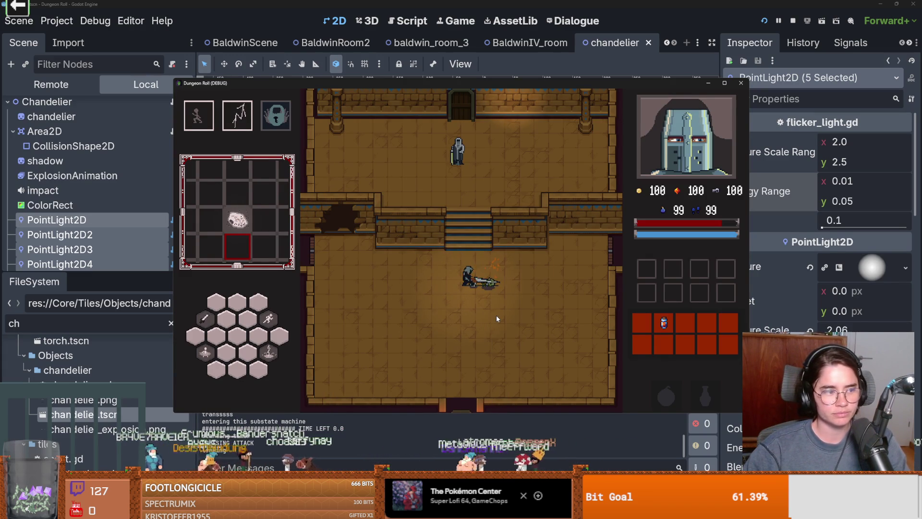
pyautogui.press('e')
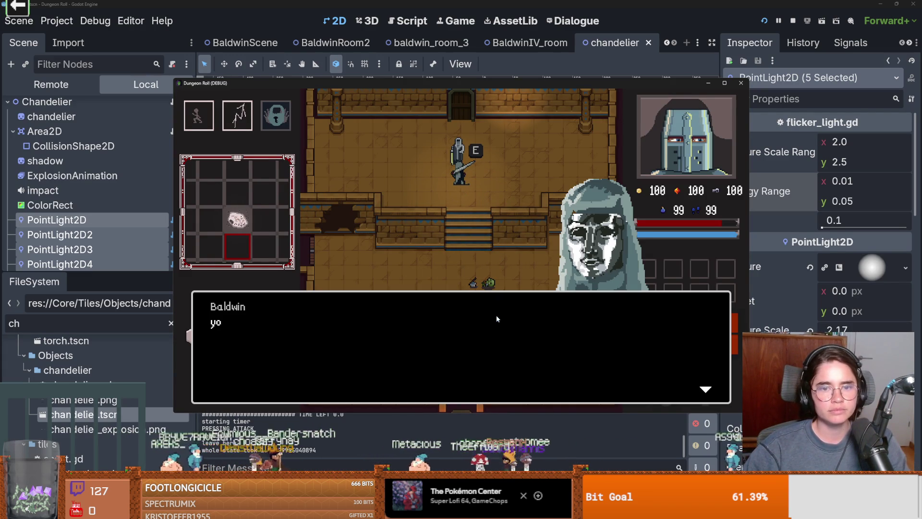
pyautogui.click(378, 357)
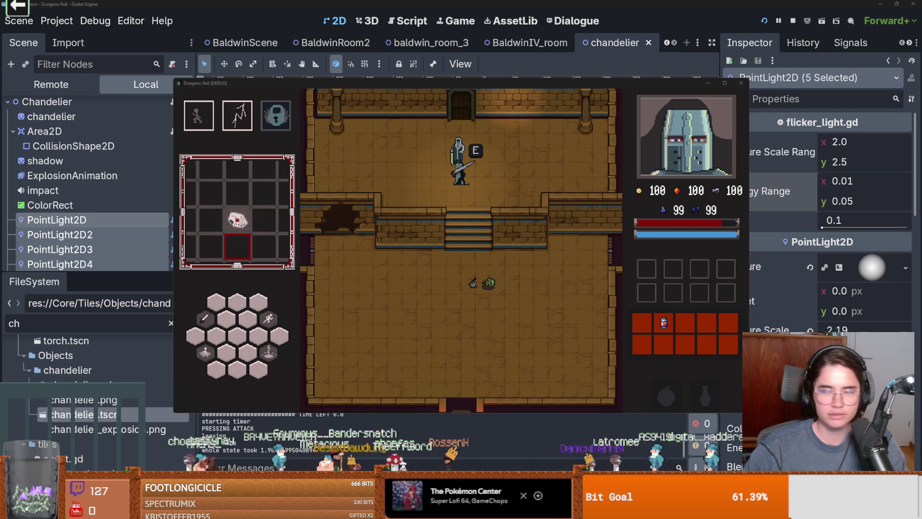
pyautogui.hotkey('alt', 'Tab')
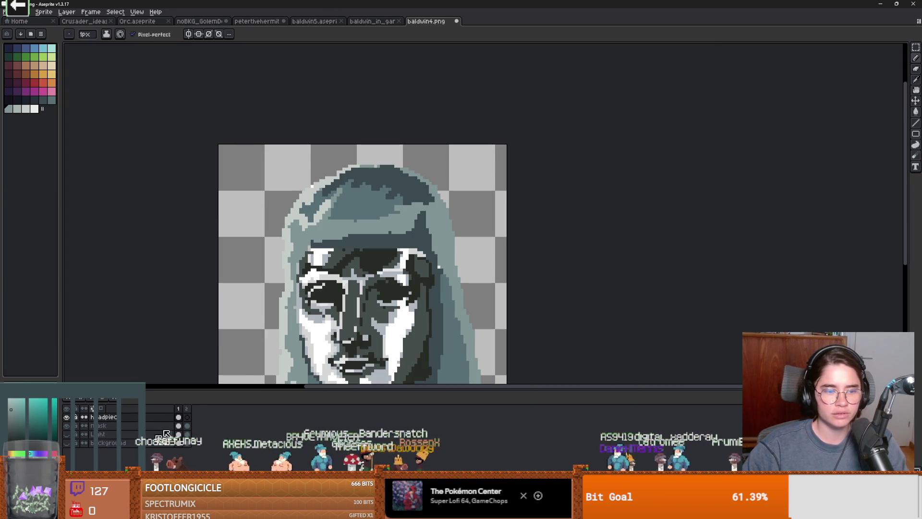
# Show the portrait's background layer and bucket-fill it magenta to reveal gaps
pyautogui.click(67, 443)
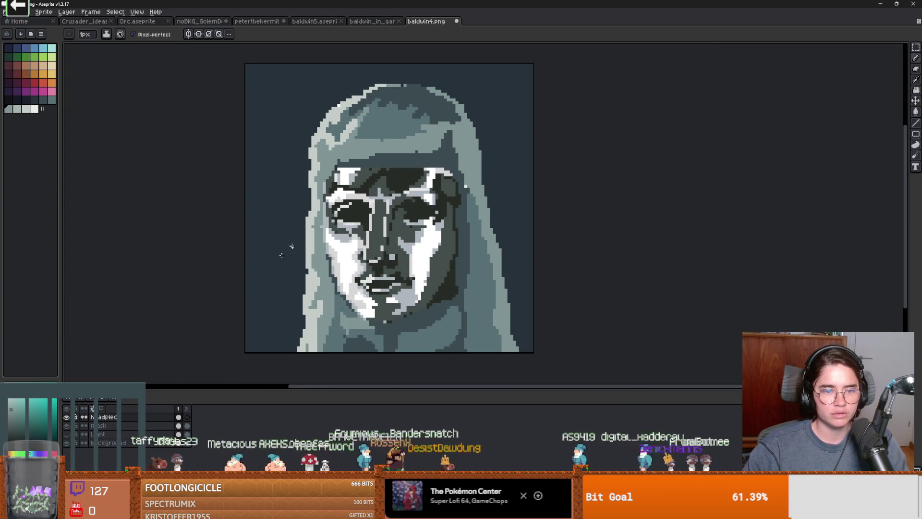
pyautogui.click(43, 91)
pyautogui.press('g')
pyautogui.click(245, 148)
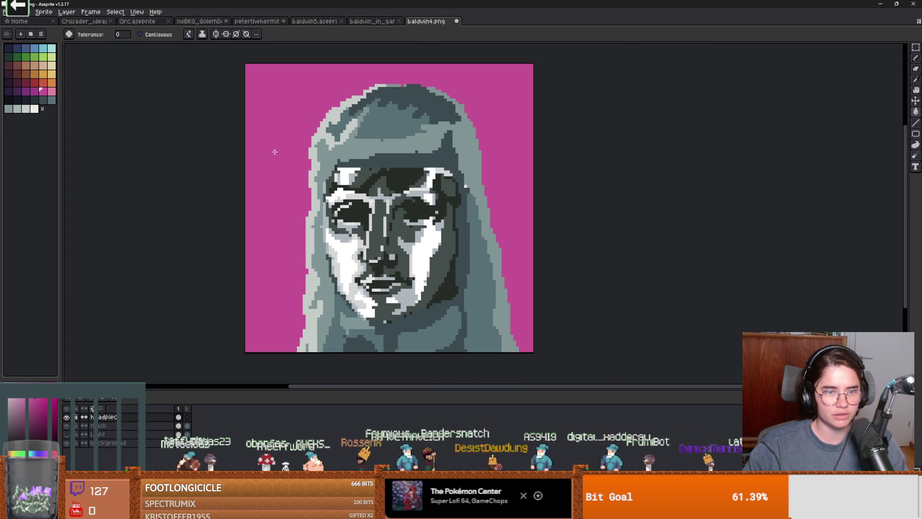
pyautogui.scroll(1, 338, 202)
pyautogui.scroll(1, 342, 202)
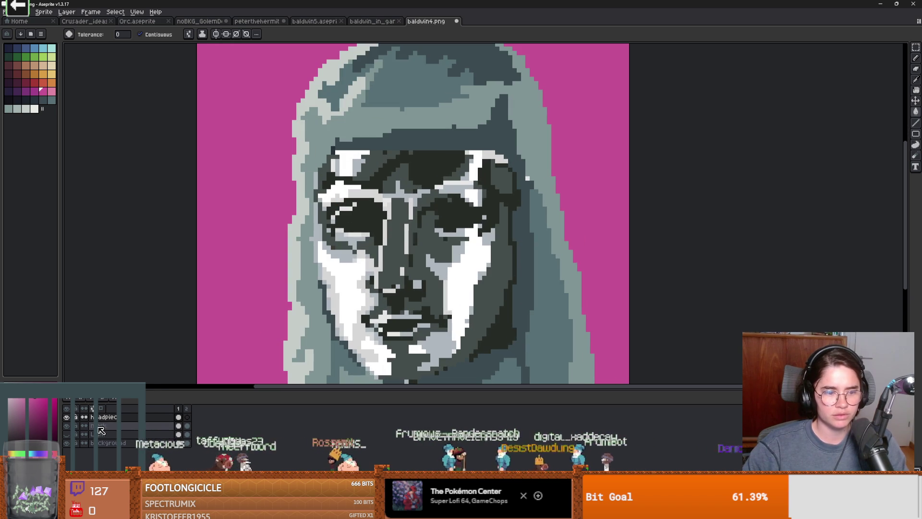
pyautogui.hotkey('ctrl', 'z')
pyautogui.click(215, 278)
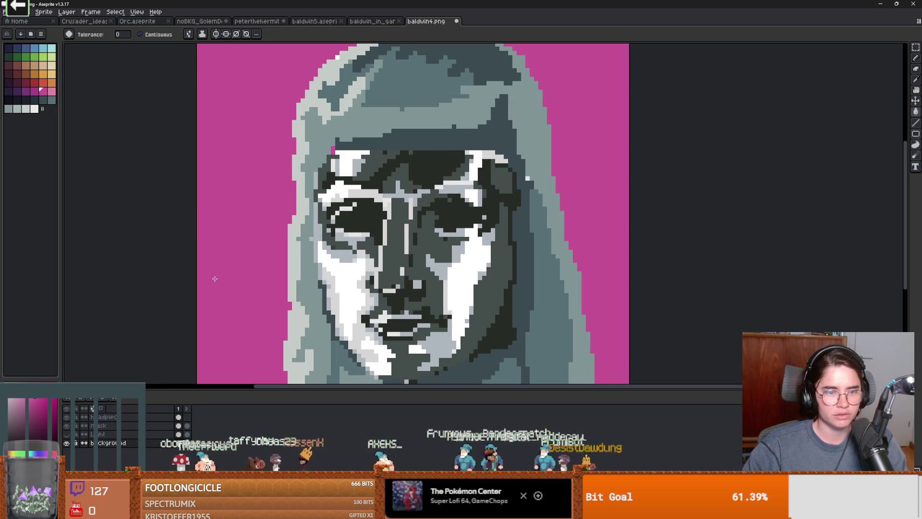
pyautogui.scroll(-1, 282, 265)
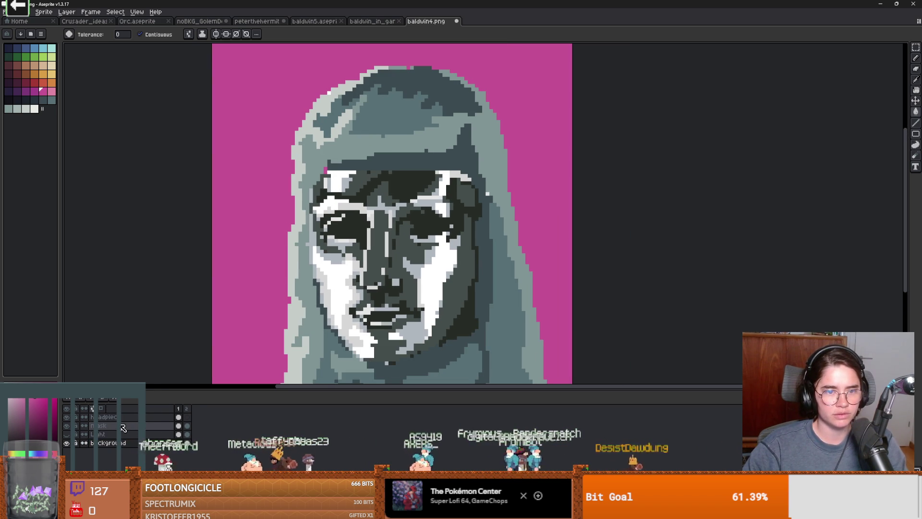
# Patch the headpiece gap with the pencil using the sampled headpiece colour
pyautogui.click(122, 418)
pyautogui.scroll(2, 353, 230)
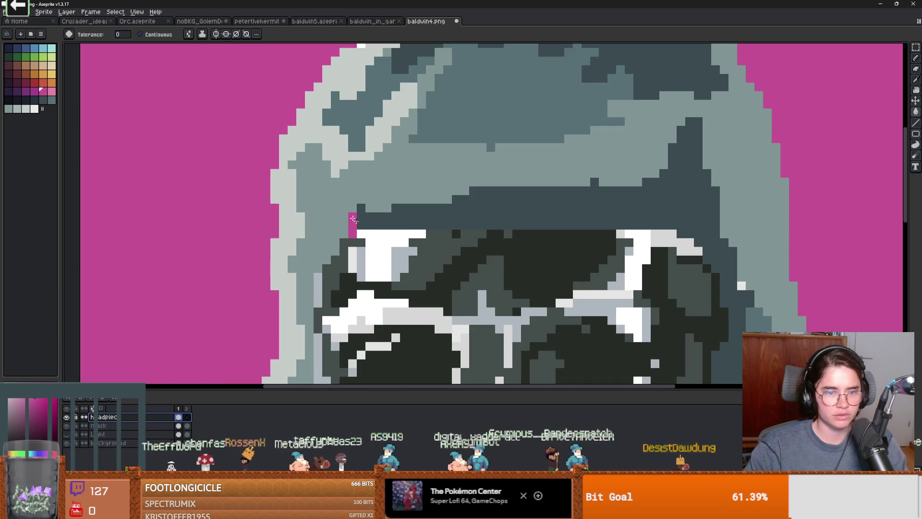
pyautogui.keyDown('alt'); pyautogui.click(352, 231); pyautogui.keyUp('alt')
pyautogui.press('b')
pyautogui.scroll(-3, 384, 235)
pyautogui.scroll(2, 432, 240)
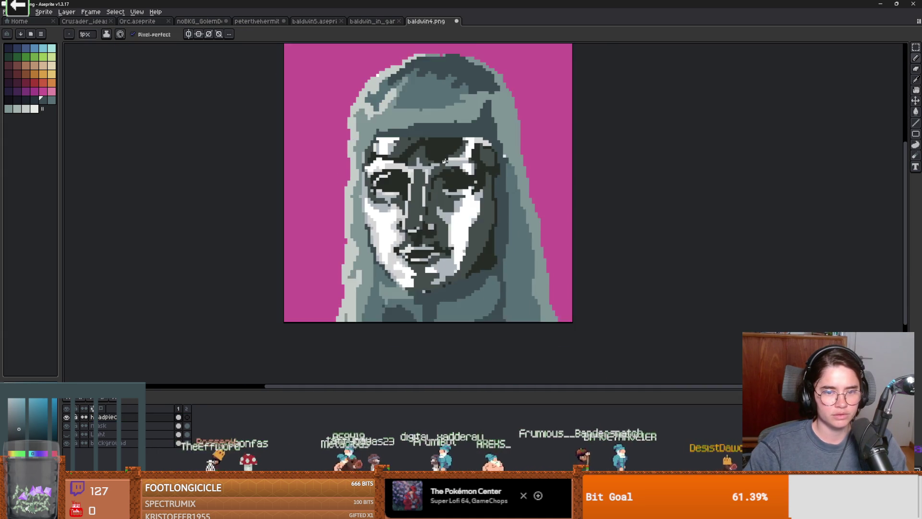
# Save the portrait as PNG twice, restoring its transparent background, accepting the layer warnings
pyautogui.hotkey('ctrl', 's')
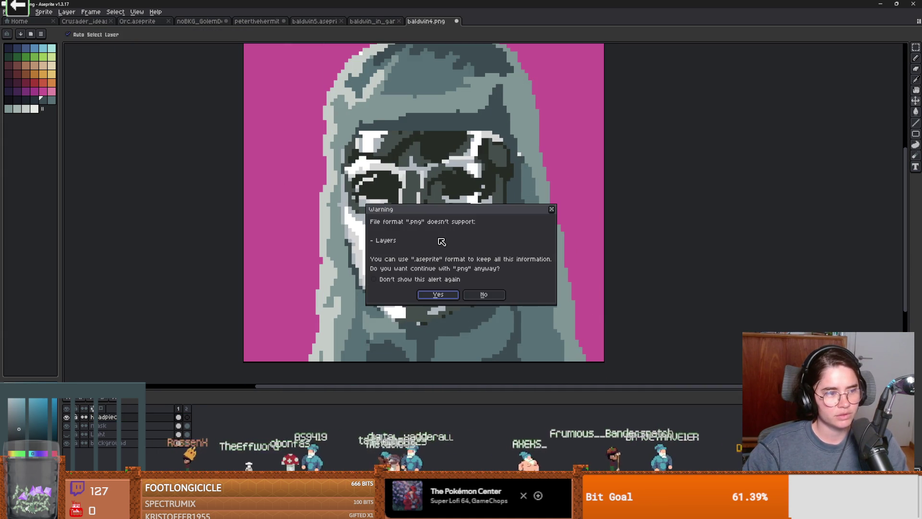
pyautogui.click(435, 294)
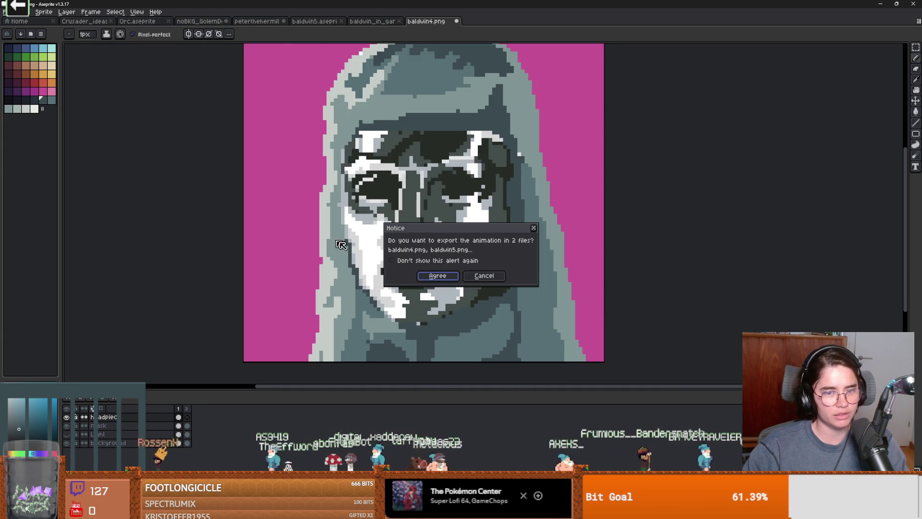
pyautogui.click(533, 228)
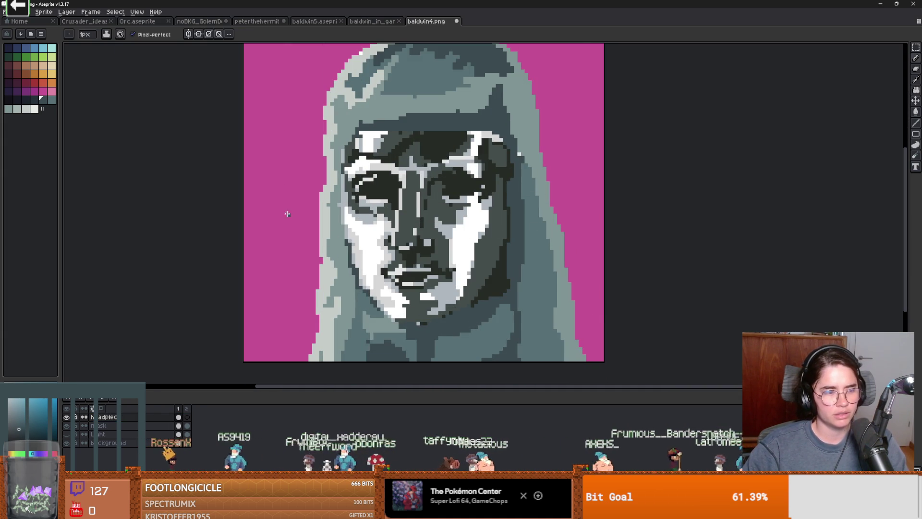
pyautogui.hotkey('ctrl', 's')
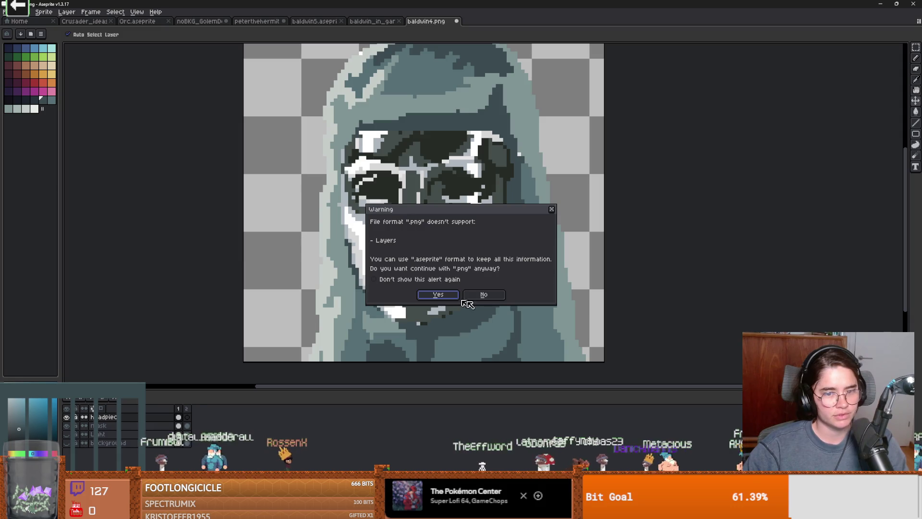
pyautogui.click(438, 294)
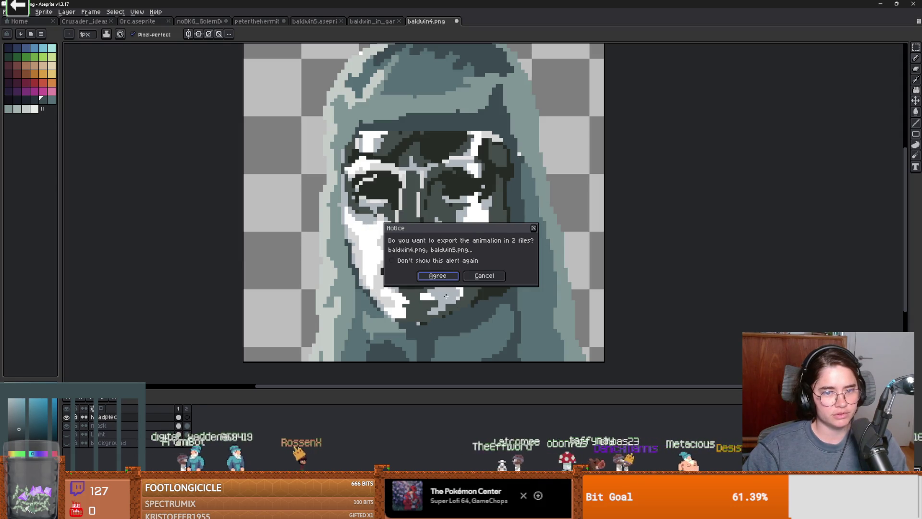
pyautogui.click(533, 229)
# Start a Save As for the portrait and open the file-type list
pyautogui.click(6, 13)
pyautogui.hotkey('ctrl', 'shift', 's')
pyautogui.click(238, 459)
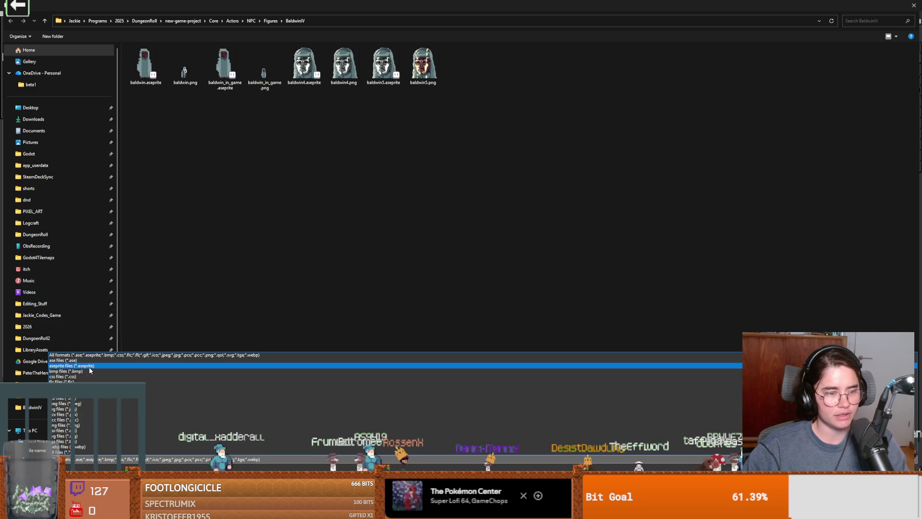
# Save the portrait as baldwin4.aseprite, replacing the existing file
pyautogui.click(72, 365)
pyautogui.press('Return')
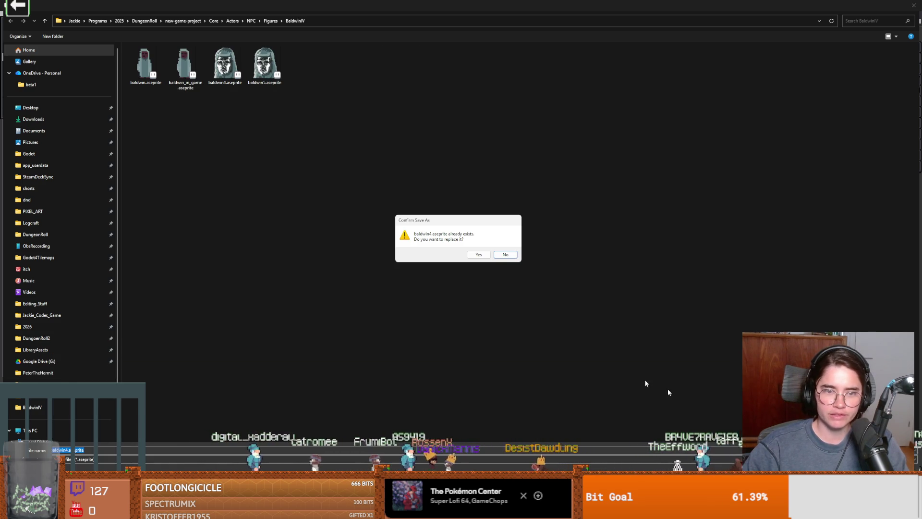
pyautogui.click(478, 255)
pyautogui.scroll(-1, 325, 312)
pyautogui.scroll(1, 325, 312)
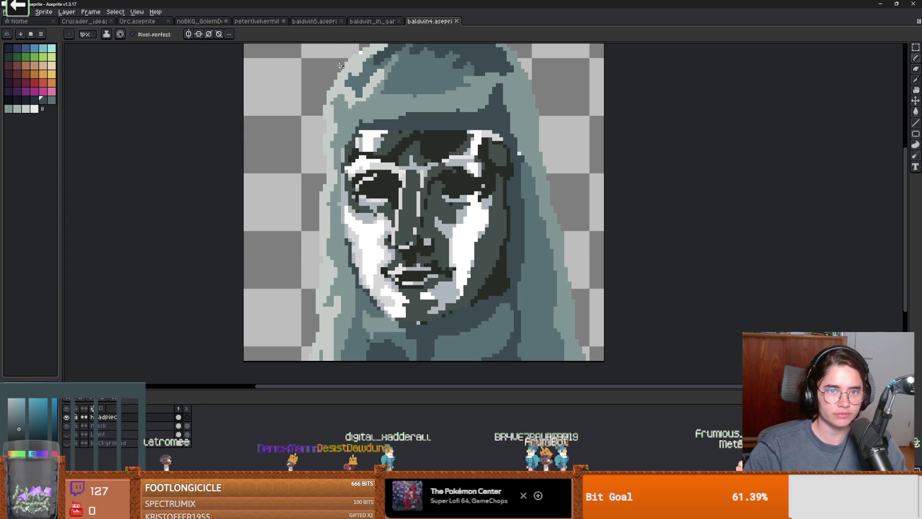
# Open Export As for the baldwin4 portrait with Frames set to Selected frames
pyautogui.click(388, 23)
pyautogui.click(429, 21)
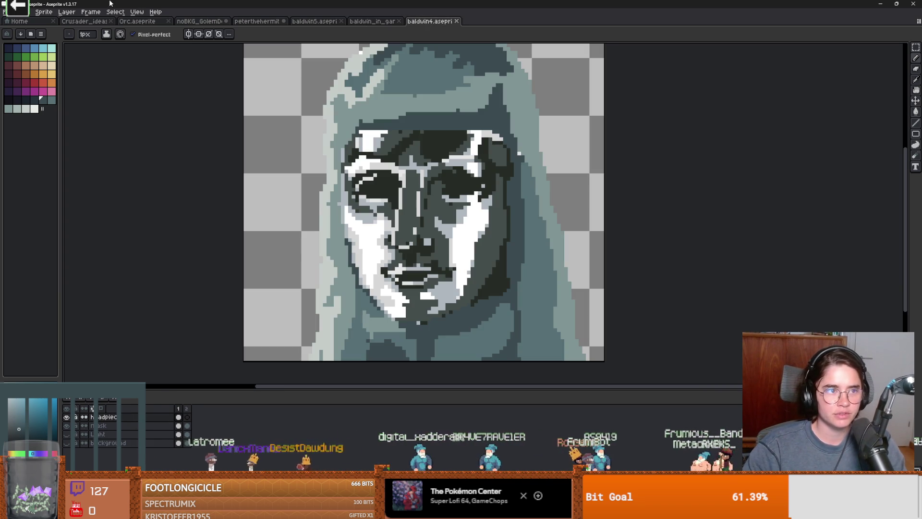
pyautogui.click(22, 12)
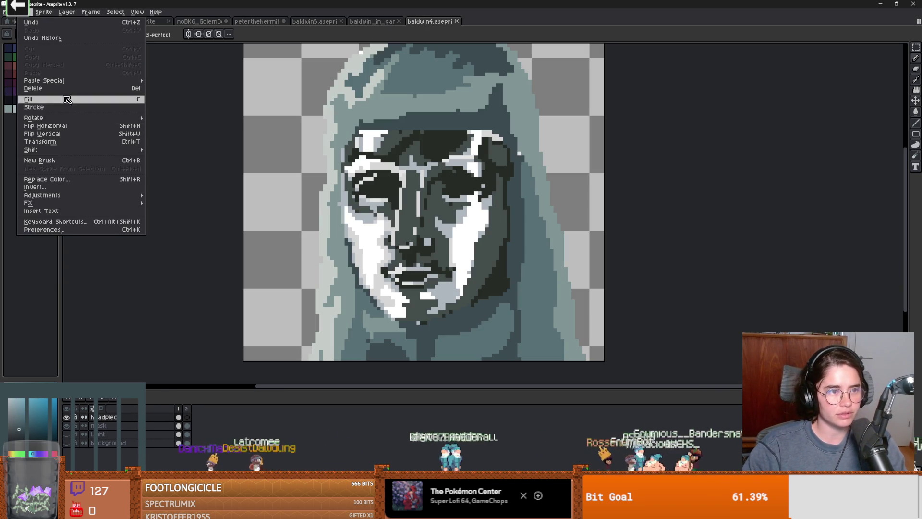
pyautogui.click(6, 11)
pyautogui.moveTo(43, 83)
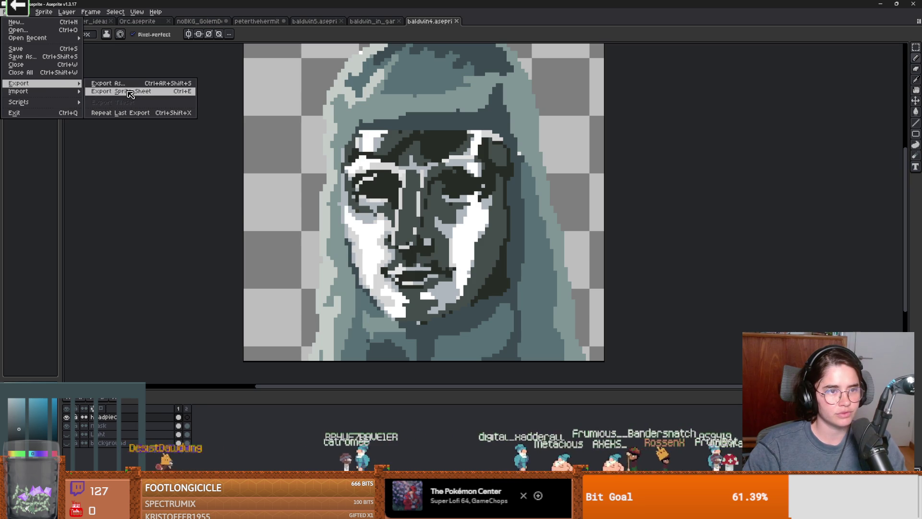
pyautogui.click(108, 83)
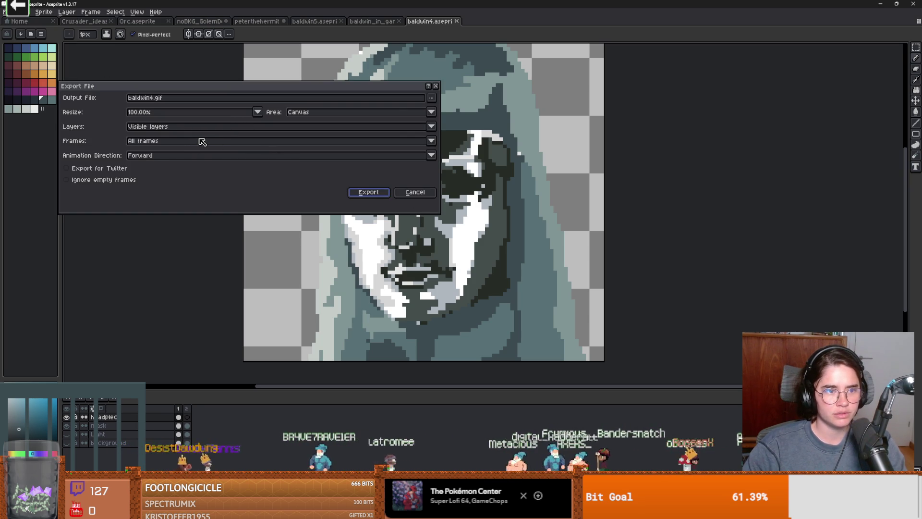
pyautogui.click(179, 142)
pyautogui.click(165, 159)
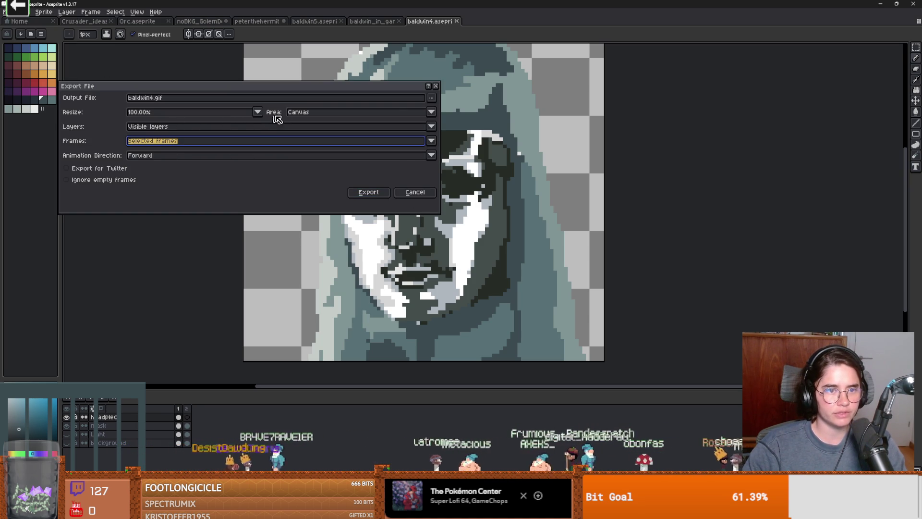
# Export over baldwin4.png, replacing the old file, and return to the Godot game
pyautogui.click(429, 99)
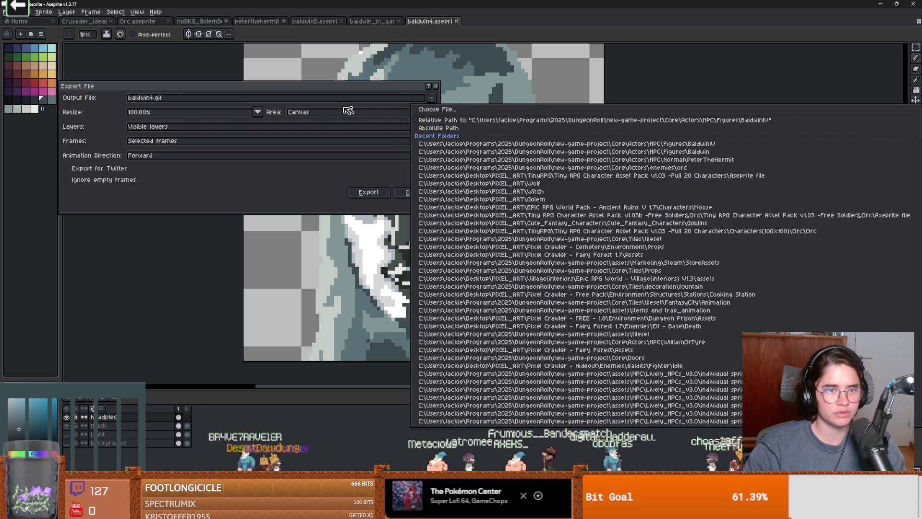
pyautogui.click(445, 110)
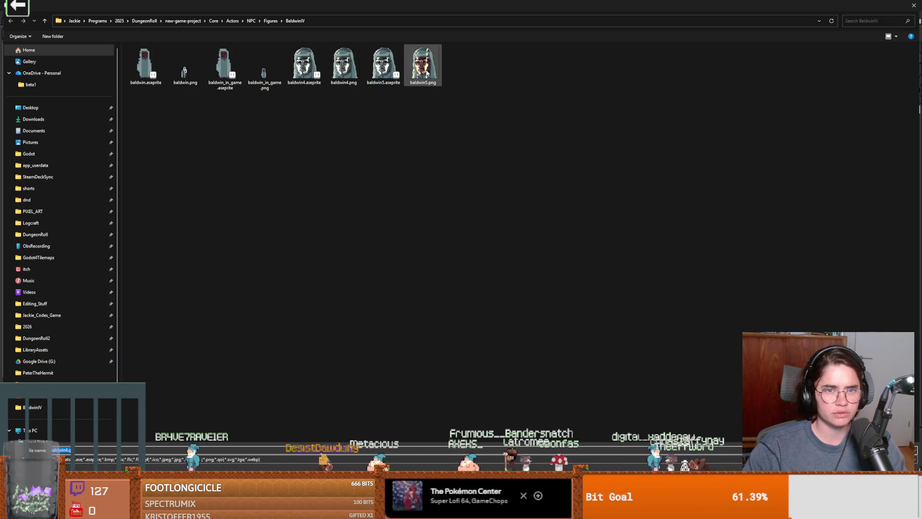
pyautogui.click(358, 70)
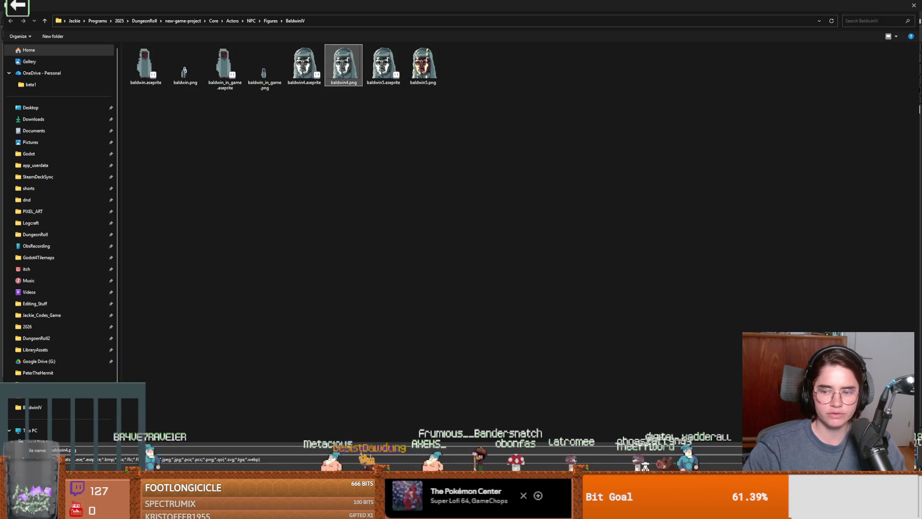
pyautogui.press('Return')
pyautogui.click(473, 256)
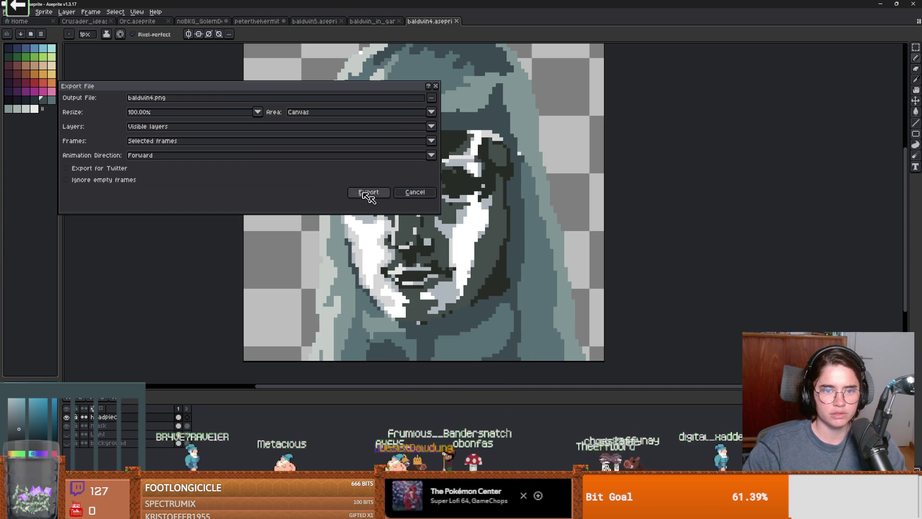
pyautogui.click(363, 194)
pyautogui.click(445, 297)
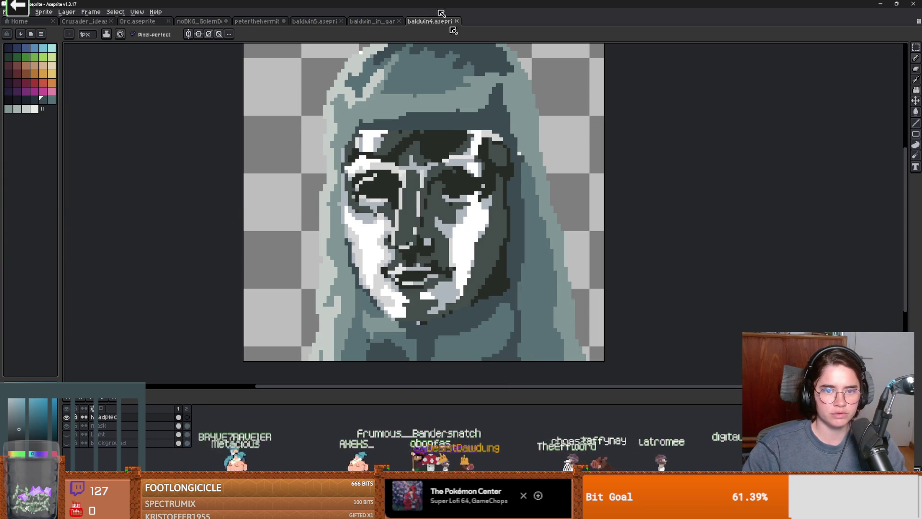
pyautogui.hotkey('alt', 'Tab')
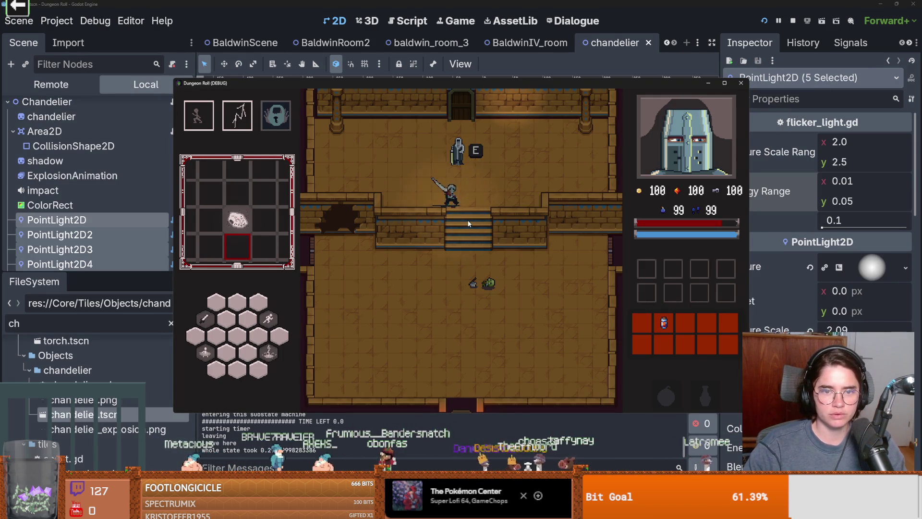
# Restart the game and load the sandstone room with Baldwin from the debug room list
pyautogui.press('e')
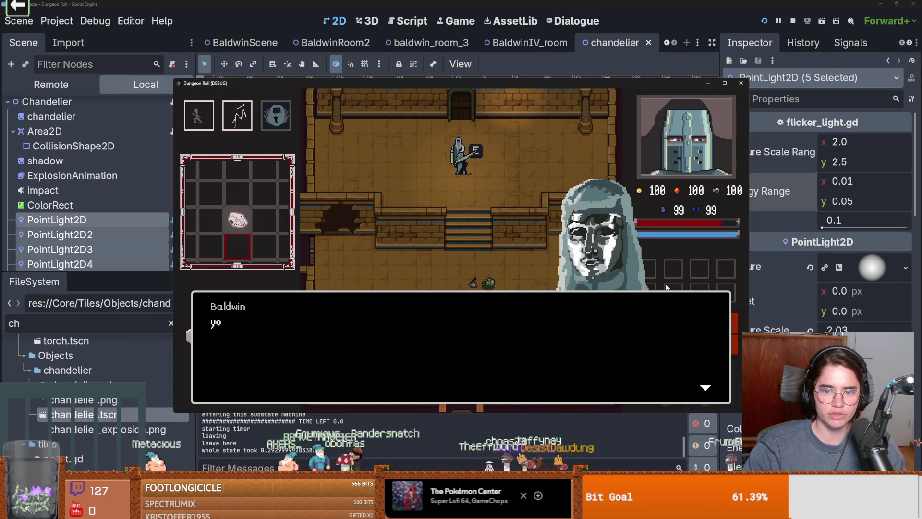
pyautogui.press('e')
pyautogui.click(764, 21)
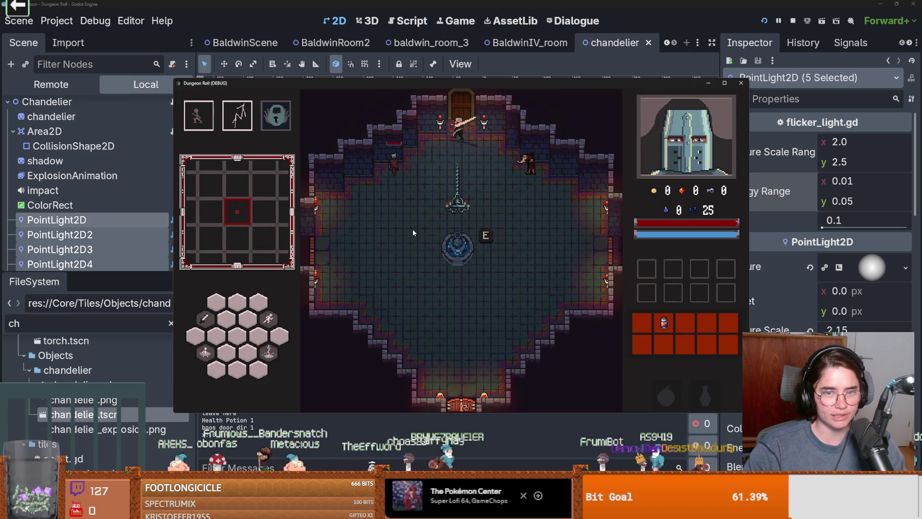
pyautogui.moveTo(610, 310); pyautogui.dragTo(612, 328)
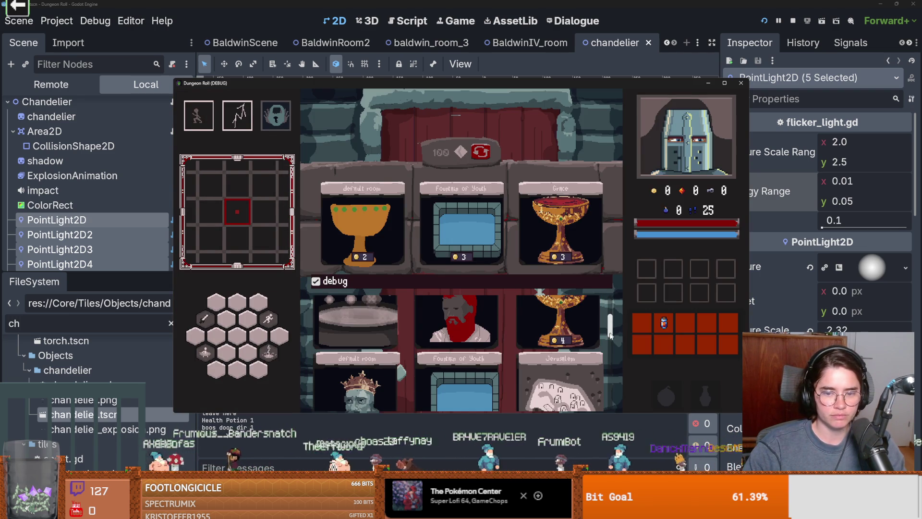
pyautogui.click(556, 353)
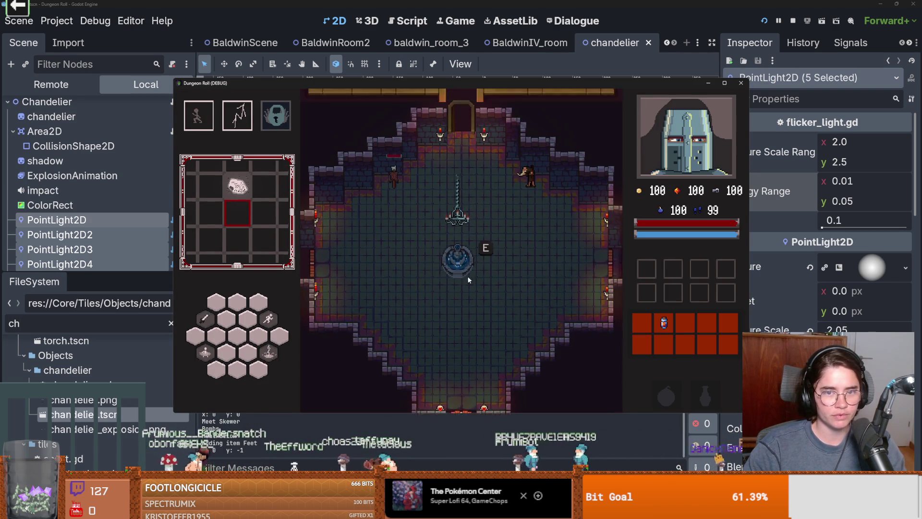
pyautogui.click(512, 286)
# Fight past the goblin up the stairs and talk to Baldwin to check his portrait
pyautogui.press('w')
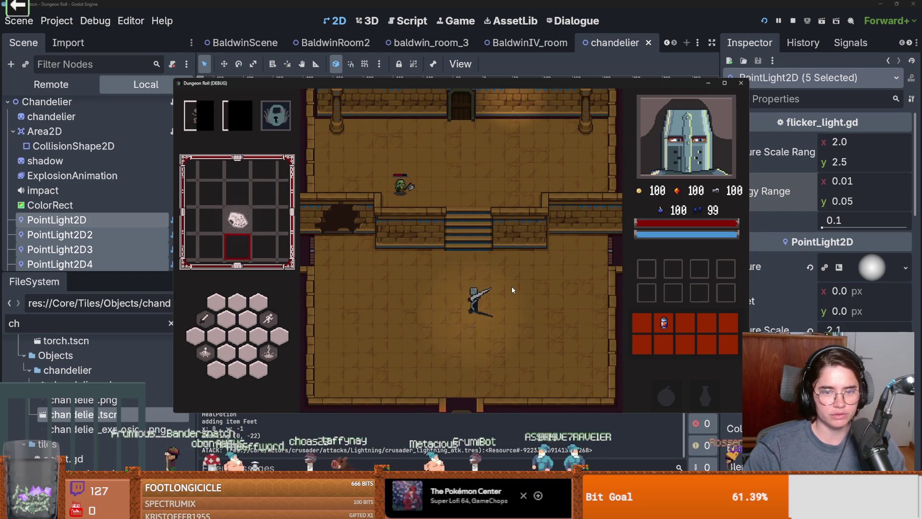
pyautogui.click(485, 212)
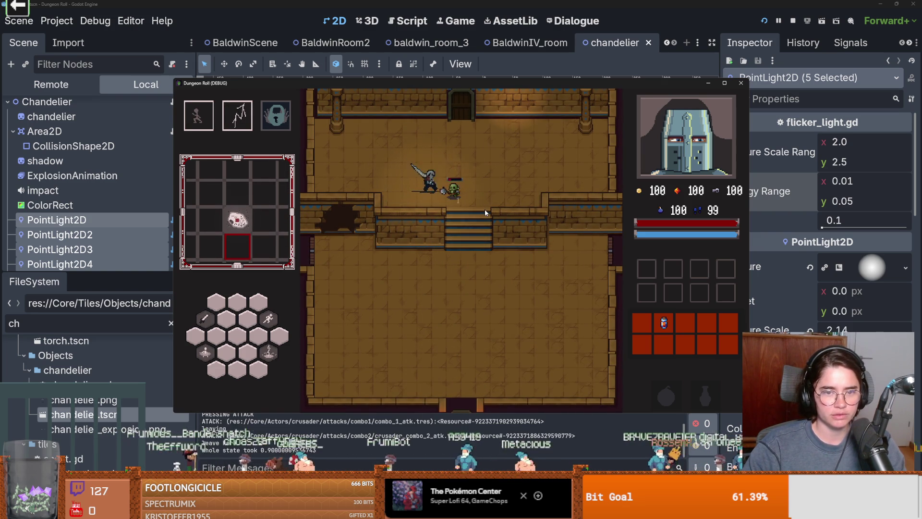
pyautogui.click(485, 209)
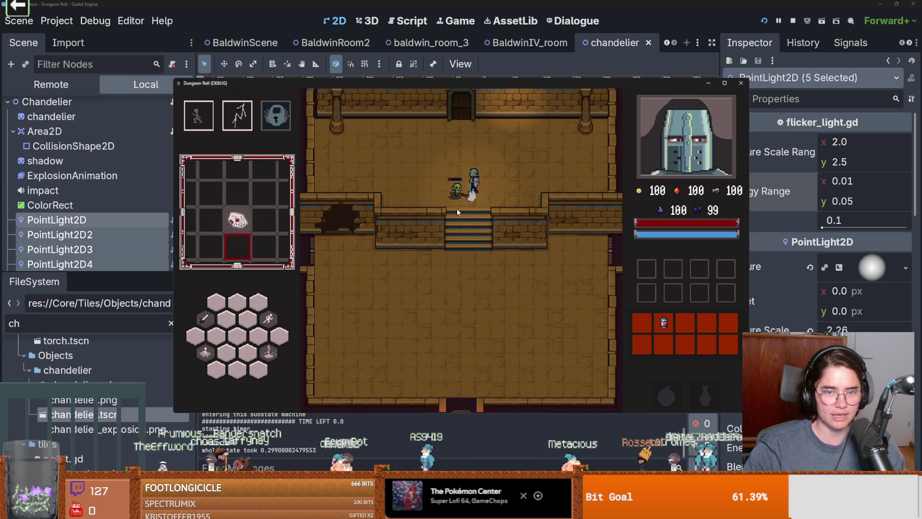
pyautogui.click(436, 206)
pyautogui.press('w')
pyautogui.press('e')
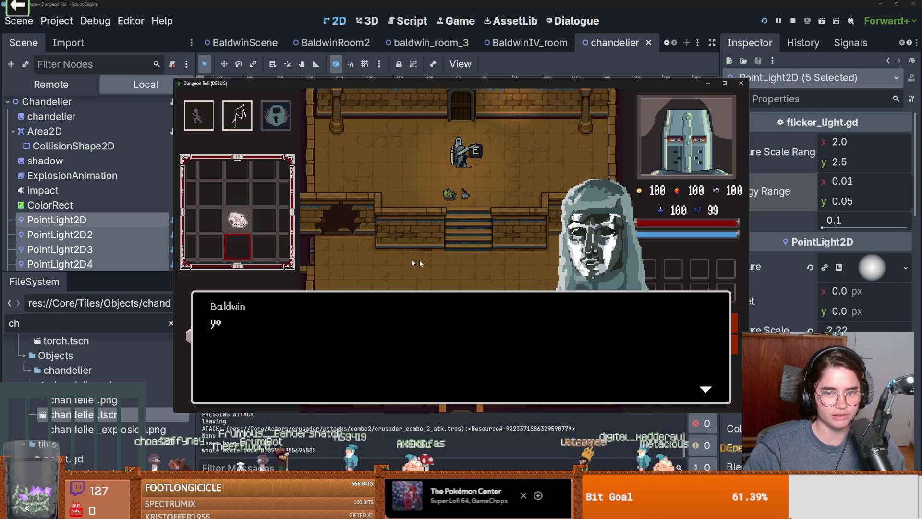
pyautogui.click(558, 330)
# Leave the room for the map screen and stop the running game
pyautogui.press('s')
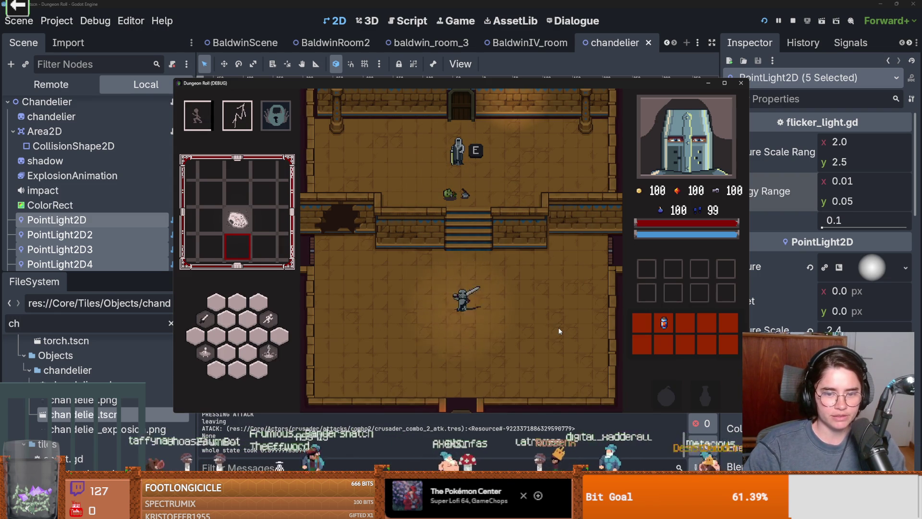
pyautogui.press('w')
pyautogui.press('d')
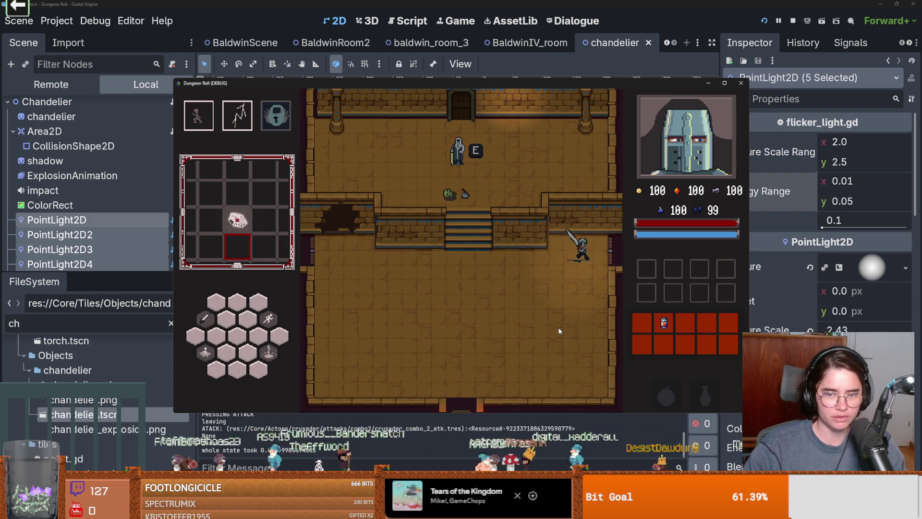
pyautogui.press('d')
pyautogui.click(741, 84)
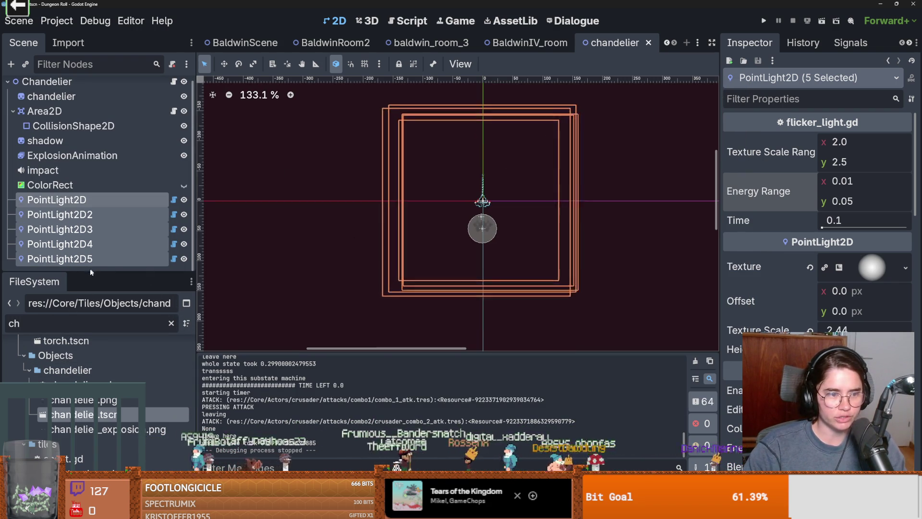
# Enlarge the FileSystem dock to show more project files
pyautogui.moveTo(90, 271); pyautogui.dragTo(91, 95)
pyautogui.scroll(5, 119, 315)
pyautogui.scroll(20, 119, 315)
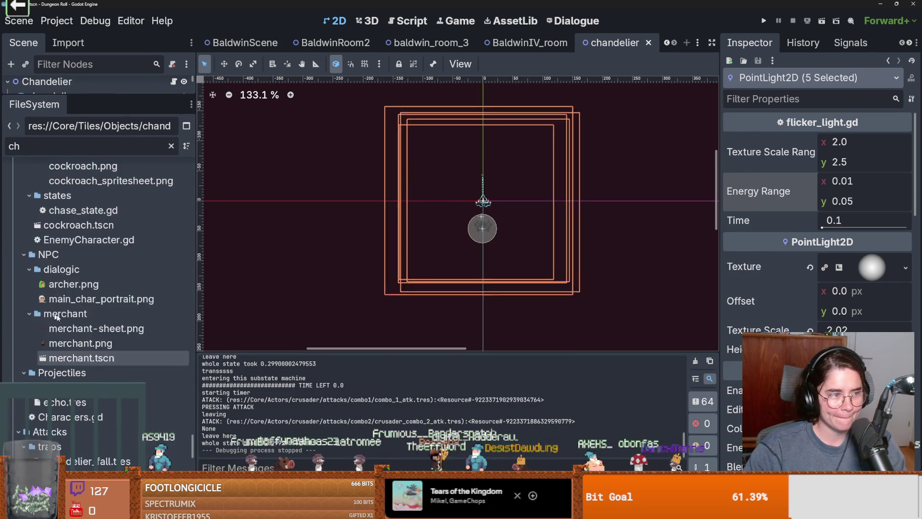
pyautogui.scroll(20, 76, 333)
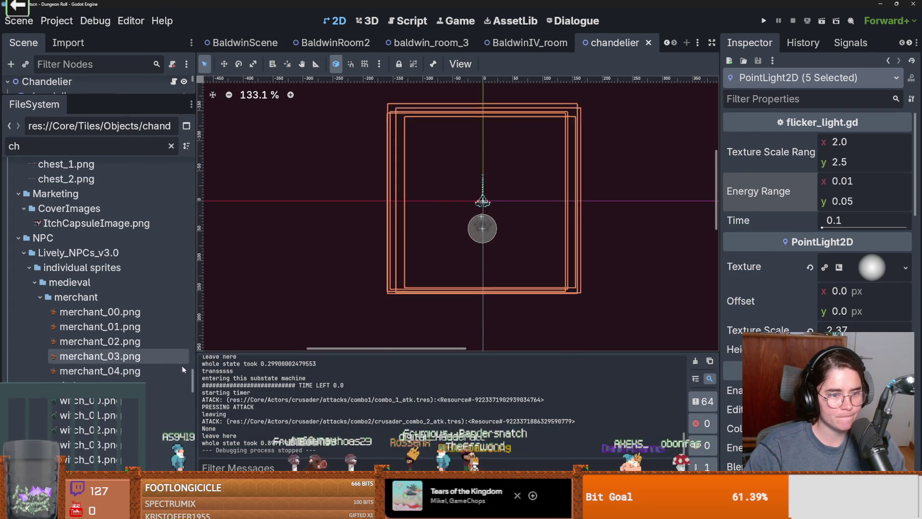
pyautogui.moveTo(193, 195); pyautogui.dragTo(182, 412)
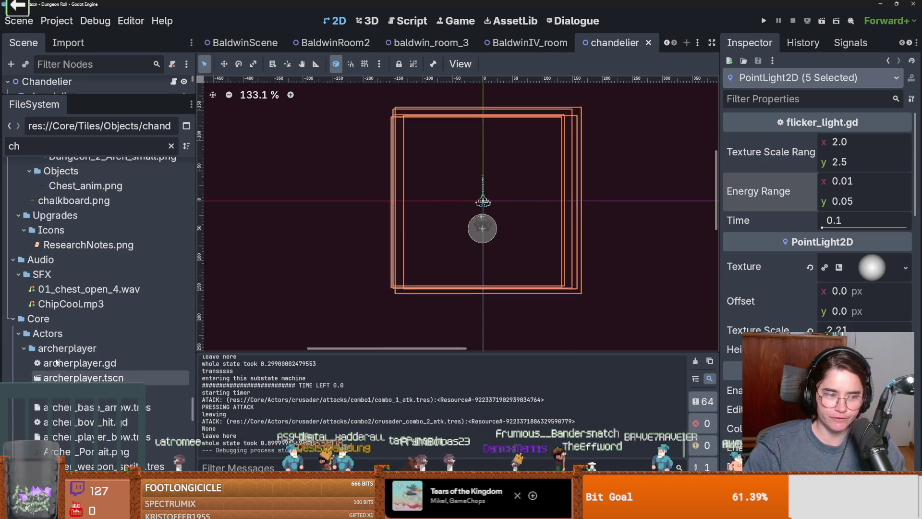
# Clear the 'ch' filter, collapse the chandelier and Tiles folders, and bring up BaldwinIV's context menu
pyautogui.click(171, 146)
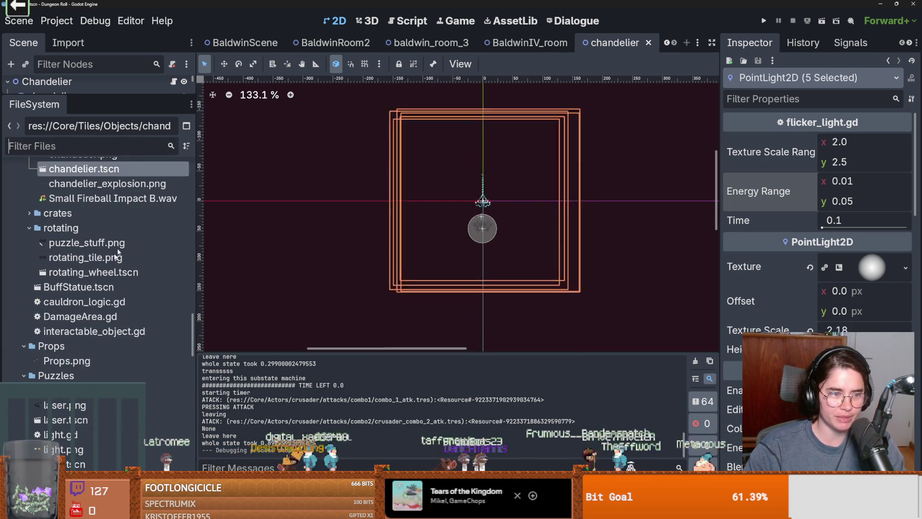
pyautogui.click(28, 290)
pyautogui.scroll(5, 29, 293)
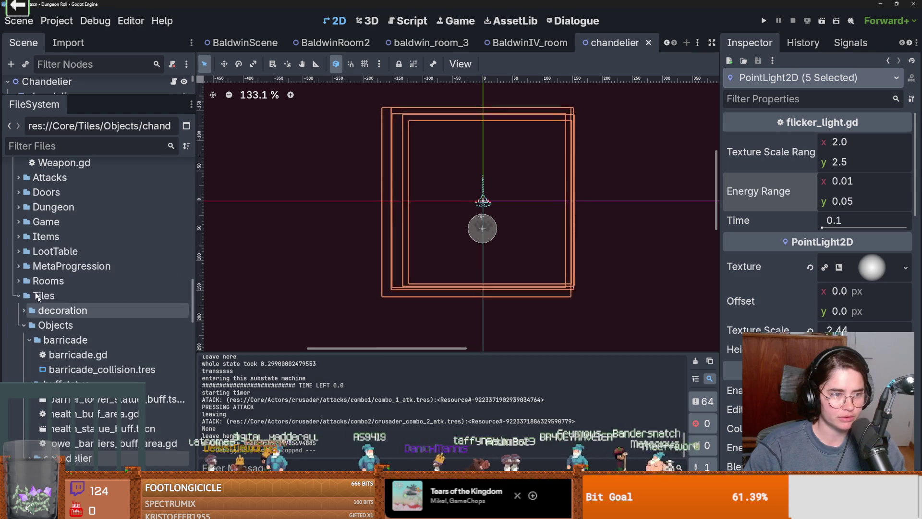
pyautogui.click(19, 296)
pyautogui.scroll(-3, 6, 273)
pyautogui.scroll(12, 45, 292)
pyautogui.scroll(5, 50, 305)
pyautogui.scroll(5, 73, 310)
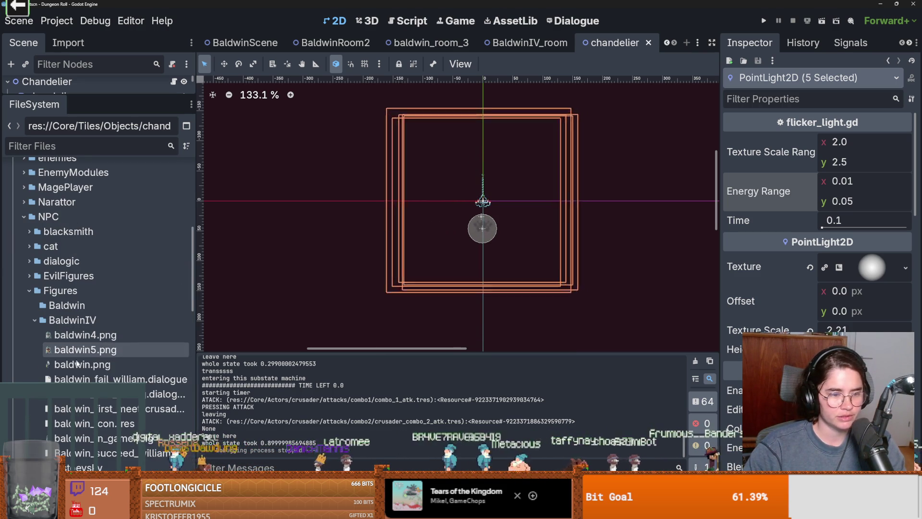
pyautogui.scroll(-2, 71, 313)
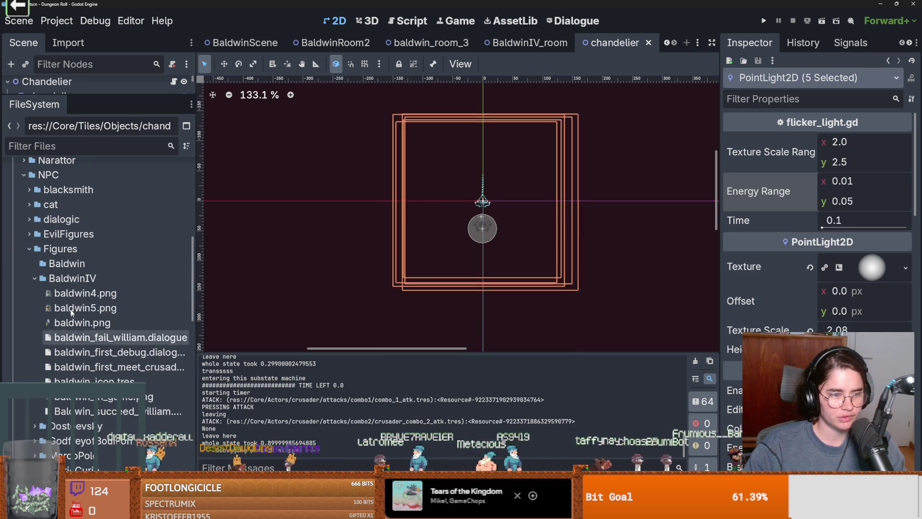
pyautogui.rightClick(77, 283)
# Create Dialogues and Portraits subfolders inside BaldwinIV
pyautogui.moveTo(125, 283)
pyautogui.click(290, 284)
pyautogui.write('Dialog')
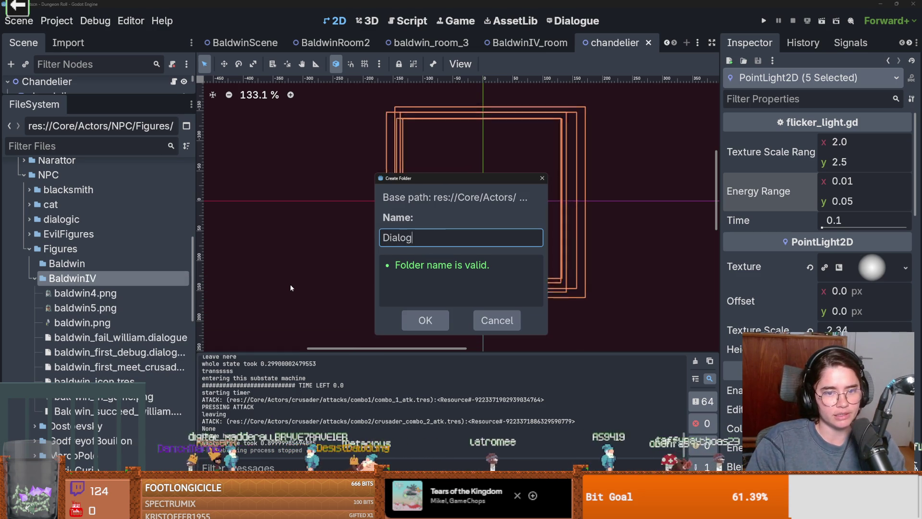
pyautogui.write('ues')
pyautogui.press('Return')
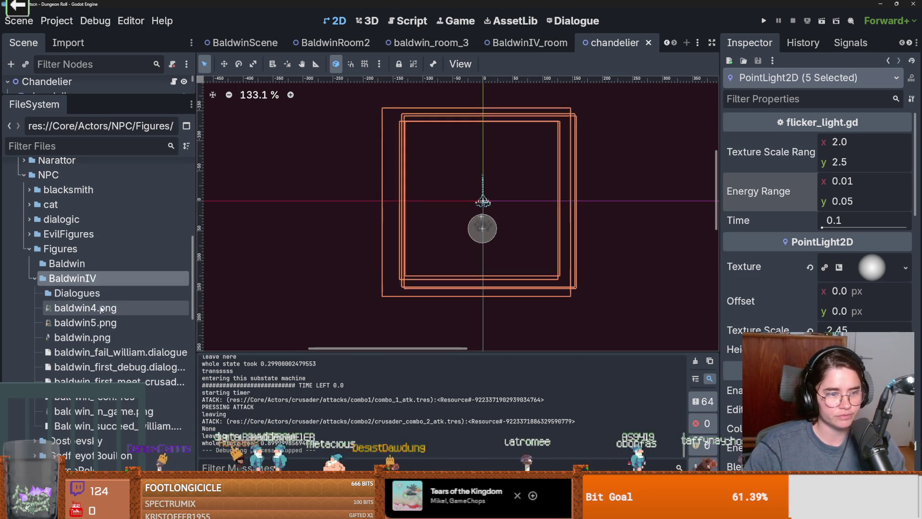
pyautogui.rightClick(83, 279)
pyautogui.moveTo(111, 286)
pyautogui.click(291, 288)
pyautogui.write('Portraits')
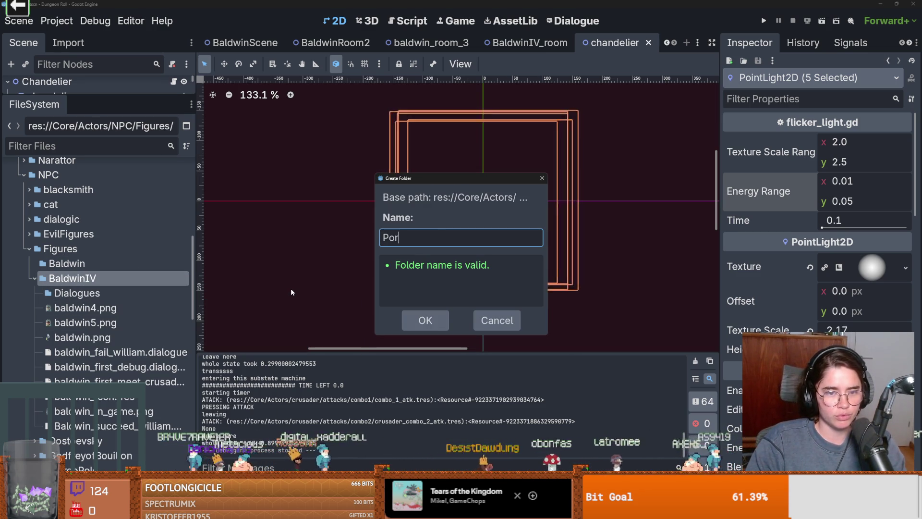
pyautogui.press('Return')
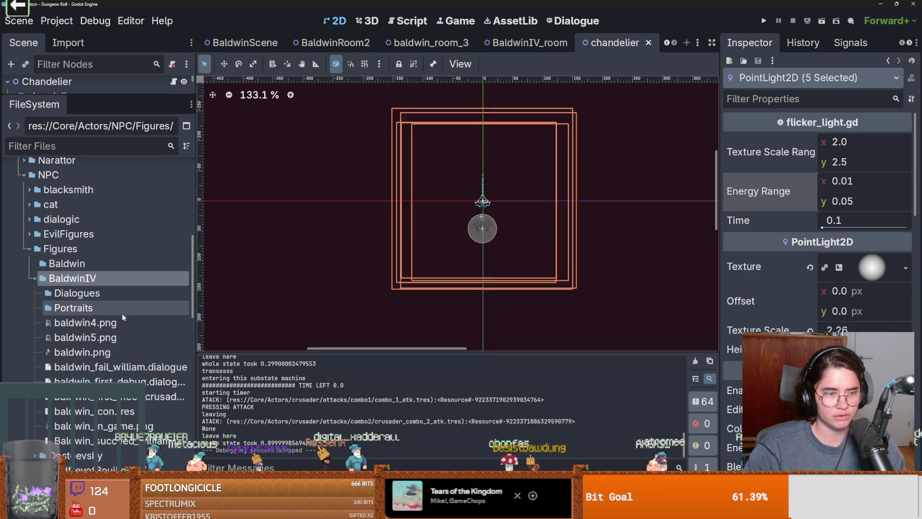
# Move baldwin4.png and baldwin5.png into the Portraits folder
pyautogui.click(100, 321)
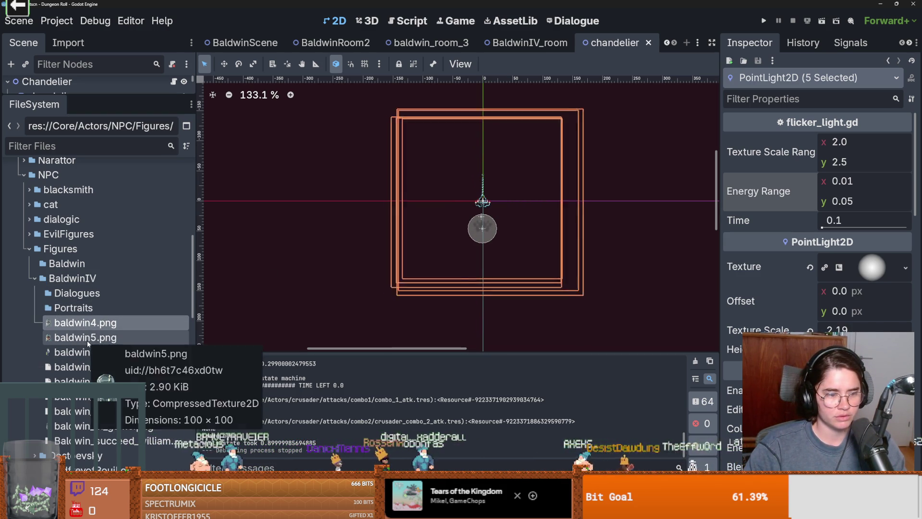
pyautogui.keyDown('shift'); pyautogui.click(87, 339); pyautogui.keyUp('shift')
pyautogui.moveTo(86, 337)
pyautogui.mouseDown()
pyautogui.moveTo(60, 314)
pyautogui.moveTo(63, 322)
pyautogui.moveTo(81, 308)
pyautogui.mouseUp()
pyautogui.click(383, 269)
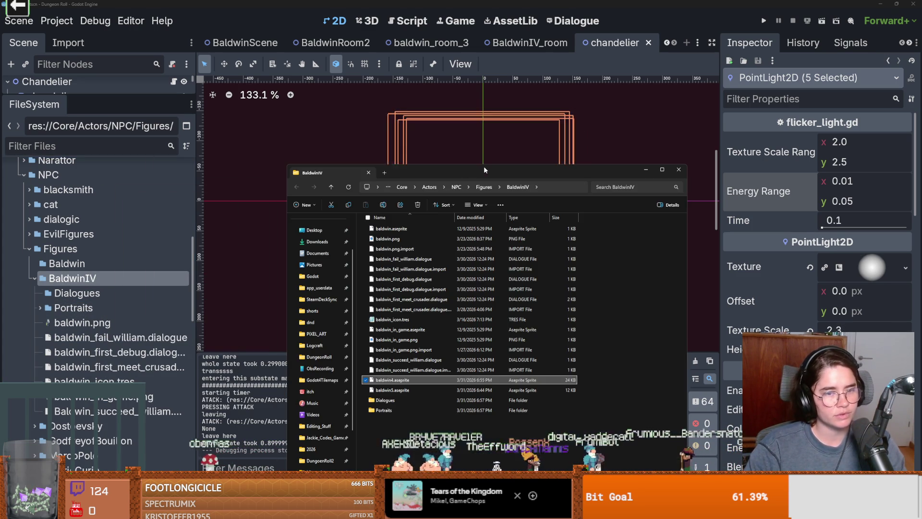
# Delete baldwin.aseprite and preview baldwin.png in the BaldwinIV folder
pyautogui.click(408, 229)
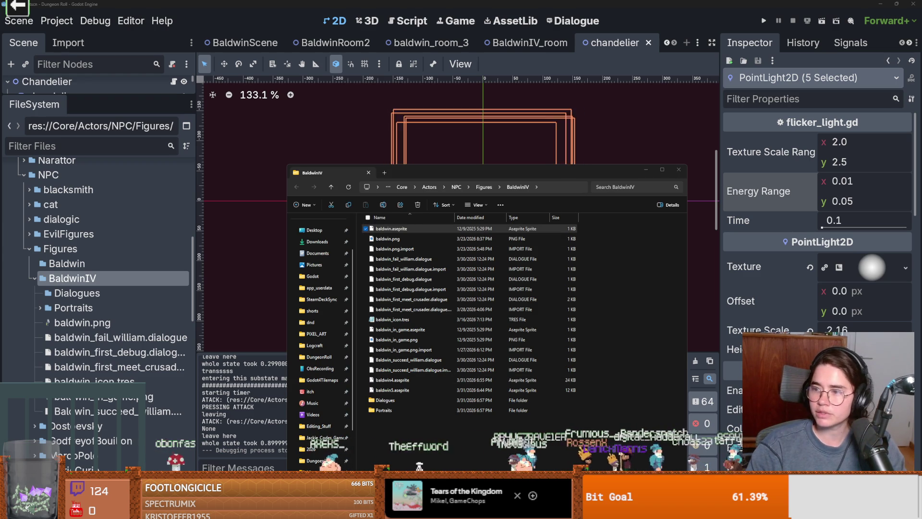
pyautogui.rightClick(390, 229)
pyautogui.press('Delete')
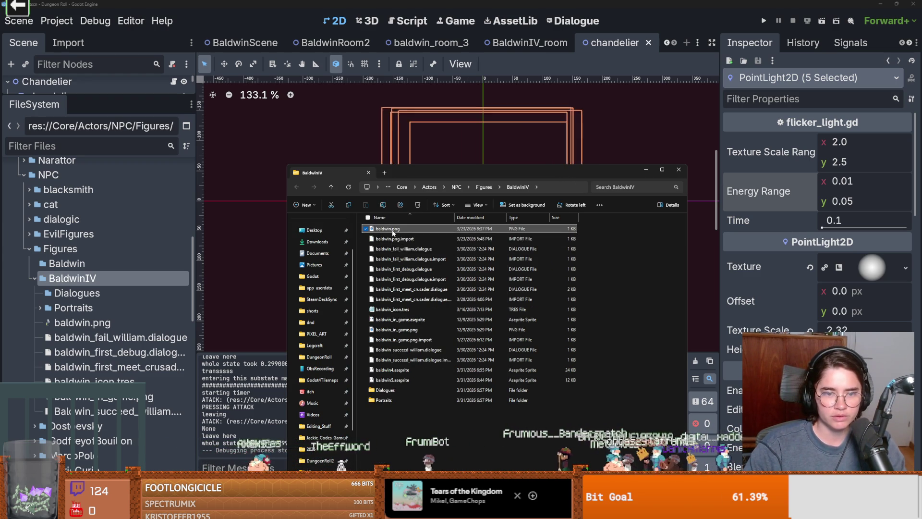
pyautogui.doubleClick(393, 231)
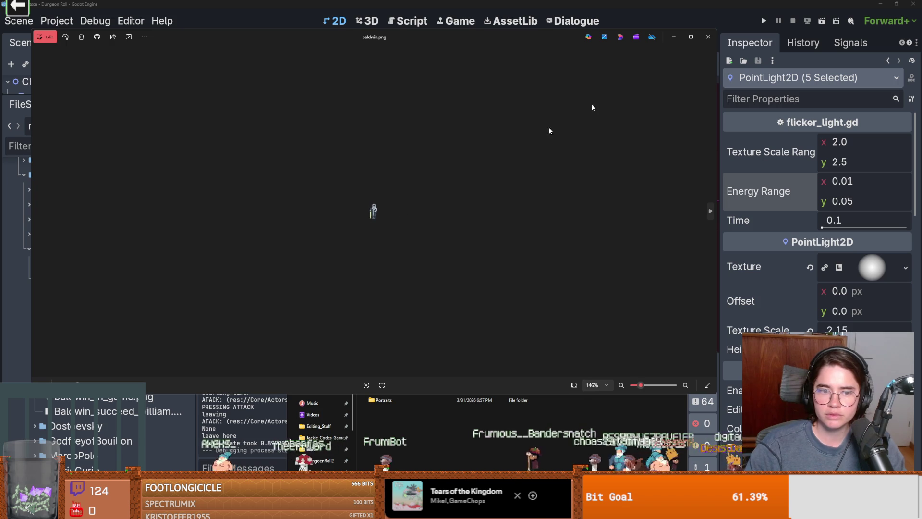
pyautogui.click(708, 37)
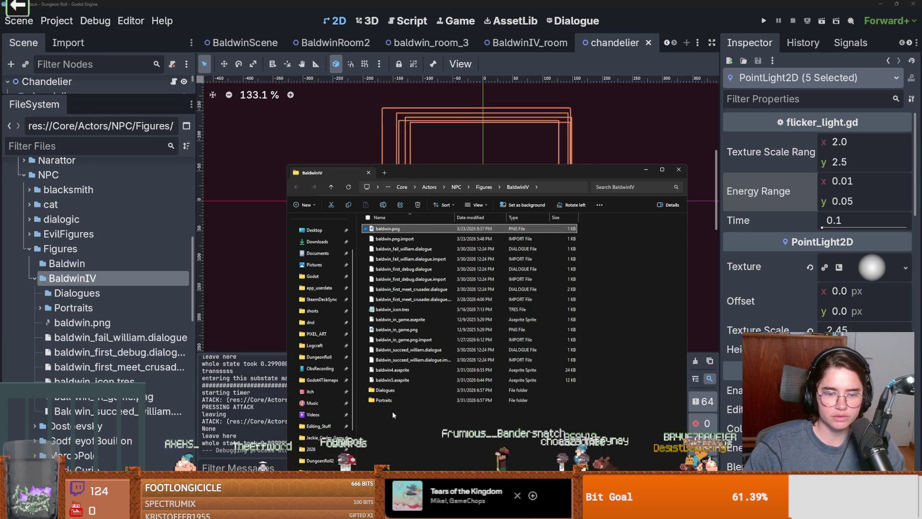
pyautogui.rightClick(383, 401)
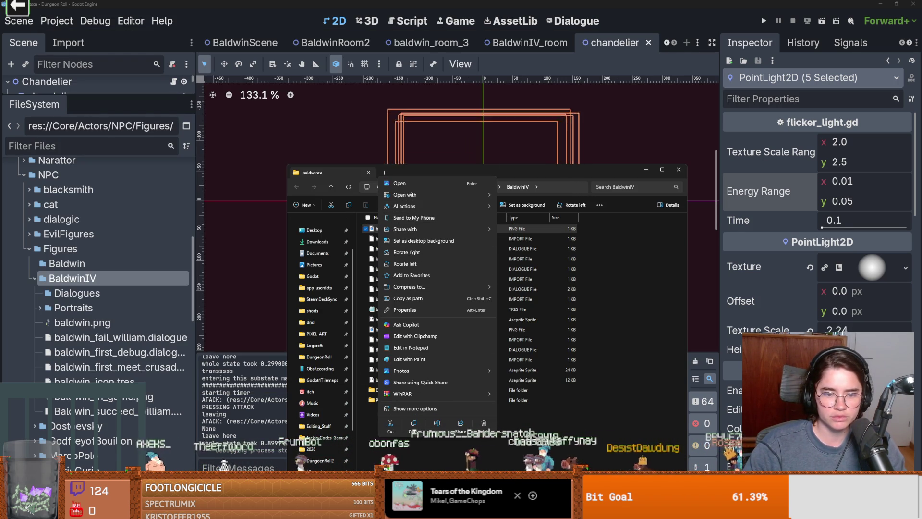
pyautogui.press('Escape')
pyautogui.click(432, 414)
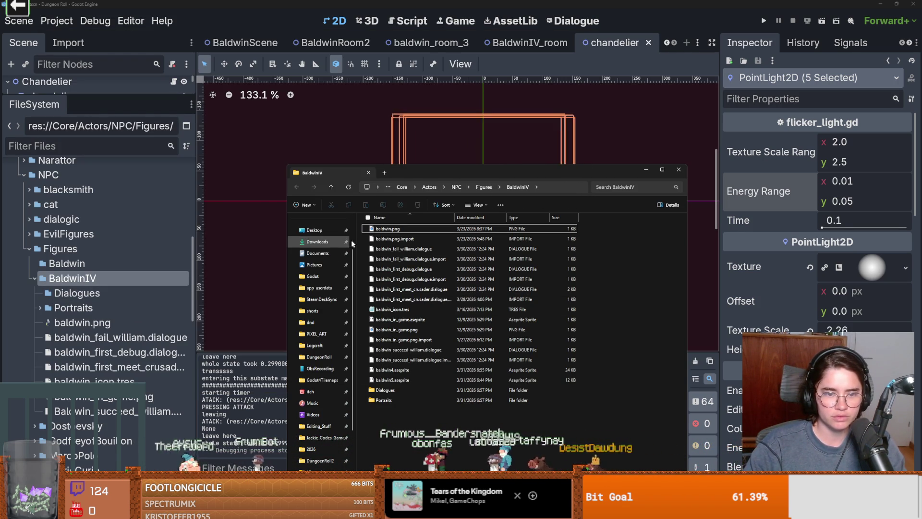
# Move the eight Baldwin .dialogue and .dialogue.import files into the Dialogues folder
pyautogui.click(414, 248)
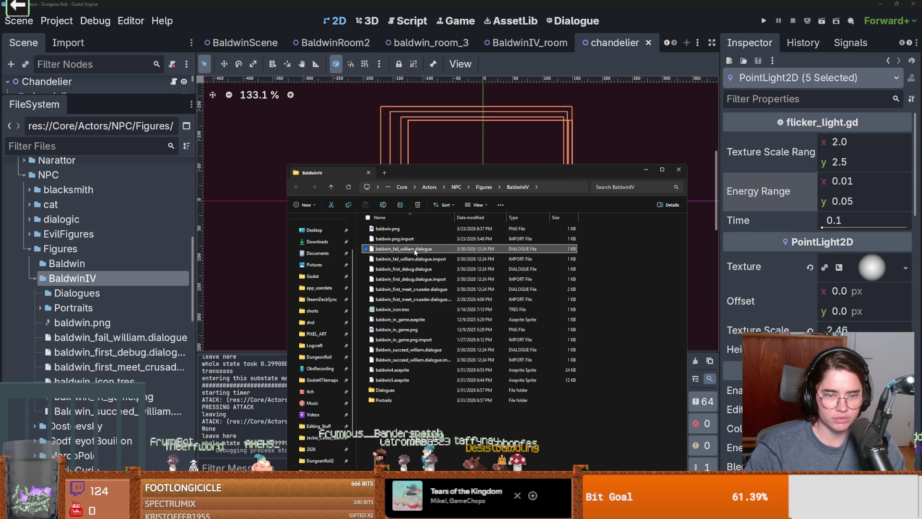
pyautogui.keyDown('ctrl'); pyautogui.click(421, 259); pyautogui.keyUp('ctrl')
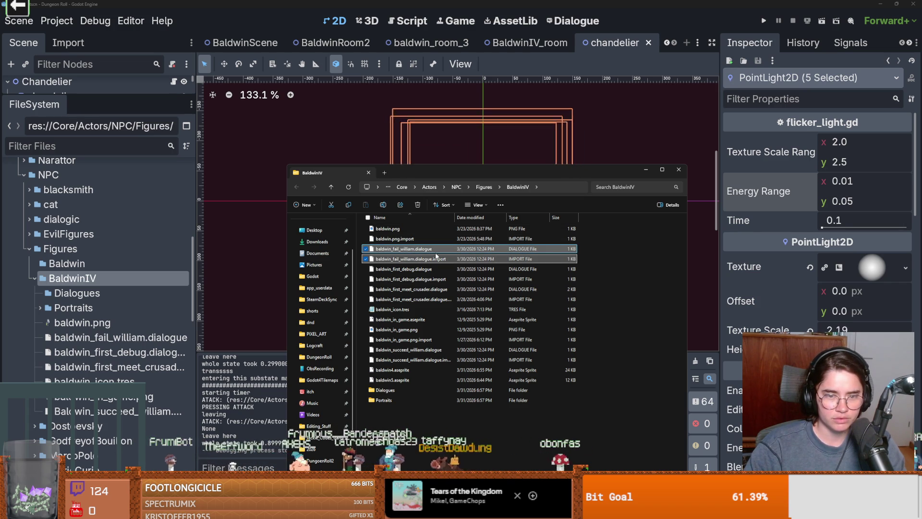
pyautogui.keyDown('ctrl'); pyautogui.click(432, 270); pyautogui.keyUp('ctrl')
pyautogui.keyDown('ctrl'); pyautogui.click(434, 279); pyautogui.keyUp('ctrl')
pyautogui.keyDown('ctrl'); pyautogui.click(435, 290); pyautogui.keyUp('ctrl')
pyautogui.keyDown('ctrl'); pyautogui.click(437, 300); pyautogui.keyUp('ctrl')
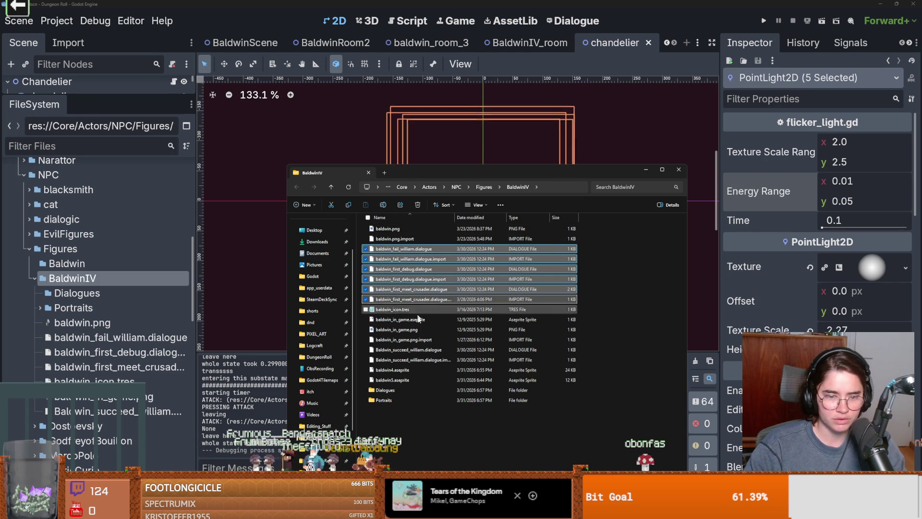
pyautogui.keyDown('ctrl'); pyautogui.click(425, 351); pyautogui.keyUp('ctrl')
pyautogui.keyDown('ctrl'); pyautogui.click(428, 360); pyautogui.keyUp('ctrl')
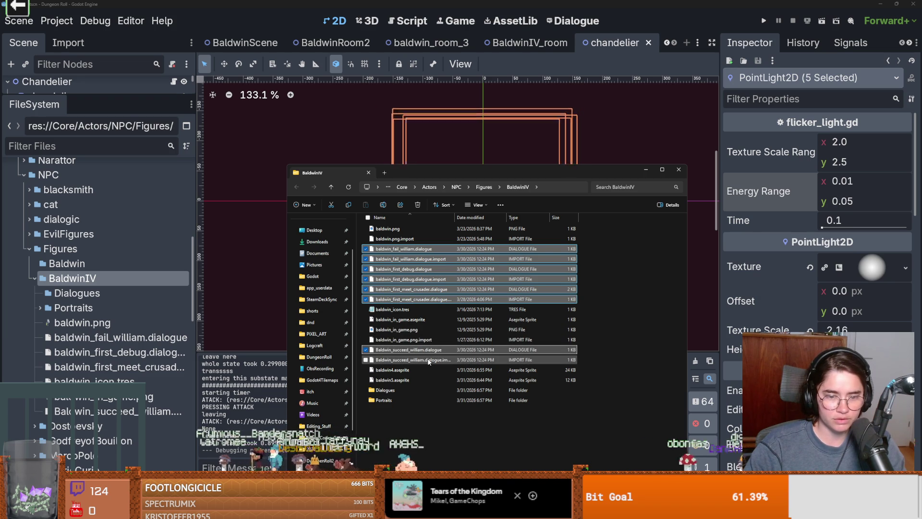
pyautogui.moveTo(429, 361); pyautogui.dragTo(399, 390)
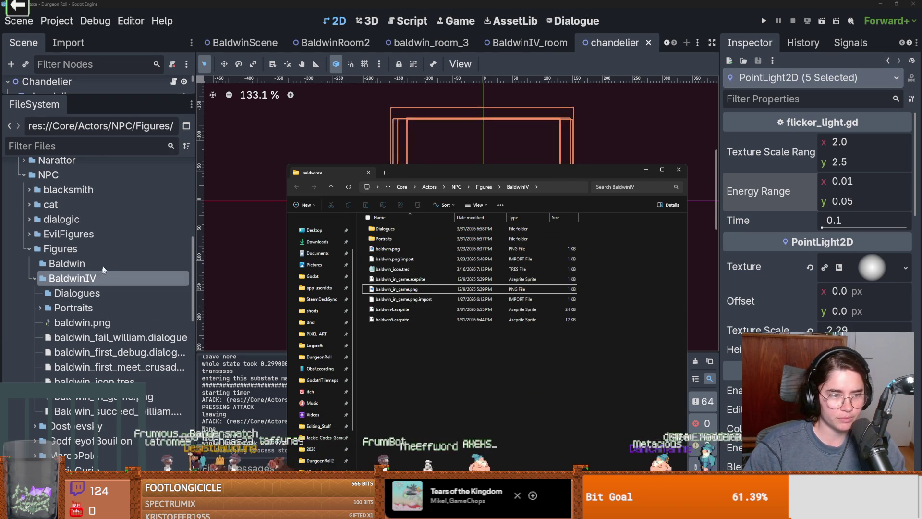
pyautogui.click(127, 162)
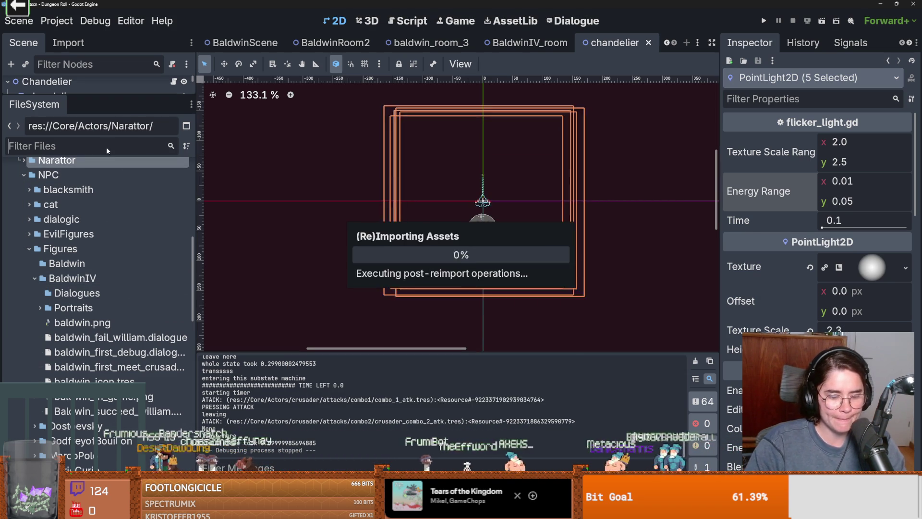
# Filter files by 'Diasig', open DiaSignal.gd, and highlight its uid preload references
pyautogui.click(106, 147)
pyautogui.write('Diasig')
pyautogui.doubleClick(68, 227)
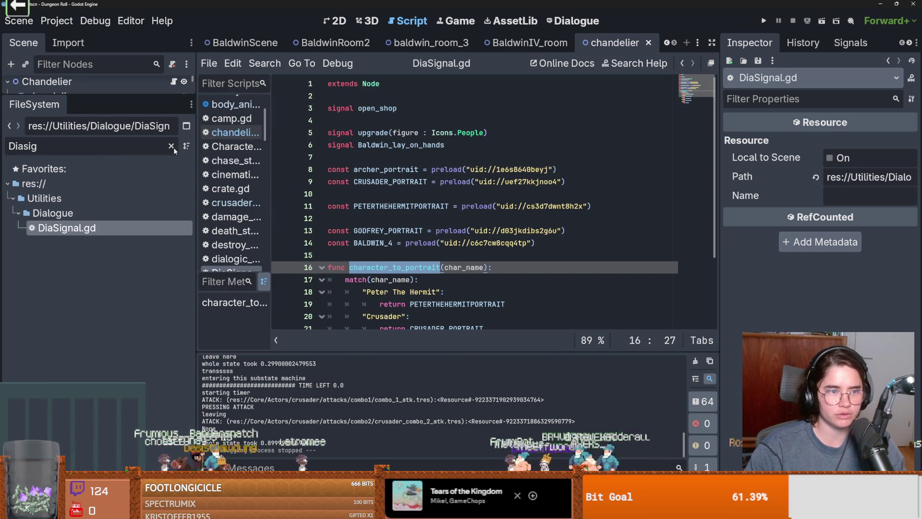
pyautogui.moveTo(499, 236)
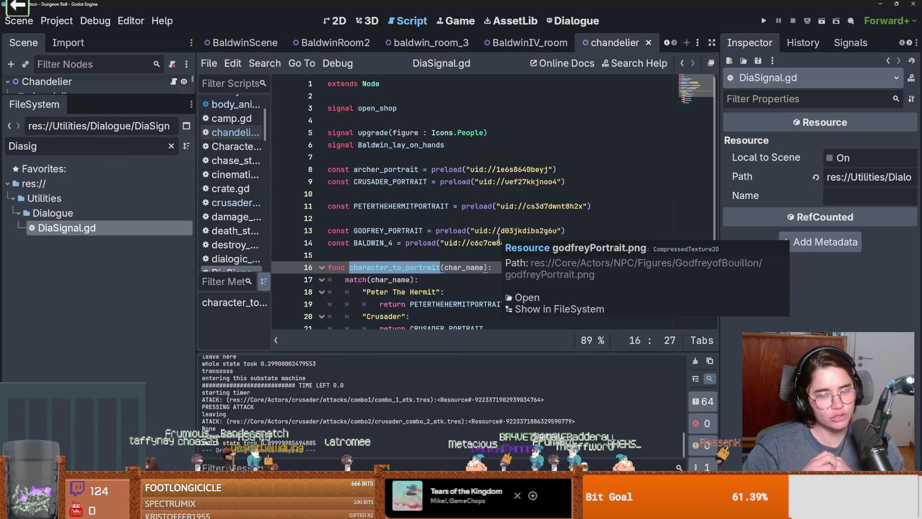
pyautogui.doubleClick(506, 206)
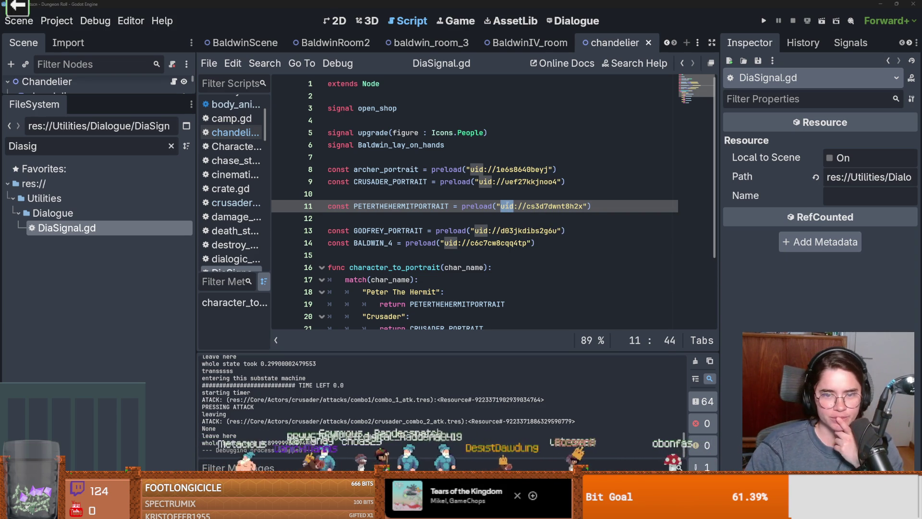
pyautogui.click(485, 182)
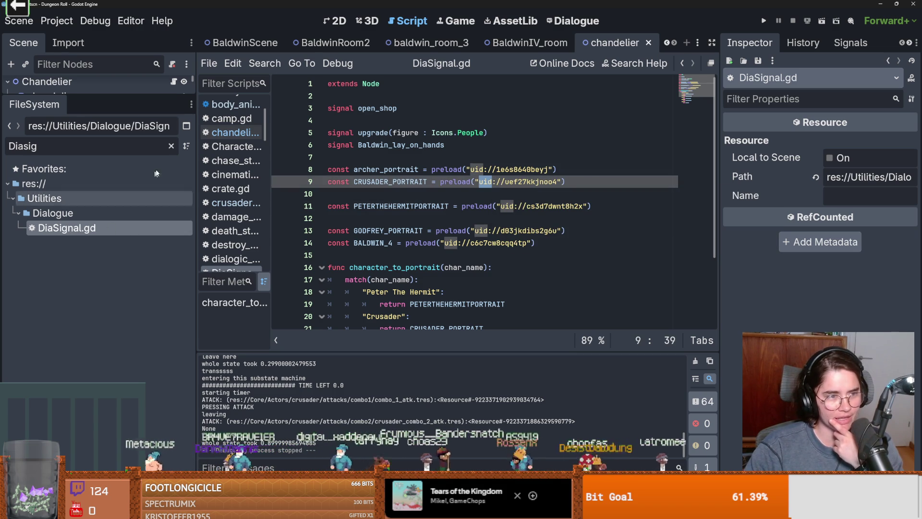
# Clear the file filter, collapse Dialogue and Debug folders, and compare the preloads on lines 9 and 11
pyautogui.click(171, 146)
pyautogui.scroll(-4, 87, 356)
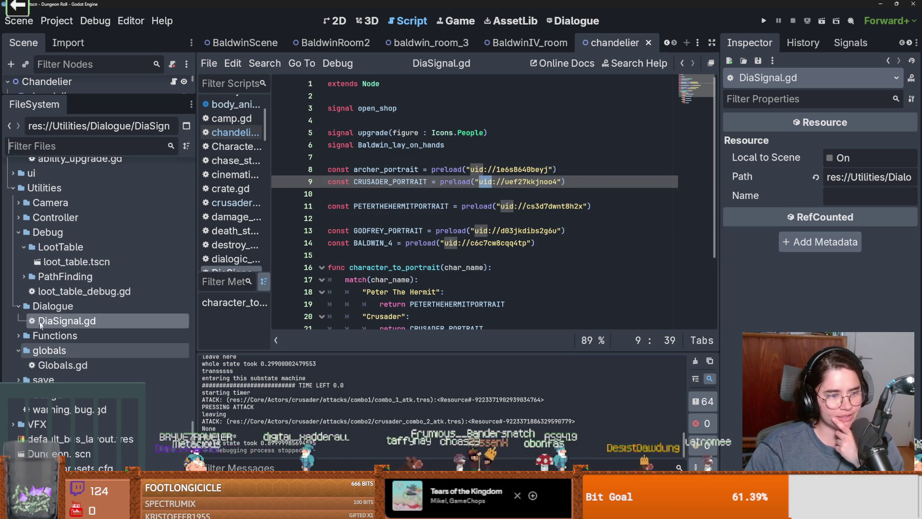
pyautogui.click(19, 310)
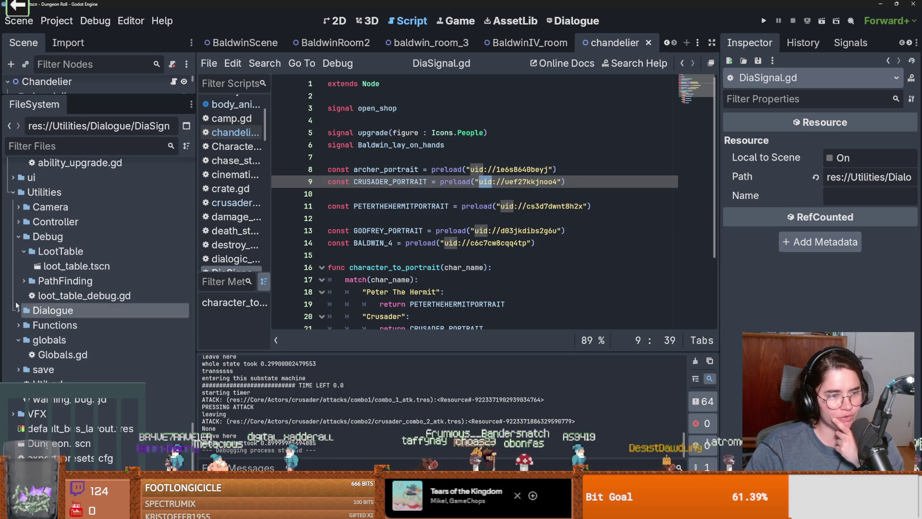
pyautogui.click(19, 237)
pyautogui.click(508, 206)
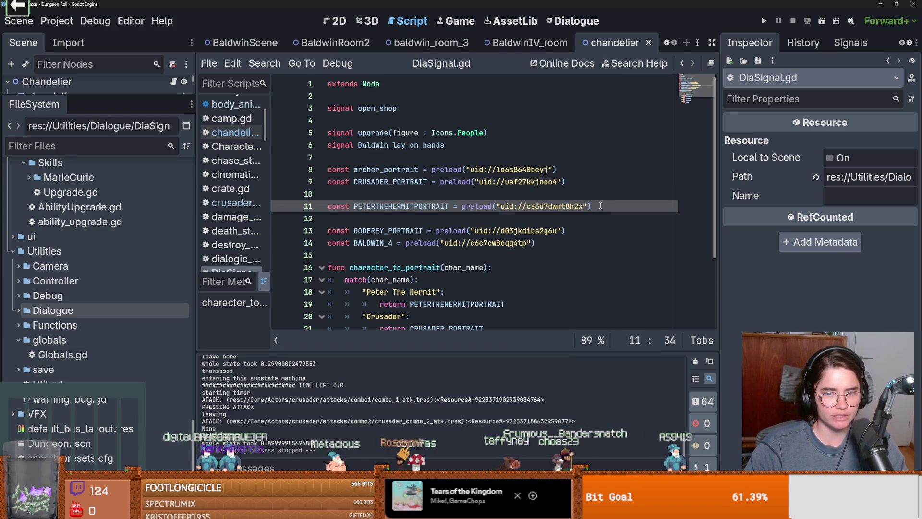
pyautogui.moveTo(600, 205); pyautogui.dragTo(468, 202)
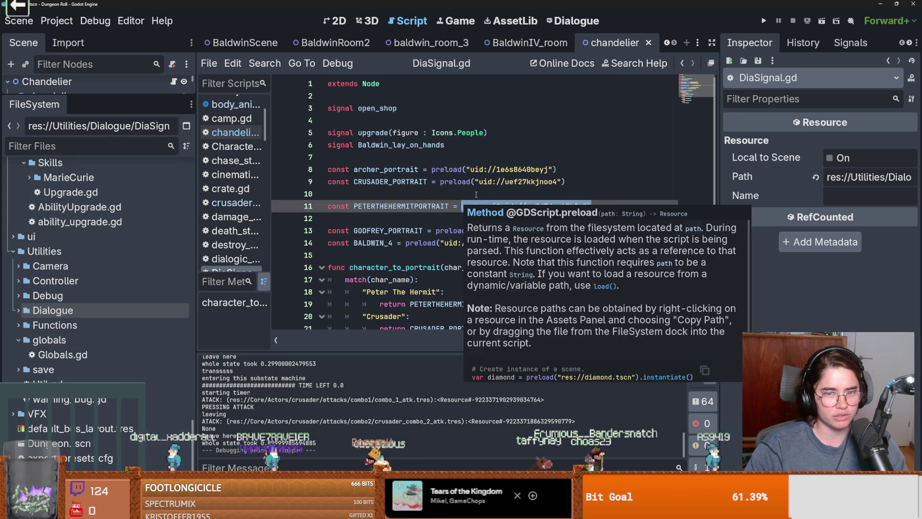
pyautogui.click(487, 182)
pyautogui.doubleClick(487, 182)
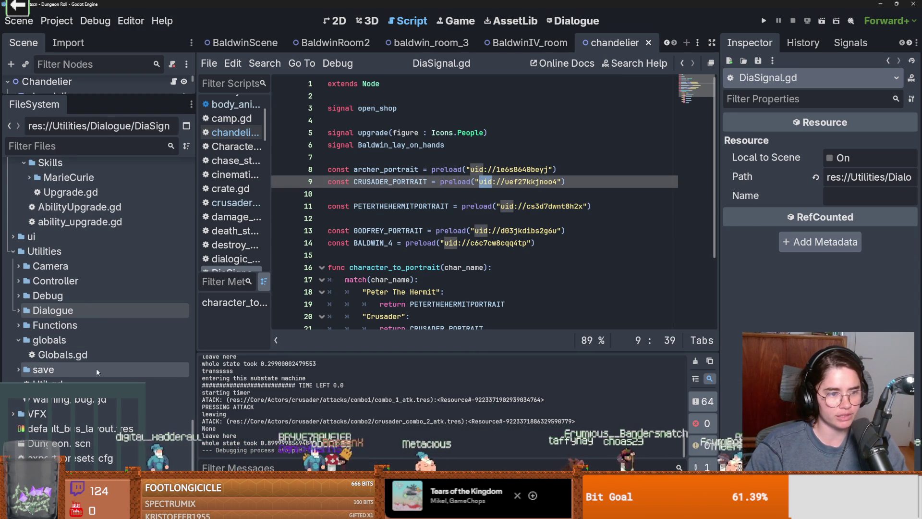
# Collapse globals and expand Dungeon down to baldwin.png in the BaldwinIV folder
pyautogui.click(19, 340)
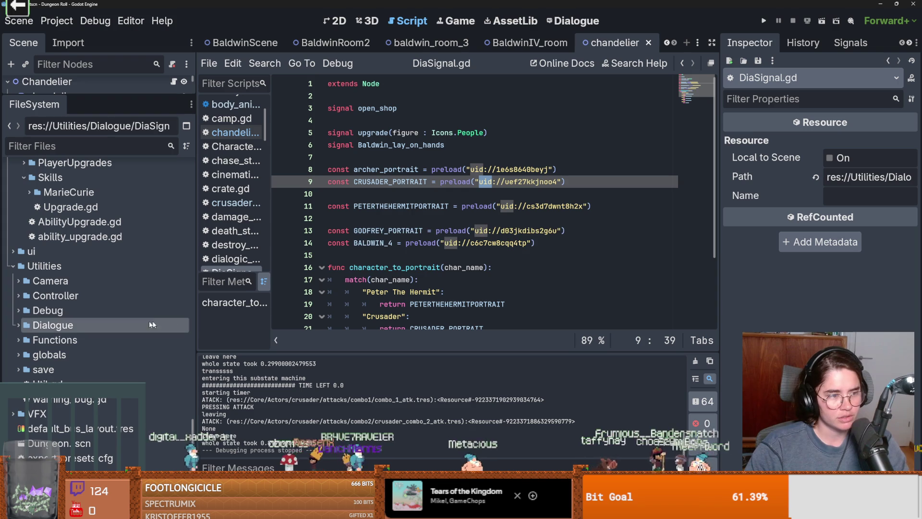
pyautogui.scroll(6, 47, 336)
pyautogui.doubleClick(47, 338)
pyautogui.scroll(-4, 47, 338)
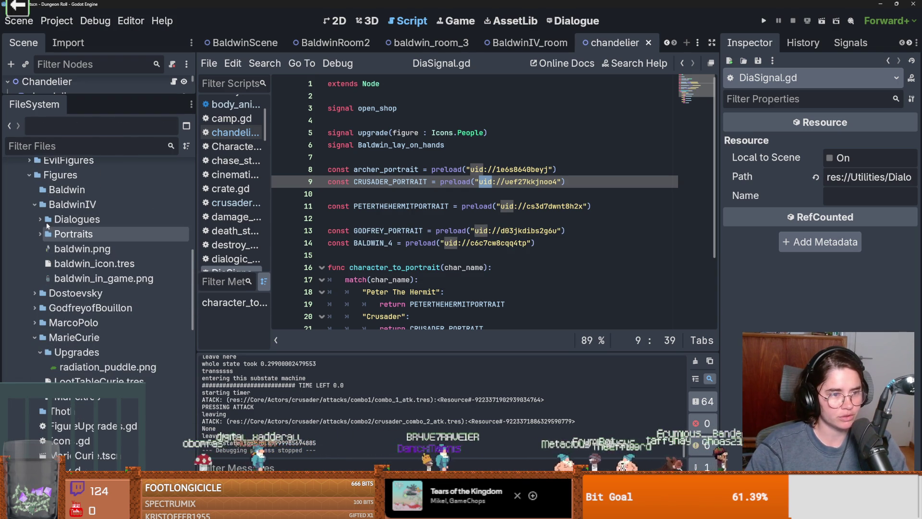
pyautogui.click(77, 249)
# Create a new folder named sprites inside BaldwinIV
pyautogui.rightClick(61, 207)
pyautogui.moveTo(181, 215)
pyautogui.click(232, 216)
pyautogui.write('sprites')
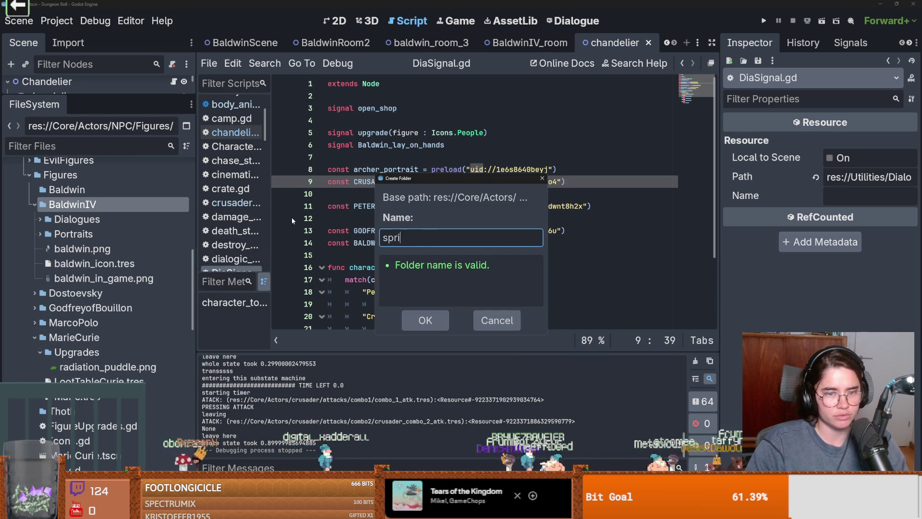
pyautogui.press('Return')
# Delete baldwin_in_game.png from the BaldwinIV folder
pyautogui.click(96, 270)
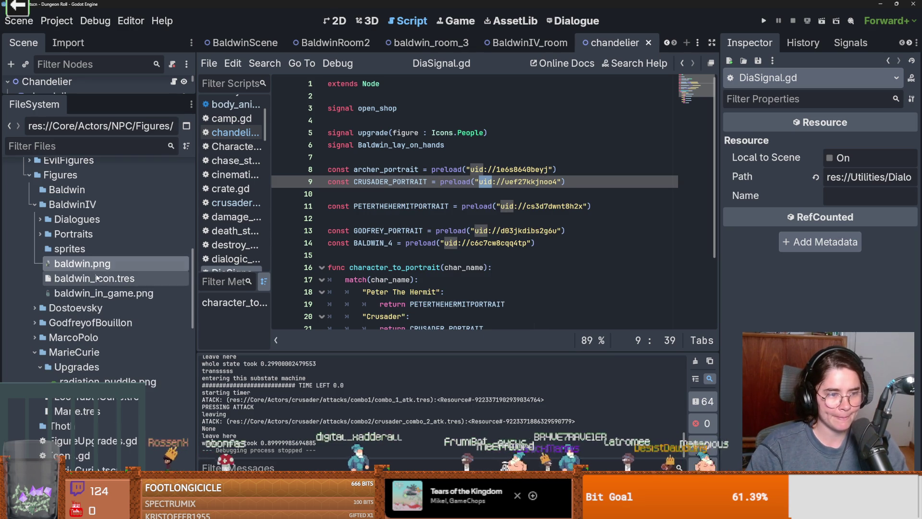
pyautogui.click(105, 294)
pyautogui.rightClick(106, 294)
pyautogui.click(139, 409)
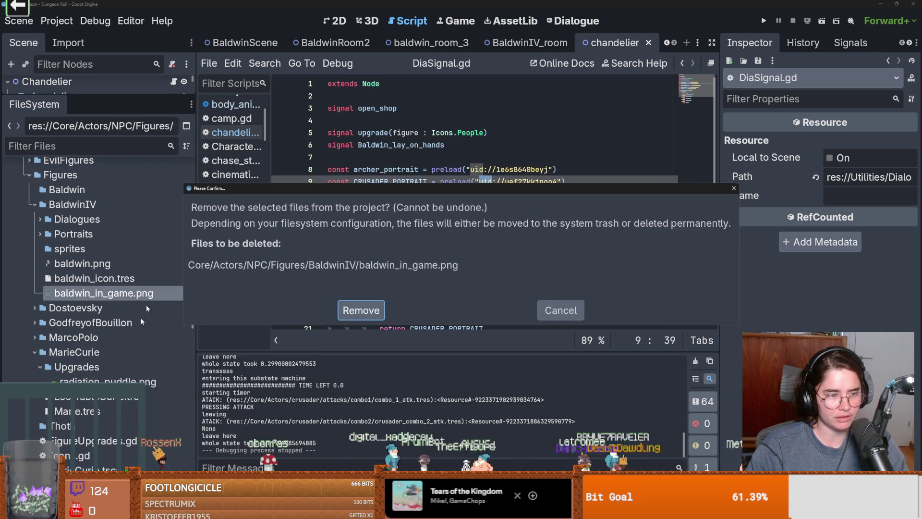
pyautogui.click(389, 307)
pyautogui.click(96, 279)
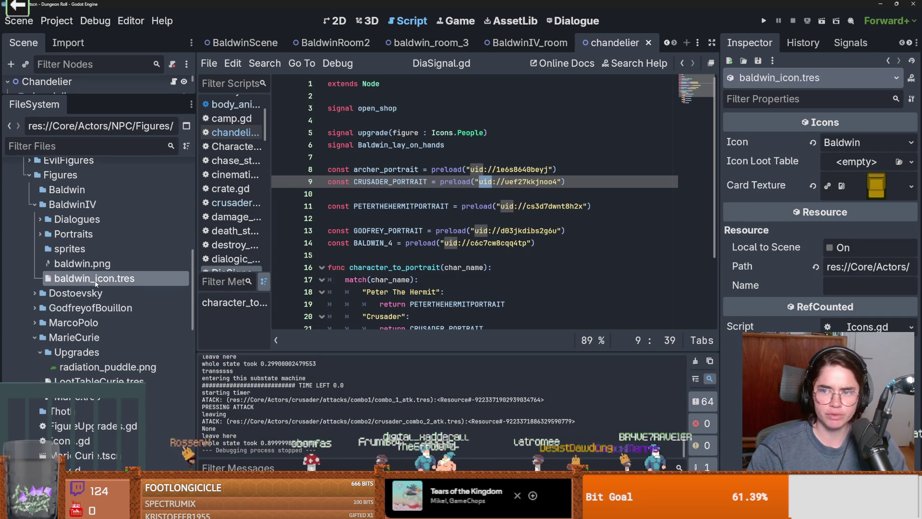
pyautogui.click(88, 265)
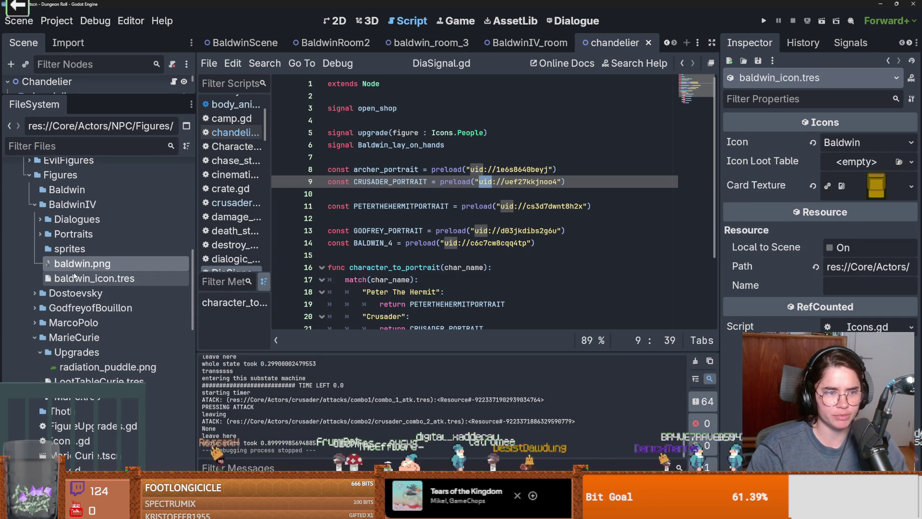
pyautogui.rightClick(73, 204)
# Start a new BaldwinIV folder named 'up', then bring up the Windows search
pyautogui.moveTo(113, 212)
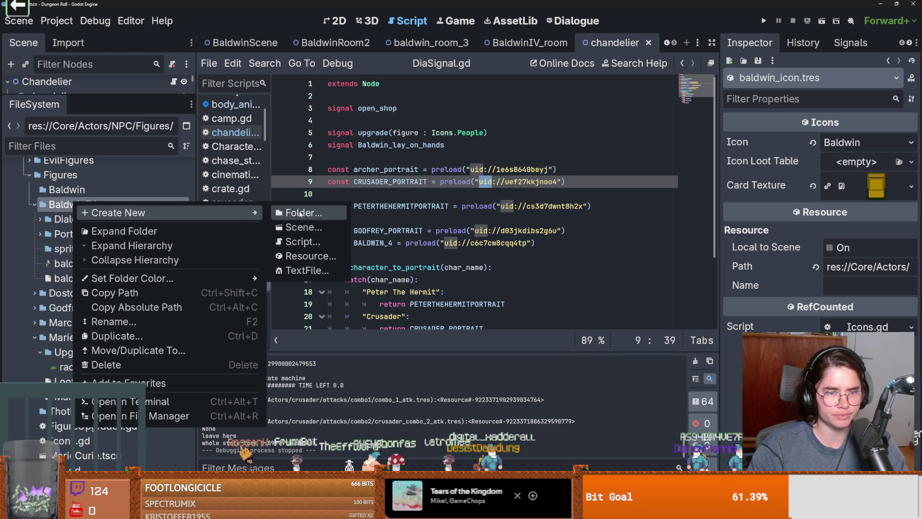
pyautogui.click(299, 210)
pyautogui.write('up')
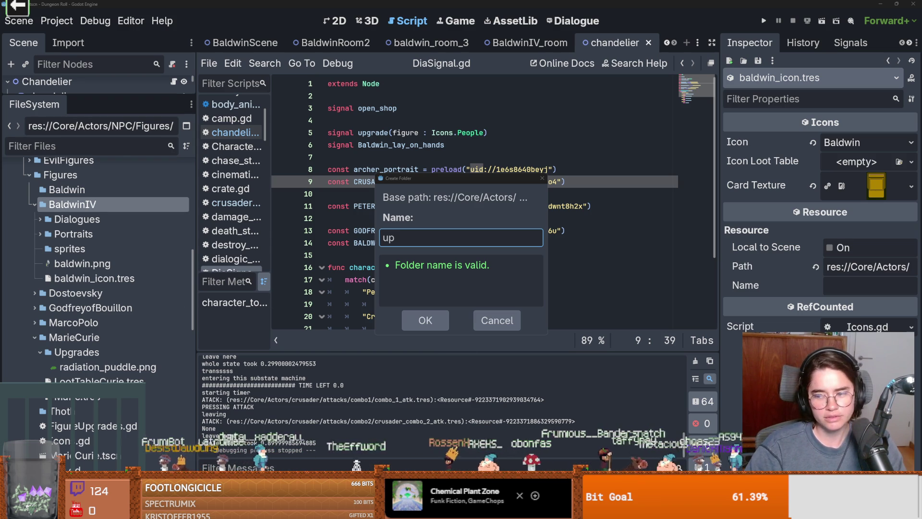
pyautogui.press('super')
# Launch Calculator via 'calculator' and compute 18000 ÷ 60 = 300
pyautogui.write('calculator')
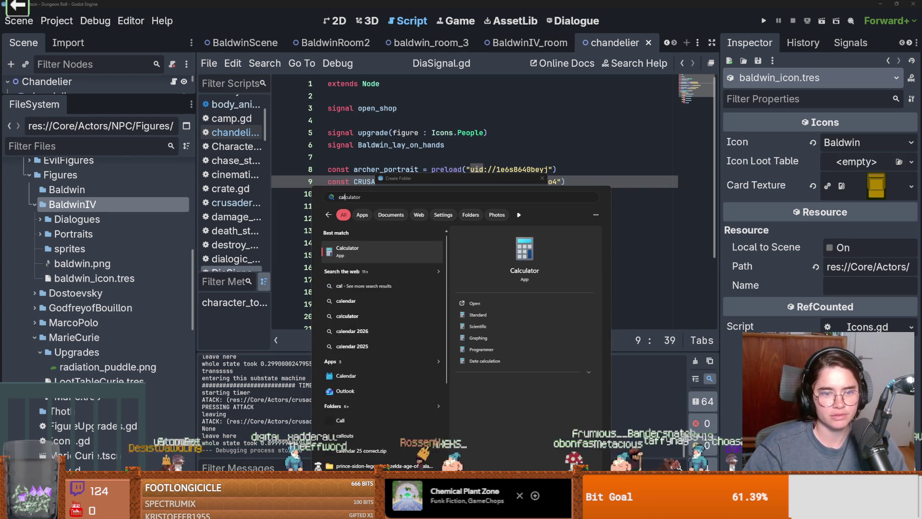
pyautogui.press('Return')
pyautogui.click(322, 313)
pyautogui.click(365, 271)
pyautogui.click(364, 333)
pyautogui.click(364, 333)
pyautogui.click(365, 333)
pyautogui.click(453, 252)
pyautogui.click(416, 287)
pyautogui.click(370, 333)
pyautogui.click(460, 333)
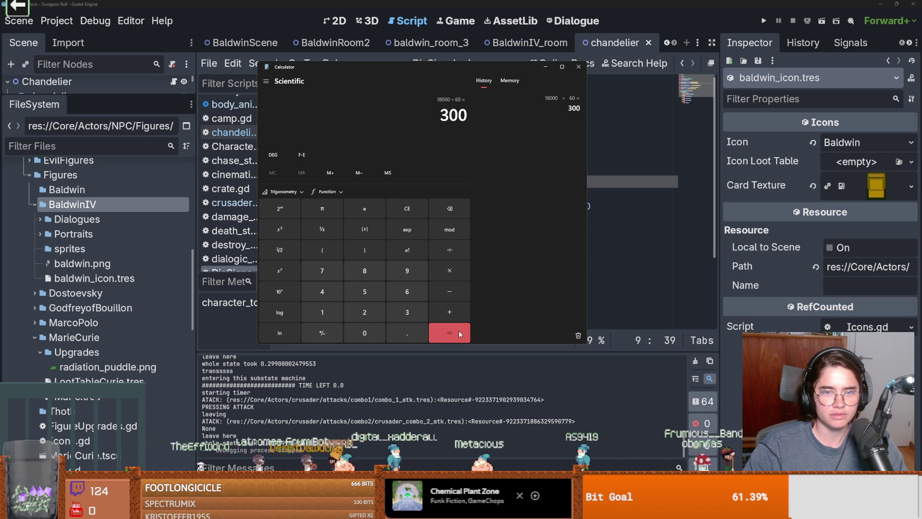
# Divide the 300 result by 24 to get 12.5, then close Calculator
pyautogui.click(450, 249)
pyautogui.click(364, 312)
pyautogui.click(322, 292)
pyautogui.click(451, 327)
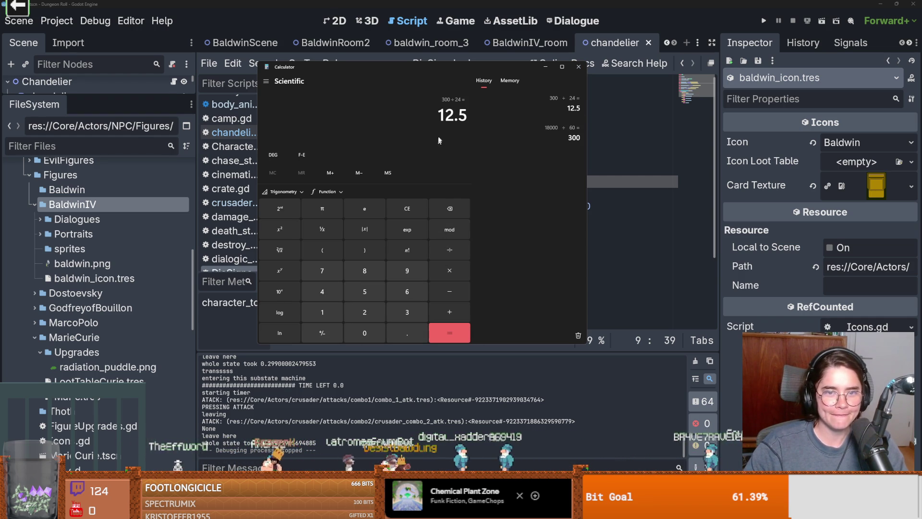
pyautogui.click(579, 66)
pyautogui.write('up')
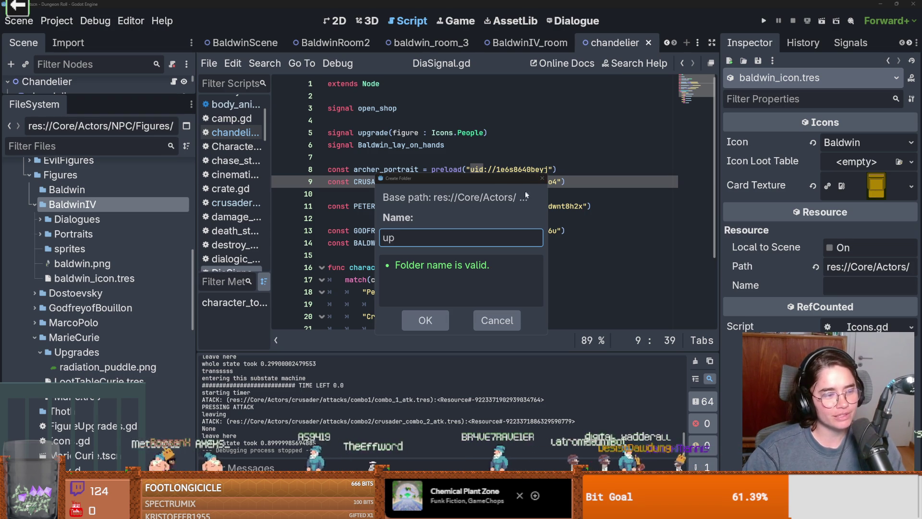
# Complete the folder name as 'upgrades' and confirm it inside BaldwinIV
pyautogui.moveTo(460, 179); pyautogui.dragTo(415, 204)
pyautogui.write('grades')
pyautogui.click(366, 344)
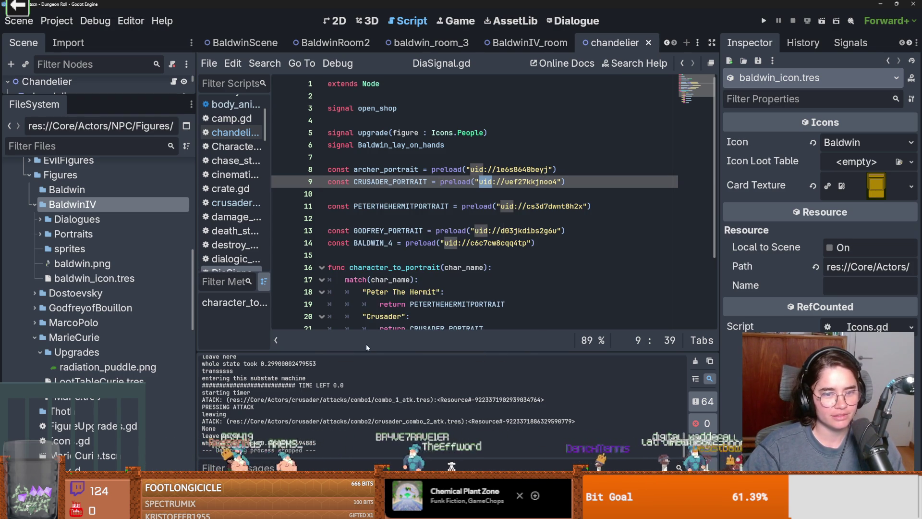
pyautogui.click(84, 294)
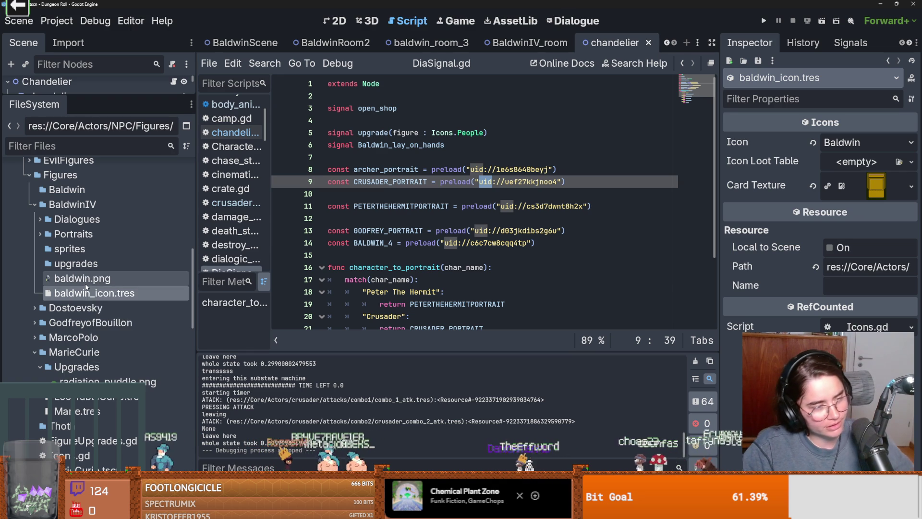
pyautogui.moveTo(87, 287)
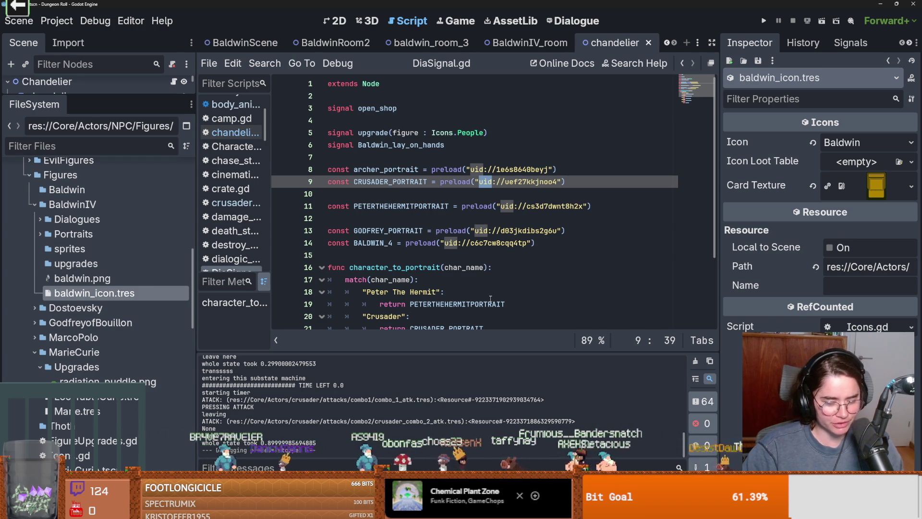
pyautogui.press('super')
# Launch Calculator and compute 18000 ÷ 60 = 300
pyautogui.write('ca')
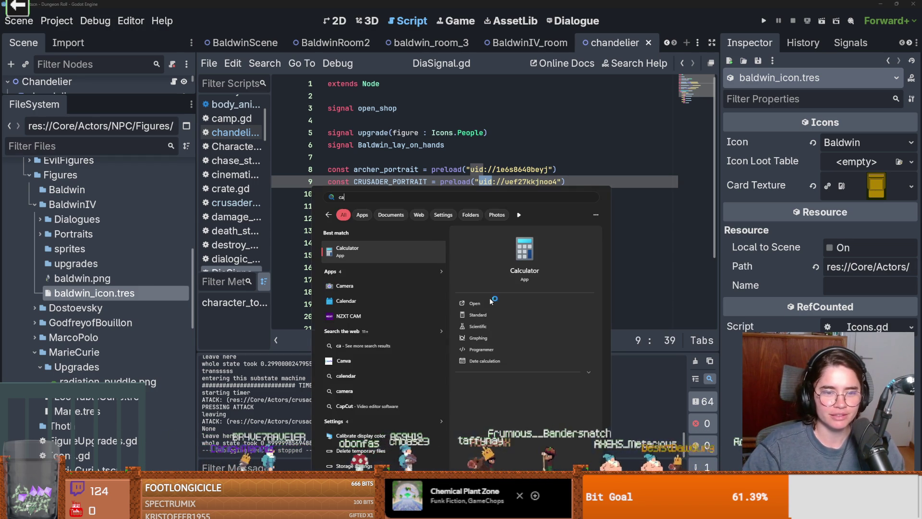
pyautogui.click(490, 302)
pyautogui.click(322, 312)
pyautogui.click(365, 271)
pyautogui.click(365, 332)
pyautogui.click(365, 333)
pyautogui.click(365, 333)
pyautogui.click(365, 333)
pyautogui.click(436, 209)
pyautogui.click(448, 248)
pyautogui.click(406, 291)
pyautogui.click(380, 333)
pyautogui.click(449, 333)
# Divide the 300 result by 60 to get 5, then close Calculator
pyautogui.click(450, 250)
pyautogui.click(408, 291)
pyautogui.click(364, 332)
pyautogui.click(450, 333)
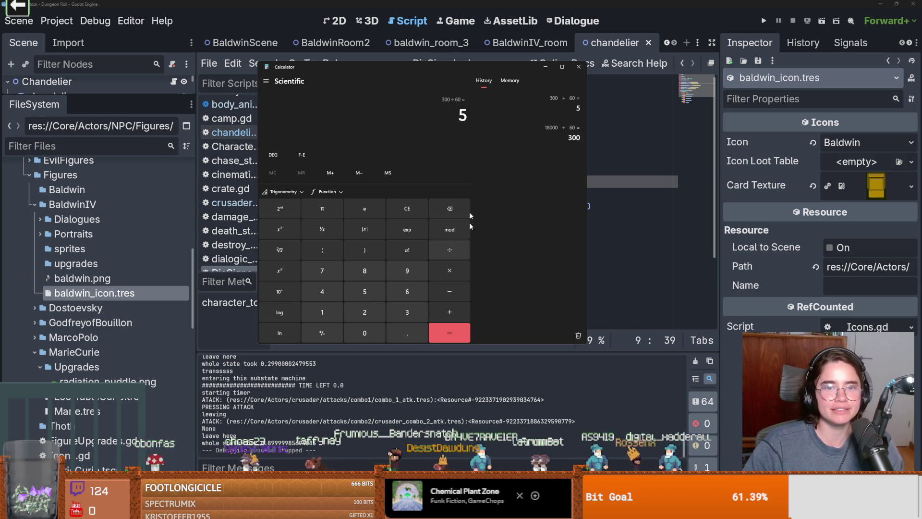
pyautogui.click(578, 67)
# Return to the DiaSignal.gd script and save with Ctrl+S
pyautogui.click(523, 161)
pyautogui.hotkey('ctrl', 's')
pyautogui.click(407, 250)
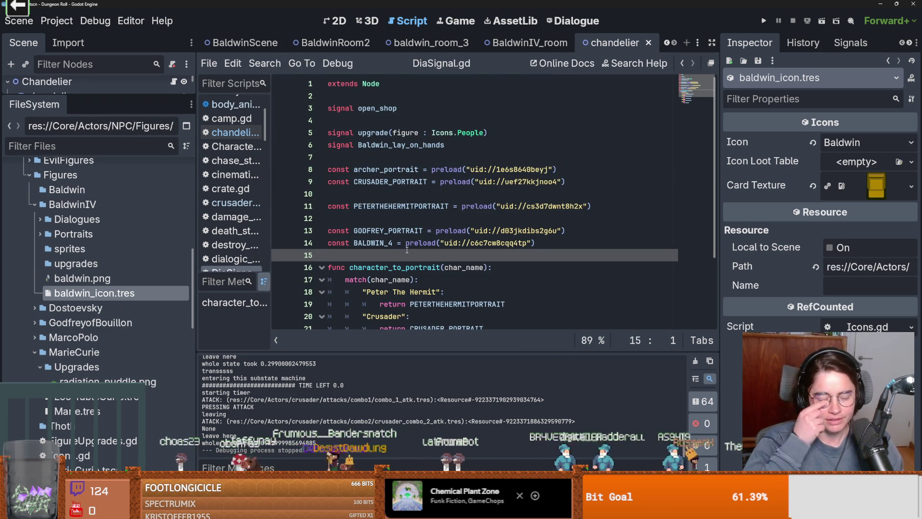
# Move baldwin_icon.tres into BaldwinIV's upgrades folder
pyautogui.scroll(-3, 407, 250)
pyautogui.hotkey('ctrl', 's')
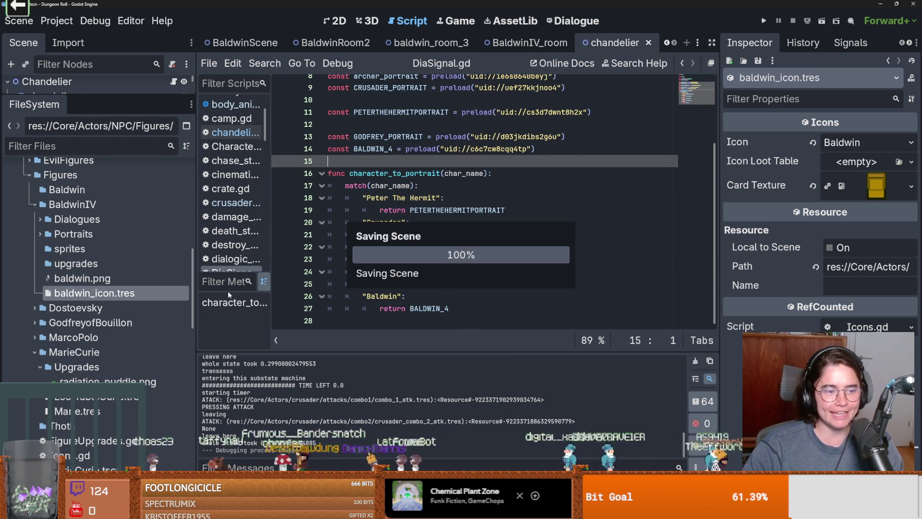
pyautogui.moveTo(72, 294); pyautogui.dragTo(84, 274)
pyautogui.click(367, 279)
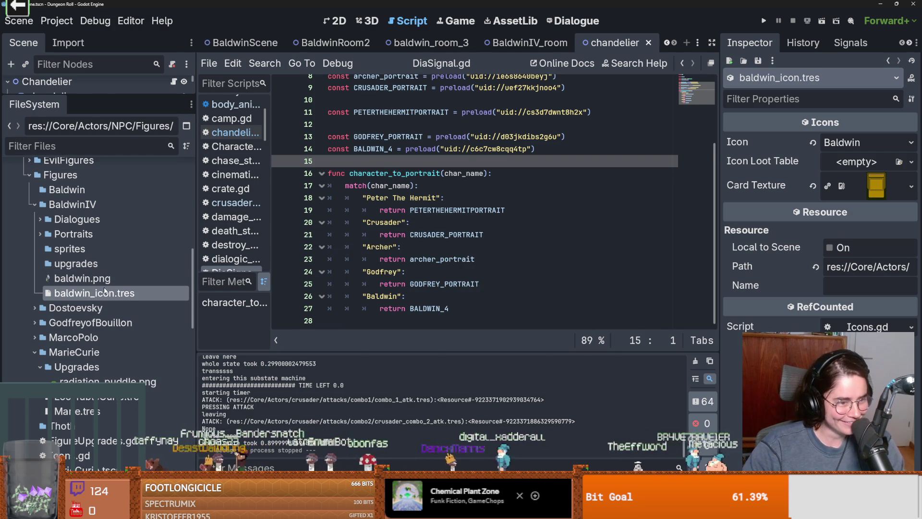
# Move baldwin.png into the sprites folder and save the scene
pyautogui.click(99, 280)
pyautogui.moveTo(100, 280); pyautogui.dragTo(95, 253)
pyautogui.press('Return')
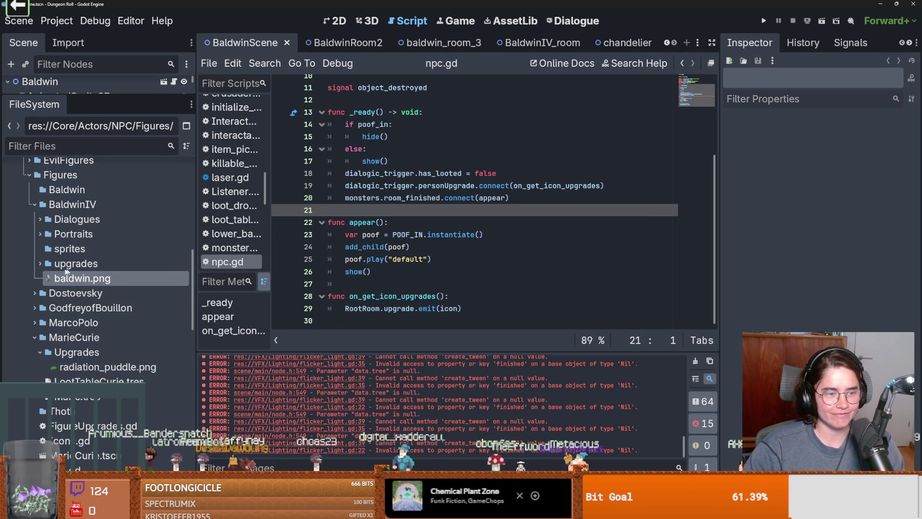
pyautogui.click(40, 249)
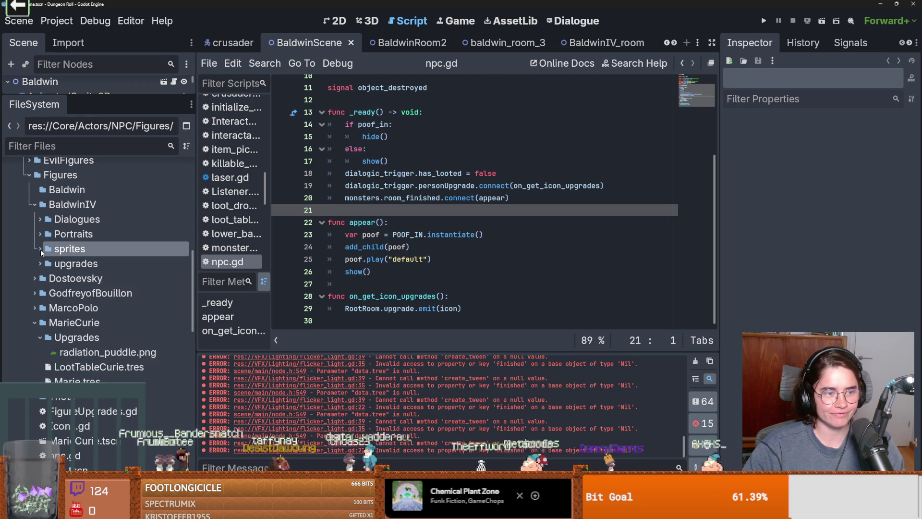
pyautogui.click(39, 236)
pyautogui.click(40, 235)
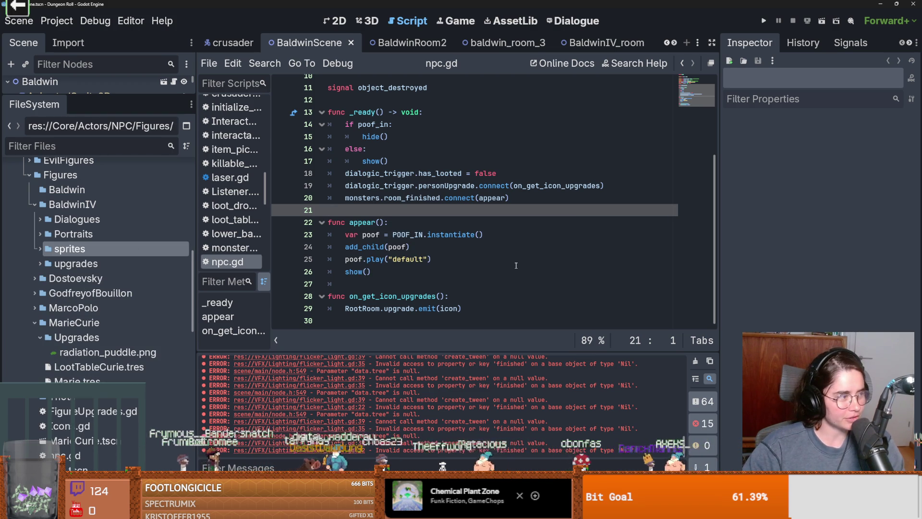
pyautogui.hotkey('ctrl', 's')
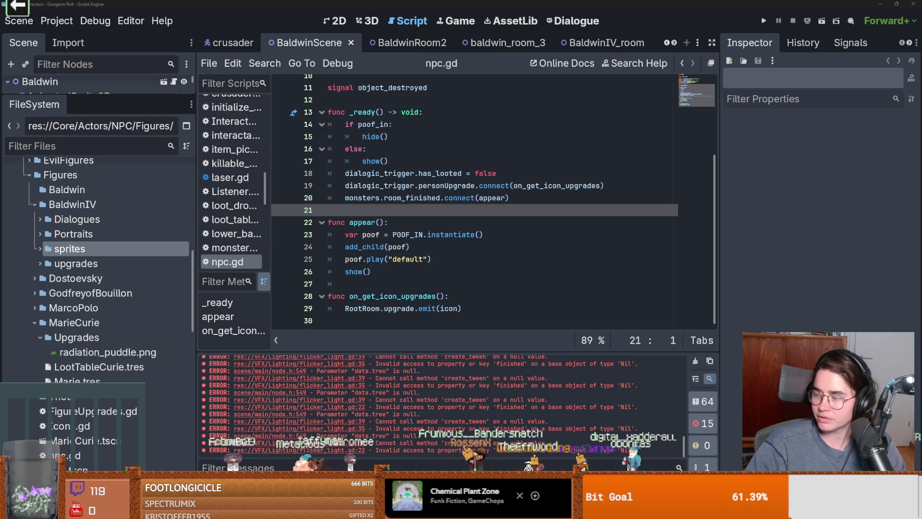
pyautogui.hotkey('alt', 'Tab')
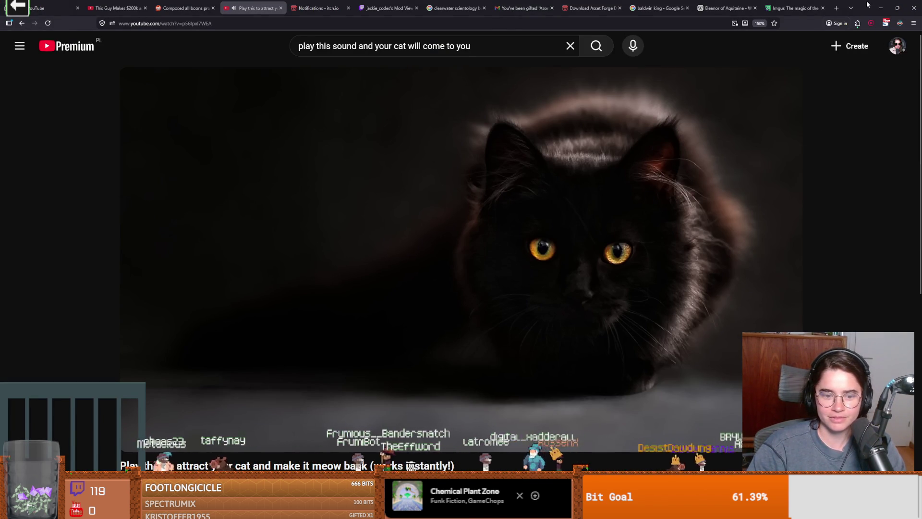
pyautogui.hotkey('alt', 'Tab')
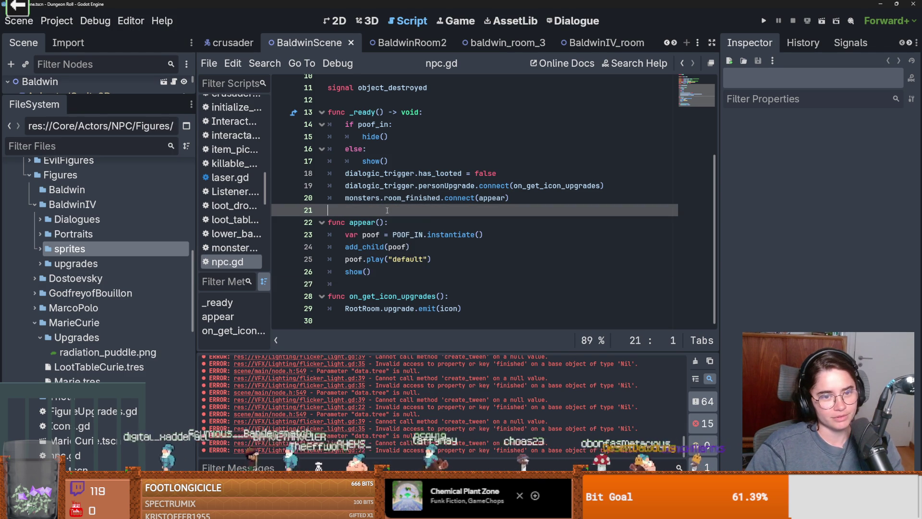
# Delete the empty lines above the signal, before _ready, and at line 4 of npc.gd
pyautogui.hotkey('ctrl', 's')
pyautogui.scroll(4, 476, 221)
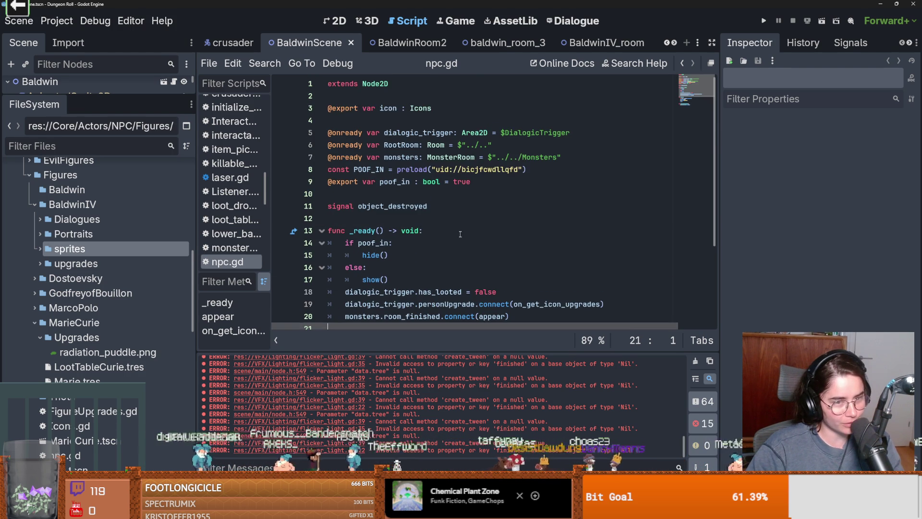
pyautogui.click(491, 219)
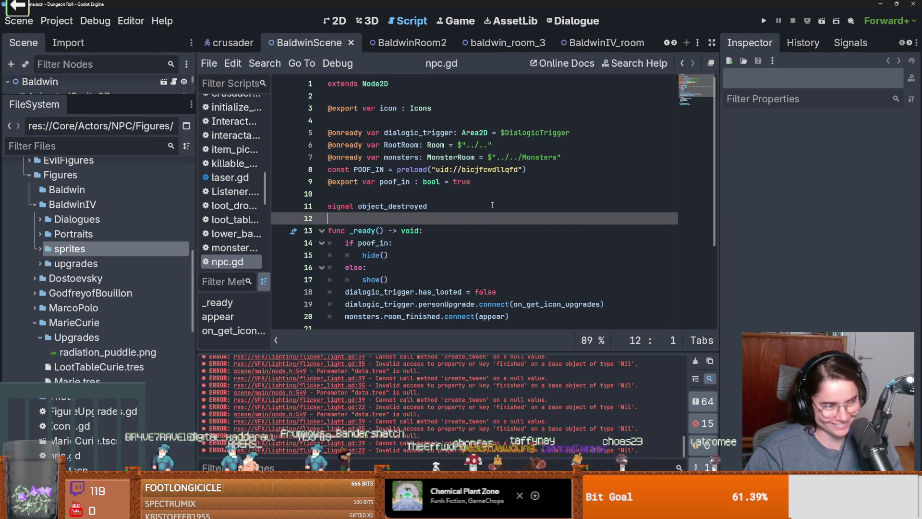
pyautogui.click(388, 192)
pyautogui.press('BackSpace')
pyautogui.hotkey('ctrl', 's')
pyautogui.click(365, 209)
pyautogui.press('BackSpace')
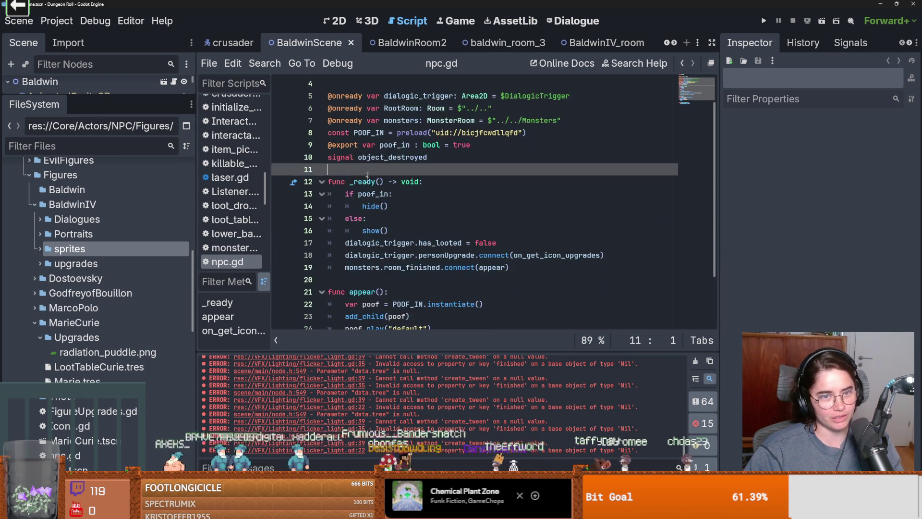
pyautogui.click(408, 120)
pyautogui.press('BackSpace')
pyautogui.hotkey('ctrl', 's')
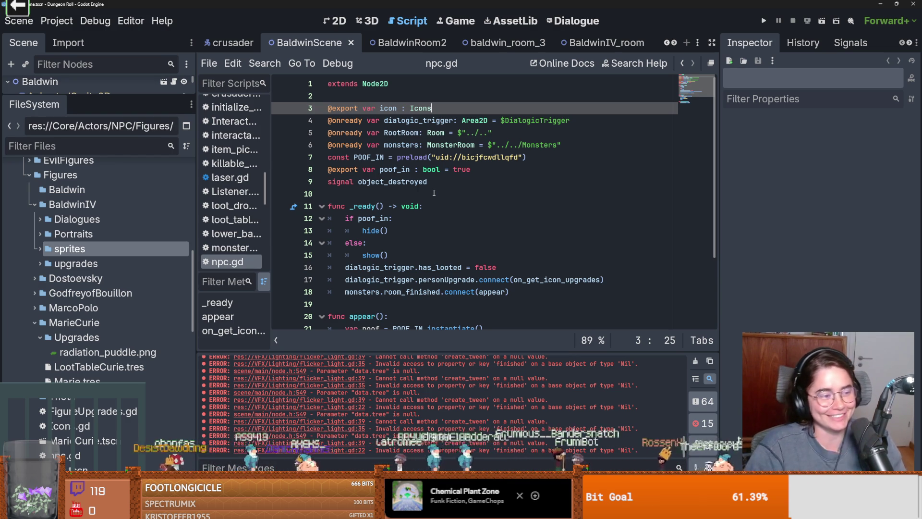
# Check the remaining blank lines further down npc.gd and save again
pyautogui.click(422, 206)
pyautogui.hotkey('ctrl', 's')
pyautogui.scroll(-3, 398, 212)
pyautogui.click(398, 212)
pyautogui.click(377, 284)
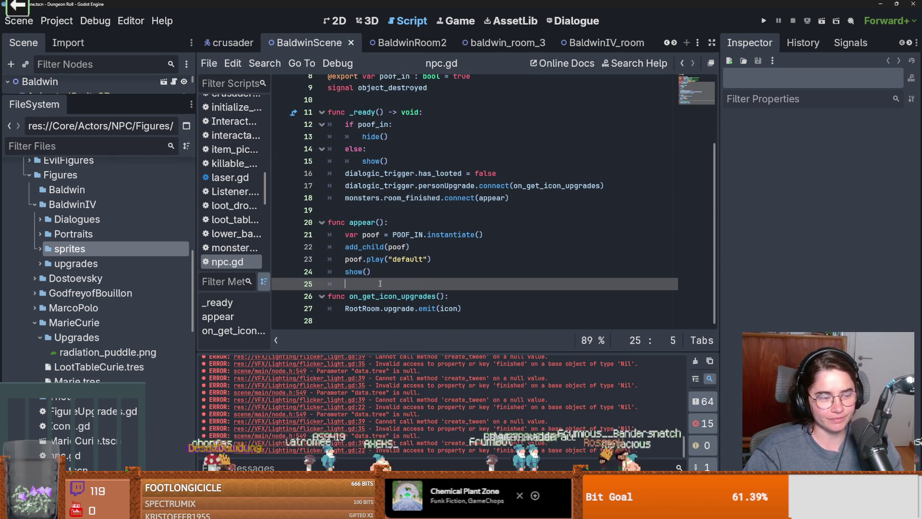
pyautogui.hotkey('ctrl', 's')
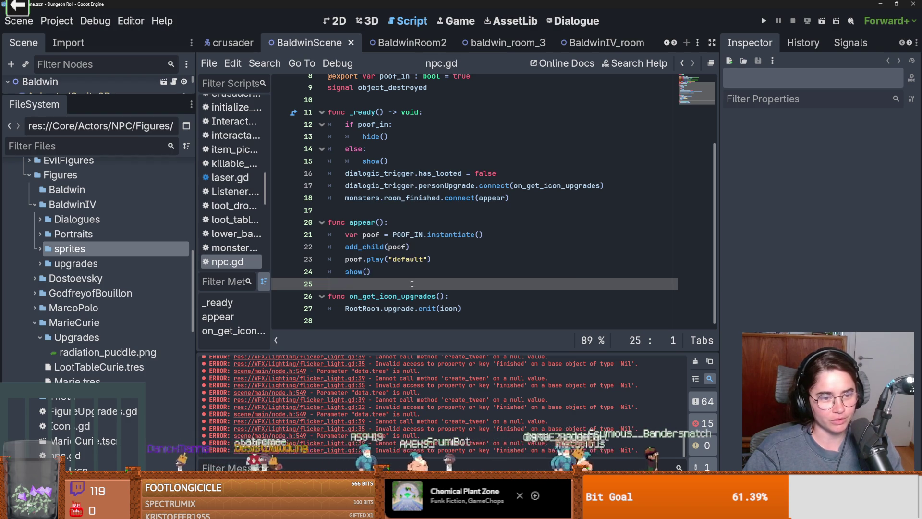
# Expand BaldwinIV's sprites, Portraits, Dialogues and upgrades folders, then inspect baldwin_icon.tres
pyautogui.click(45, 253)
pyautogui.click(72, 264)
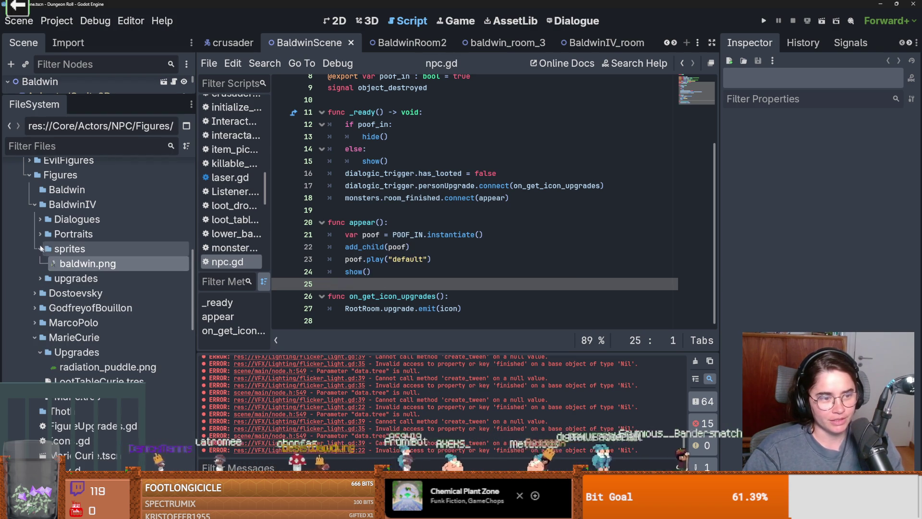
pyautogui.click(40, 234)
pyautogui.click(77, 249)
pyautogui.click(70, 267)
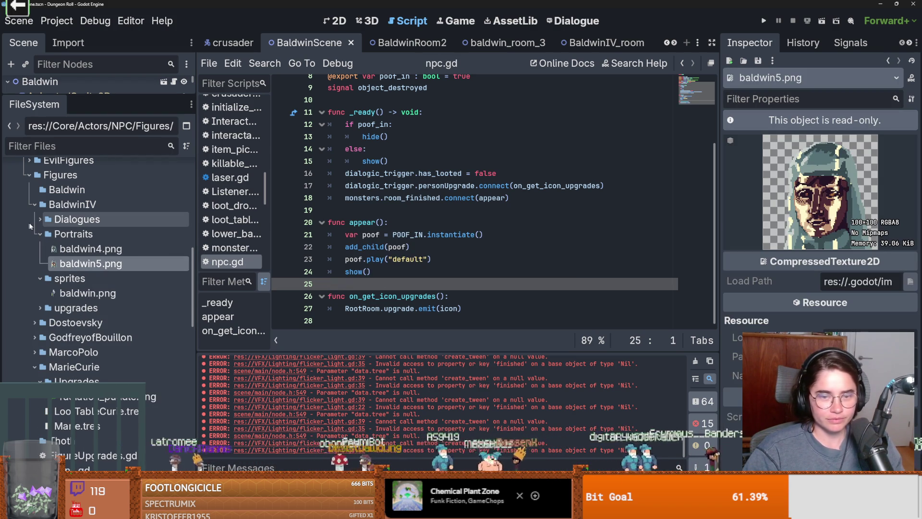
pyautogui.click(40, 219)
pyautogui.click(96, 235)
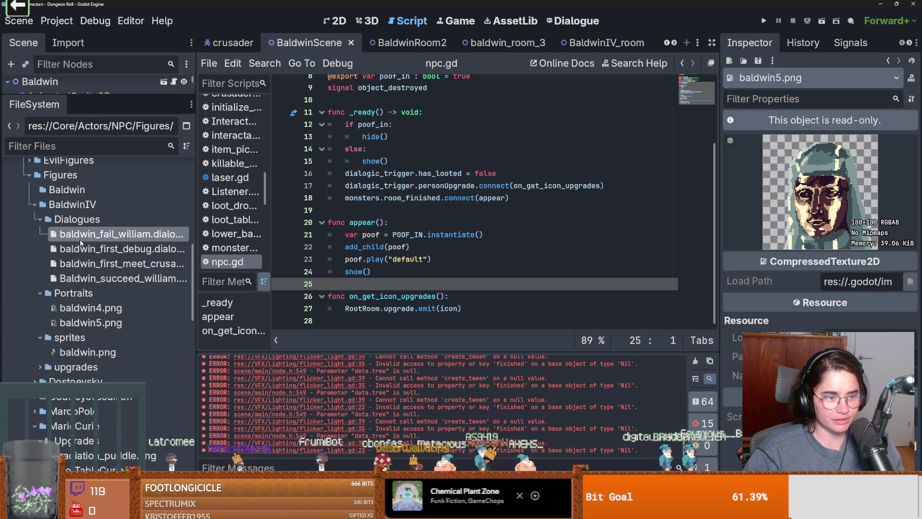
pyautogui.click(41, 367)
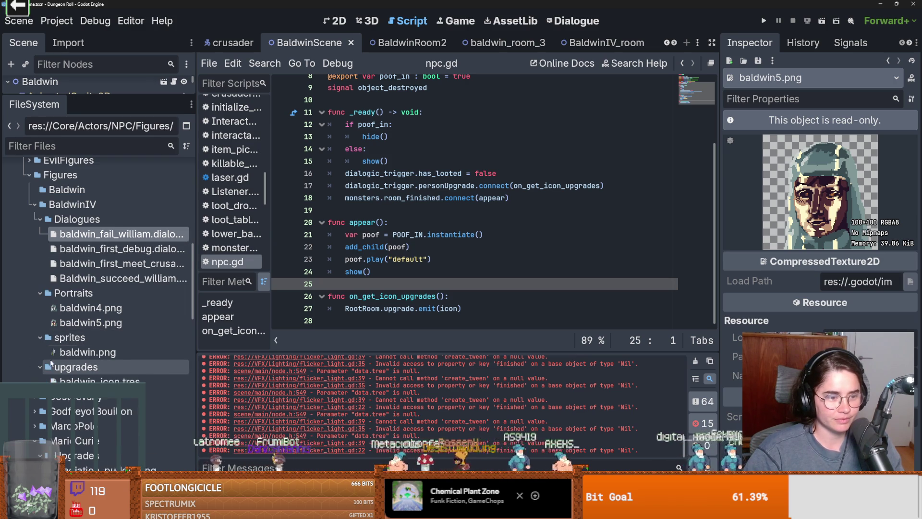
pyautogui.scroll(-3, 83, 334)
pyautogui.click(95, 298)
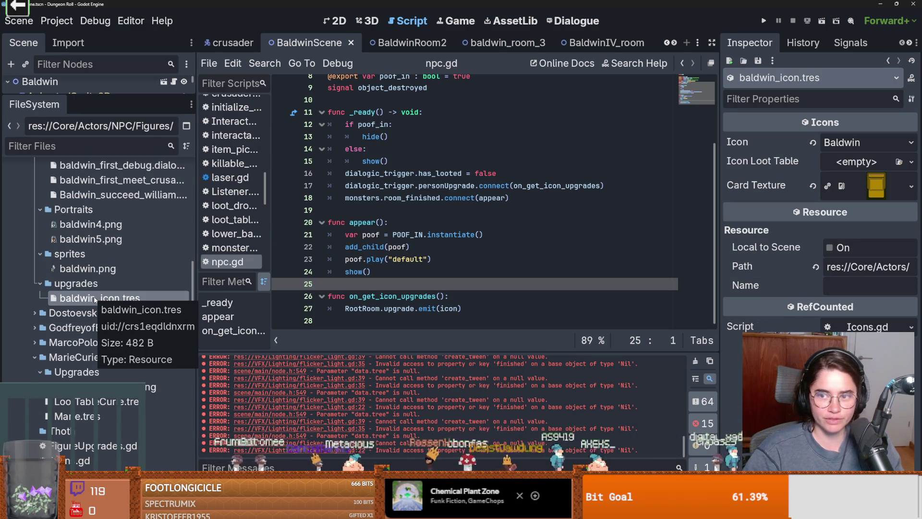
# Create a new Upgrade resource in the upgrades folder saved as HolyLight.tres
pyautogui.rightClick(72, 283)
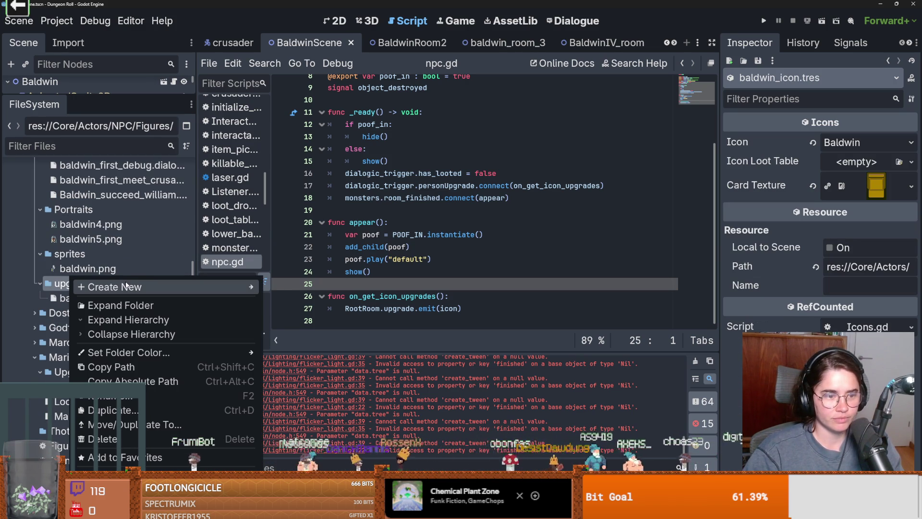
pyautogui.moveTo(240, 287)
pyautogui.click(304, 329)
pyautogui.write('up')
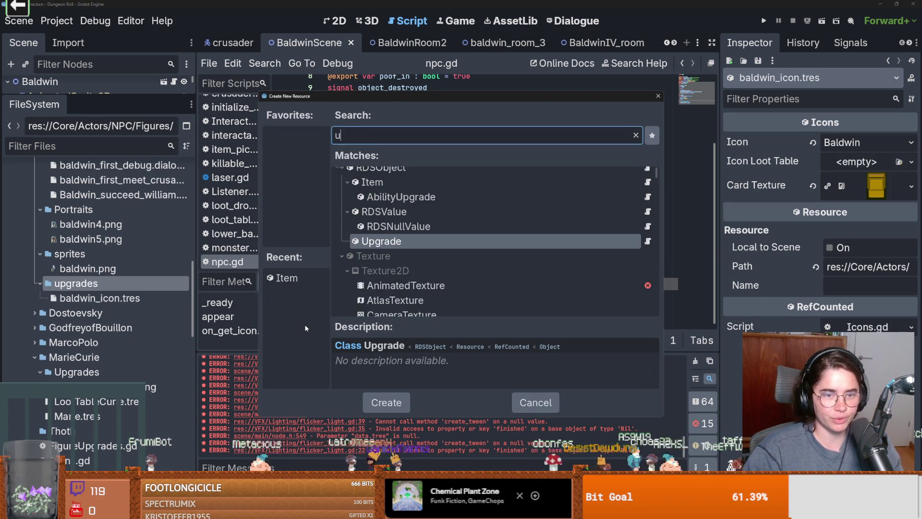
pyautogui.press('Return')
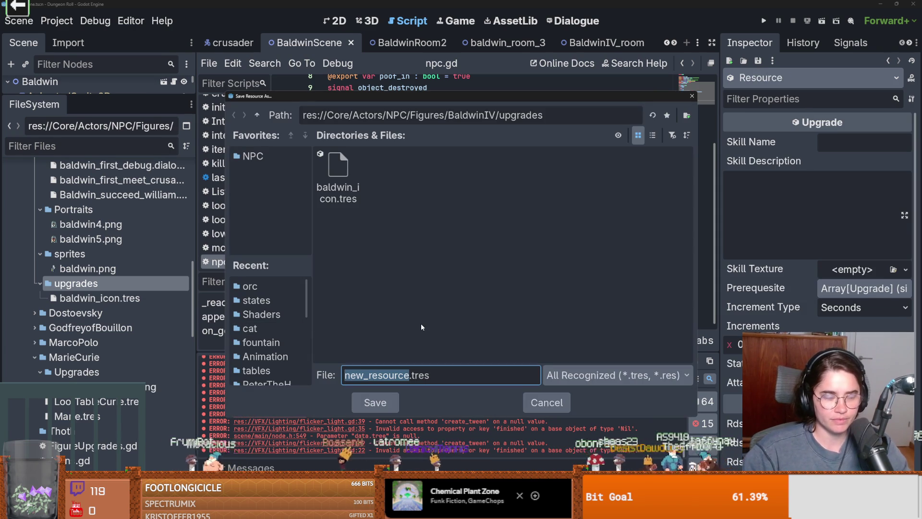
pyautogui.write('HolyLigh')
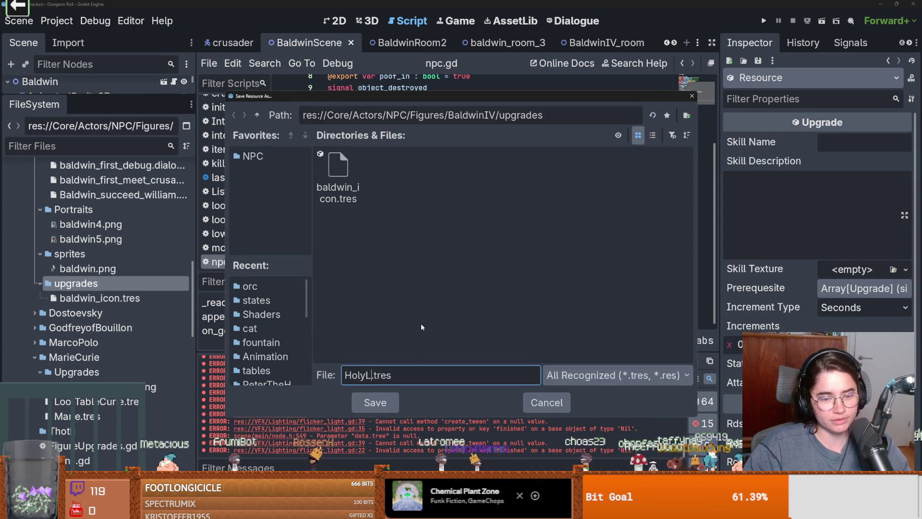
pyautogui.write('t')
pyautogui.press('Return')
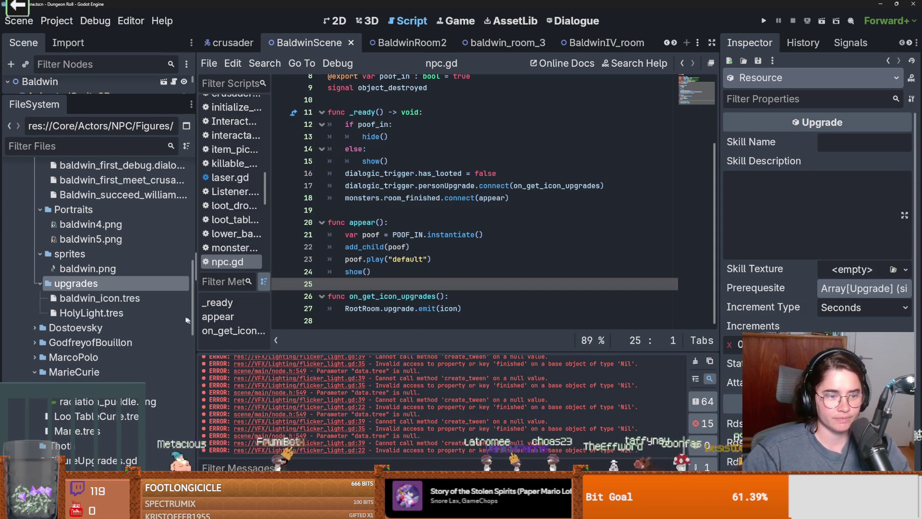
# Give HolyLight.tres a holy-damage, 20% stun-chance description and the skill name Holy Strike
pyautogui.click(141, 311)
pyautogui.click(816, 222)
pyautogui.write('gives holy damage to')
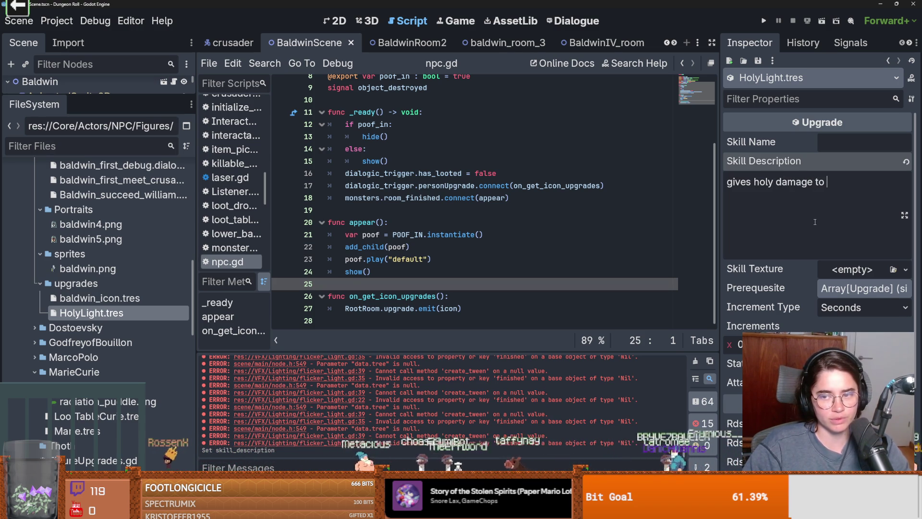
pyautogui.press('BackSpace')
pyautogui.press('BackSpace')
pyautogui.press('BackSpace')
pyautogui.write('on your')
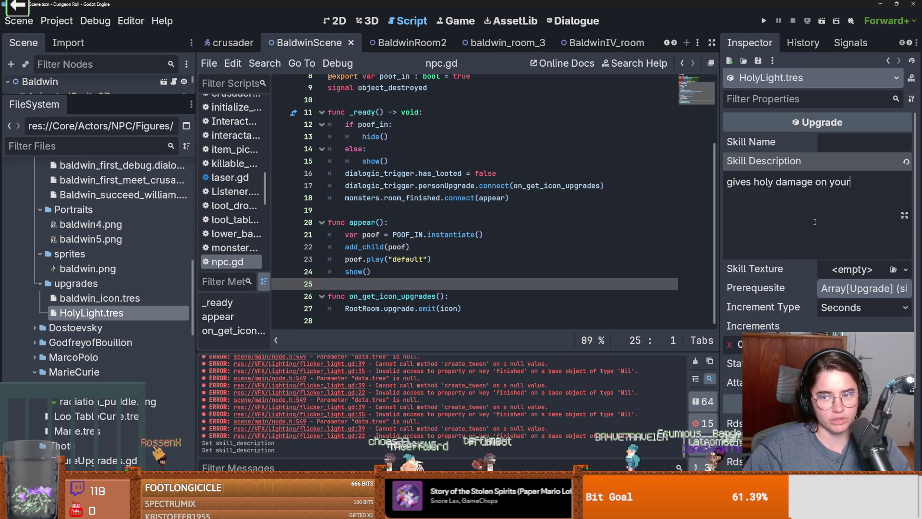
pyautogui.write(' swing, ')
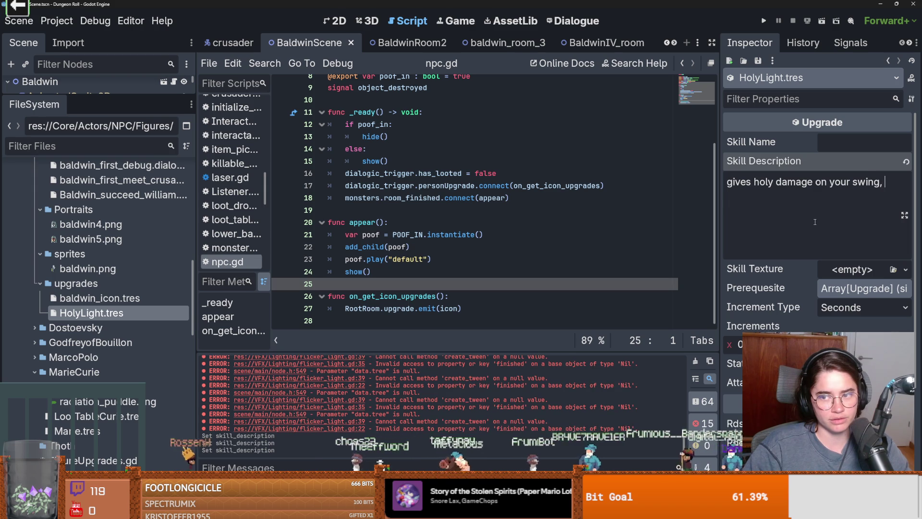
pyautogui.write('have 25% chance to stun enemies')
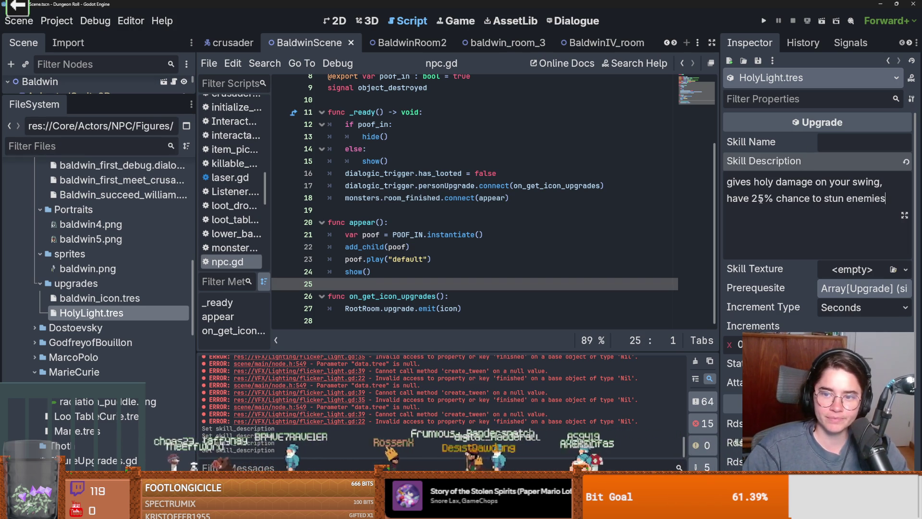
pyautogui.press('BackSpace')
pyautogui.write('0')
pyautogui.hotkey('ctrl', 's')
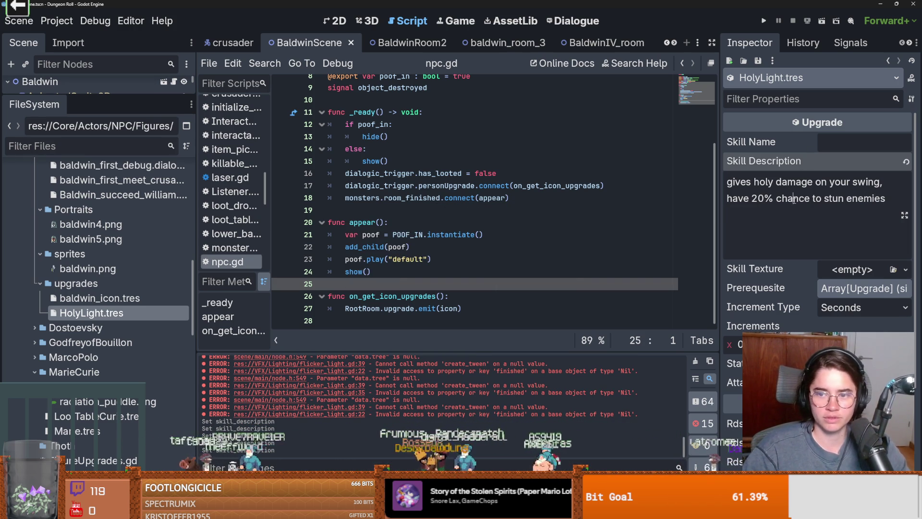
pyautogui.click(841, 145)
pyautogui.write('Holy Strike')
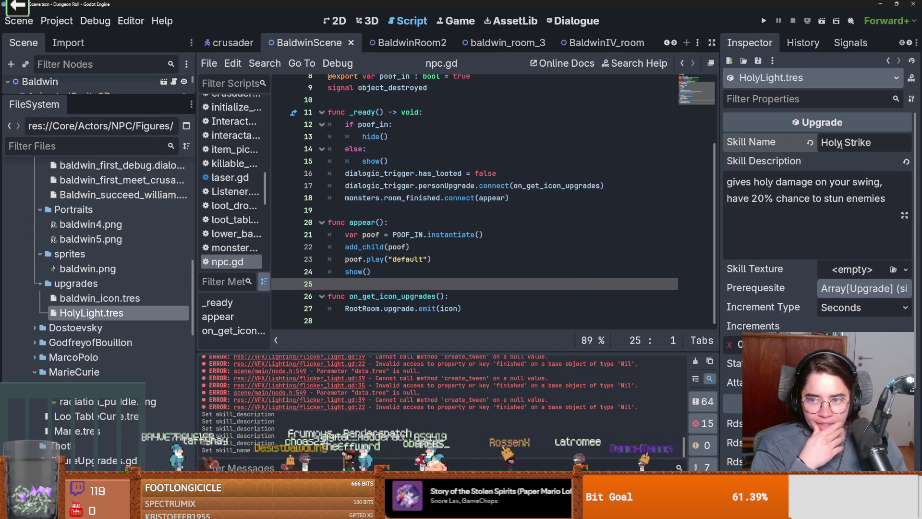
# Browse Marie Curie's Upgrades folder, then collapse the MarieCurie folder
pyautogui.scroll(-5, 111, 337)
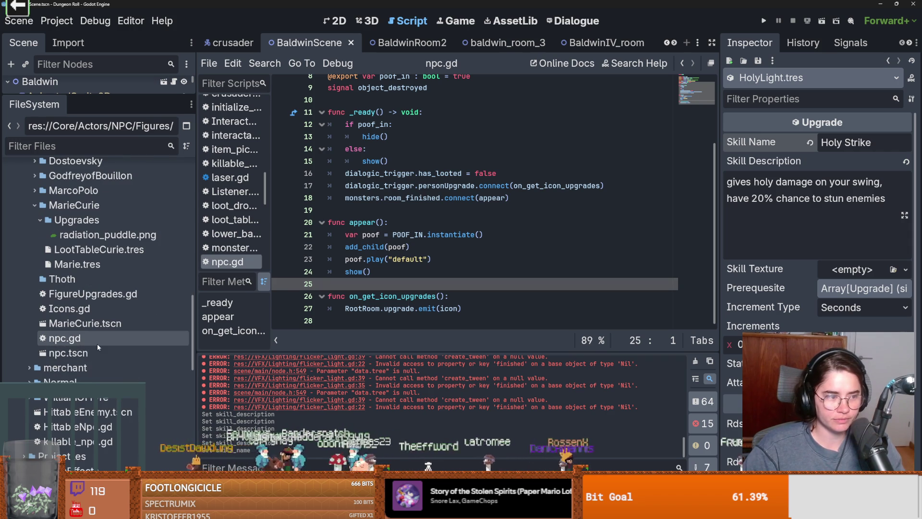
pyautogui.scroll(1, 58, 288)
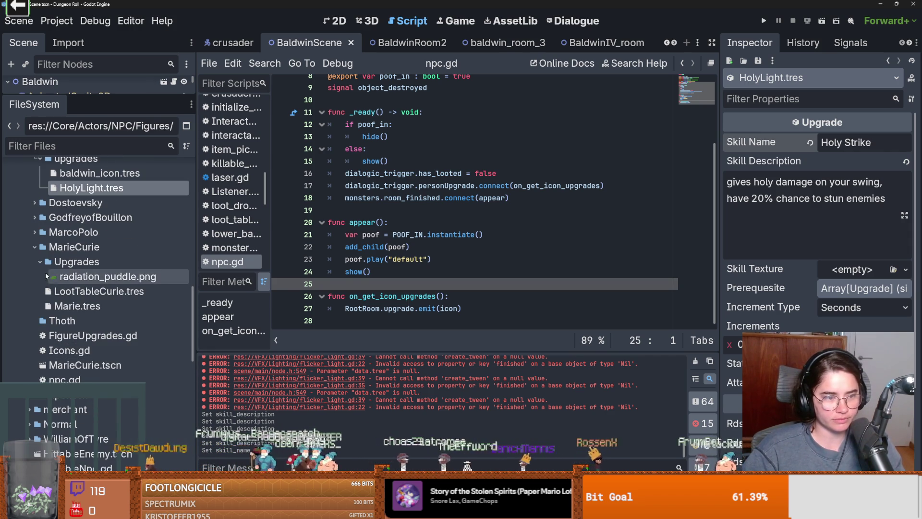
pyautogui.click(40, 262)
pyautogui.click(53, 262)
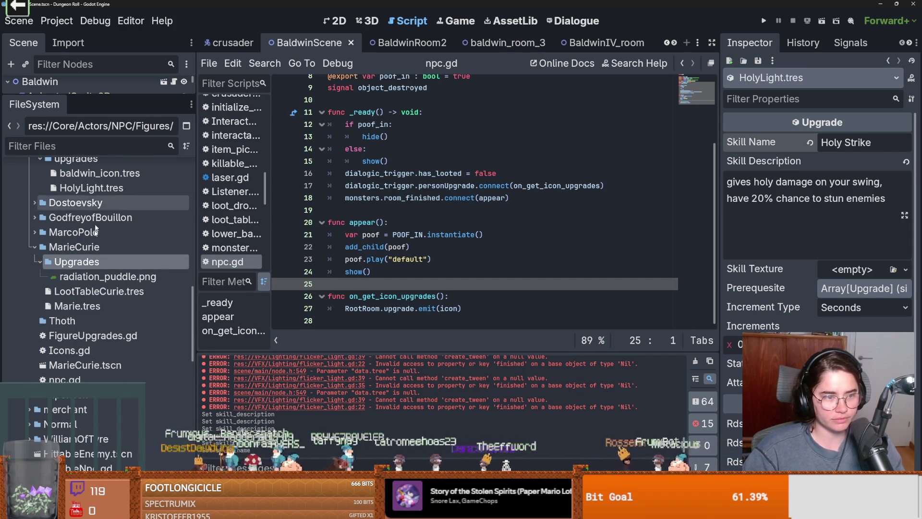
pyautogui.scroll(-2, 79, 318)
pyautogui.scroll(2, 79, 318)
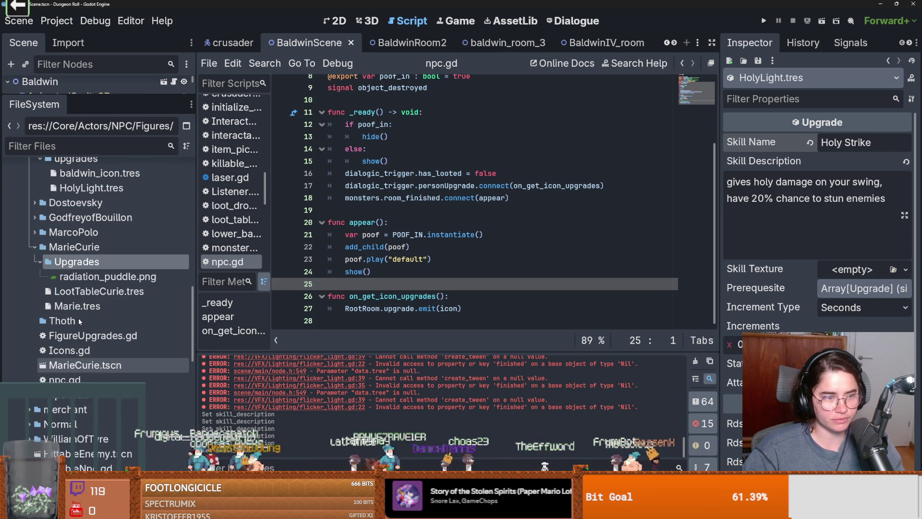
pyautogui.click(34, 247)
pyautogui.click(34, 247)
pyautogui.click(34, 247)
pyautogui.click(34, 247)
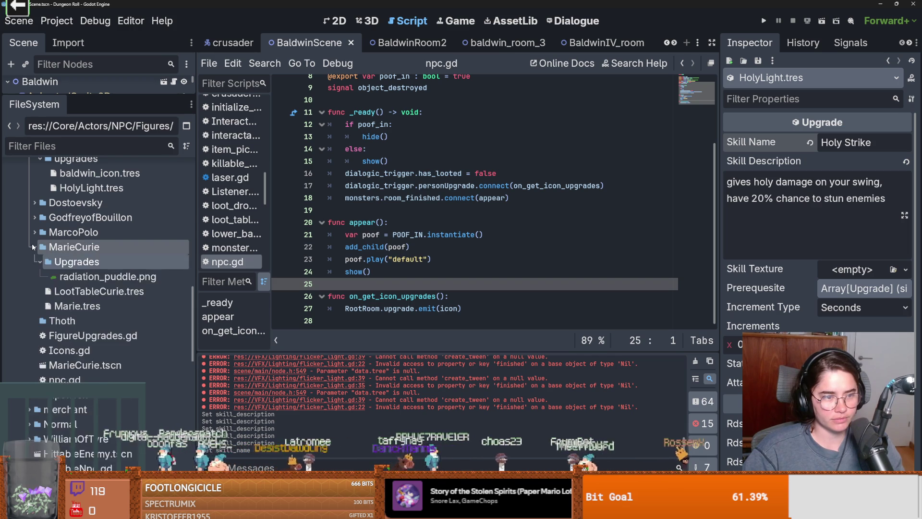
pyautogui.click(34, 247)
# Filter the project files by 'radia' and inspect ContageousRadiation.tres
pyautogui.scroll(5, 43, 260)
pyautogui.scroll(-5, 86, 365)
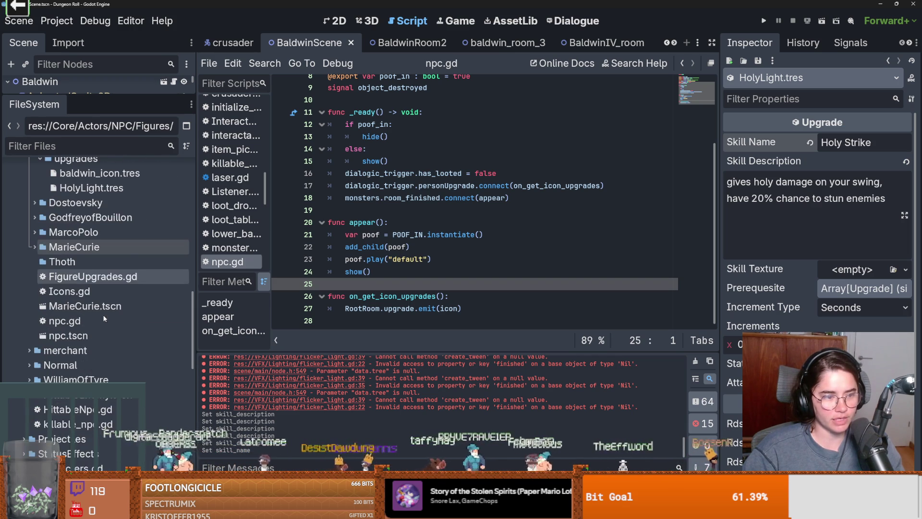
pyautogui.scroll(-3, 94, 379)
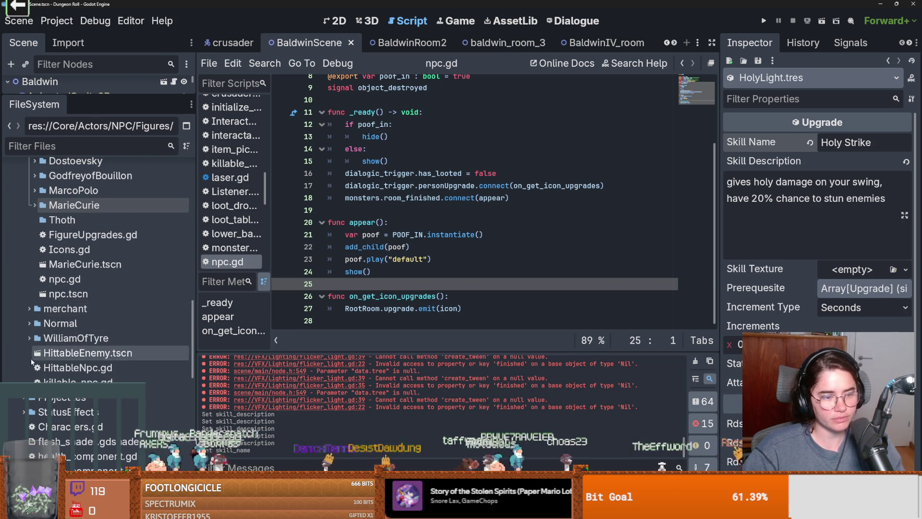
pyautogui.scroll(-3, 31, 356)
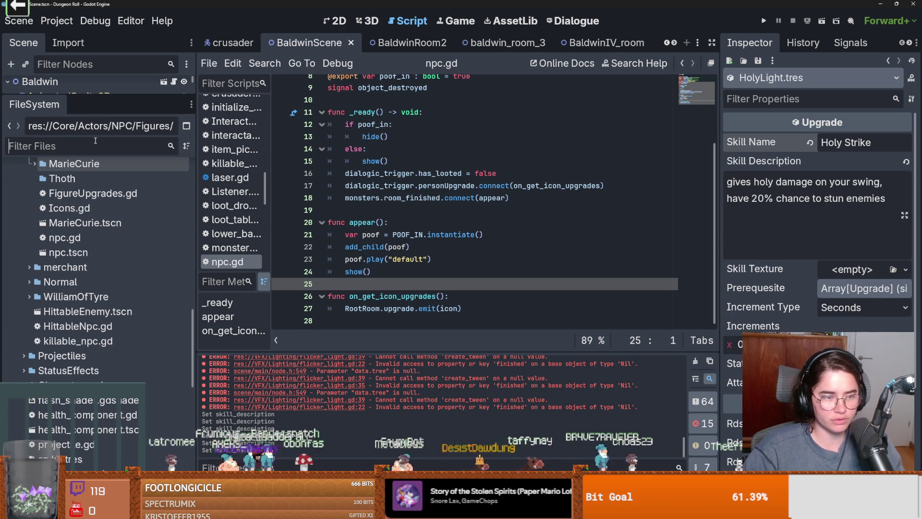
pyautogui.write('radia')
pyautogui.click(108, 223)
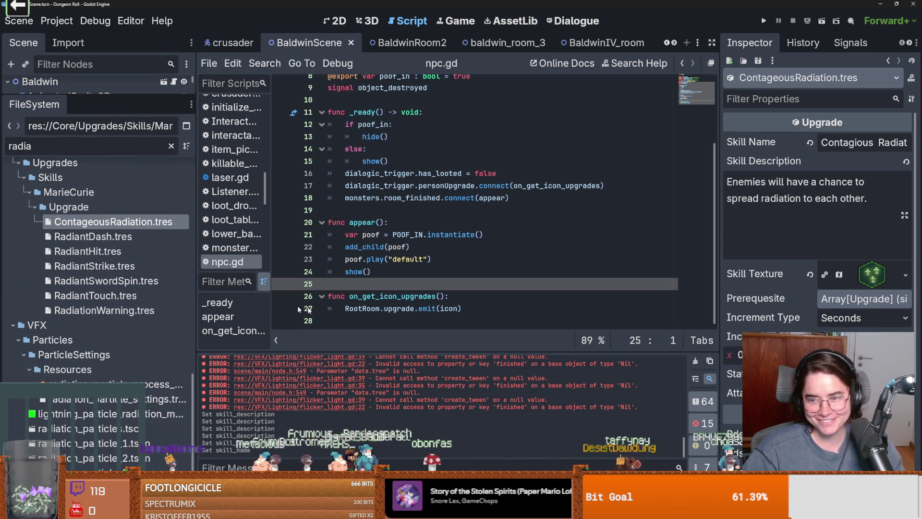
# Refilter the FileSystem by 'marie' and preview marie_curie_card_template.png
pyautogui.scroll(3, 104, 271)
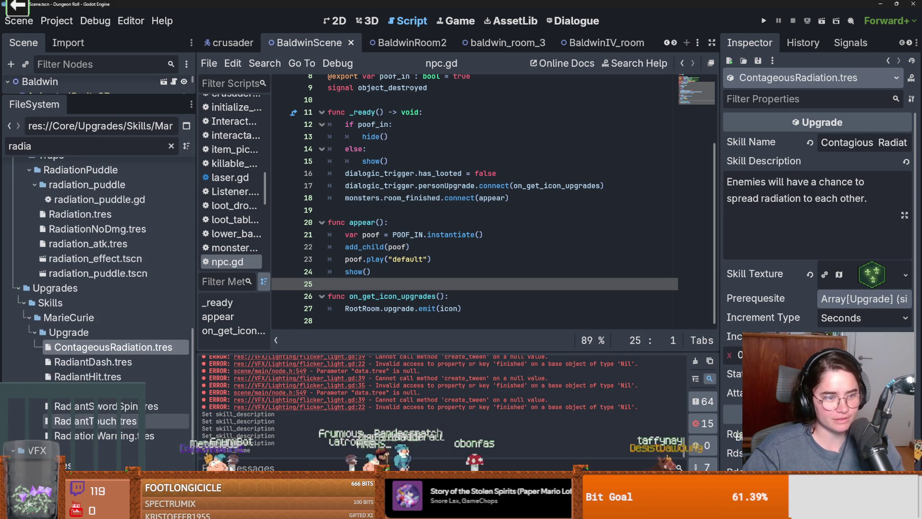
pyautogui.hotkey('ctrl', 'a')
pyautogui.write('marie')
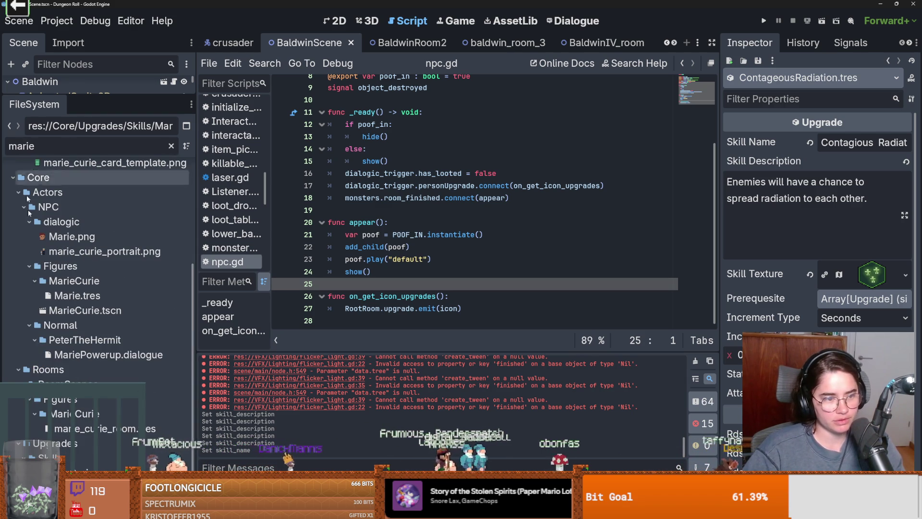
pyautogui.scroll(5, 114, 364)
pyautogui.scroll(-5, 113, 365)
pyautogui.scroll(5, 113, 365)
pyautogui.scroll(-3, 114, 366)
pyautogui.scroll(3, 113, 366)
pyautogui.scroll(-3, 114, 366)
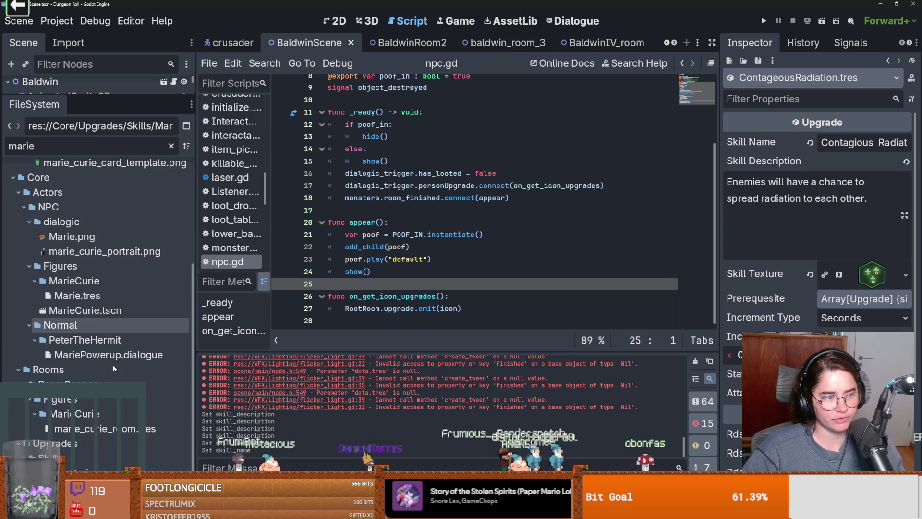
pyautogui.scroll(3, 113, 365)
pyautogui.click(68, 317)
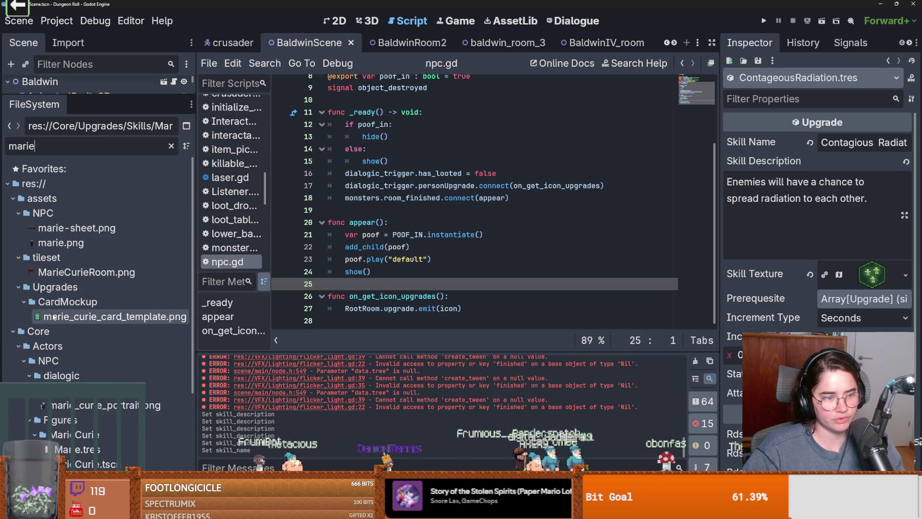
# Collapse the Upgrades folder and preview the MarieCurieRoom.png tileset
pyautogui.click(65, 291)
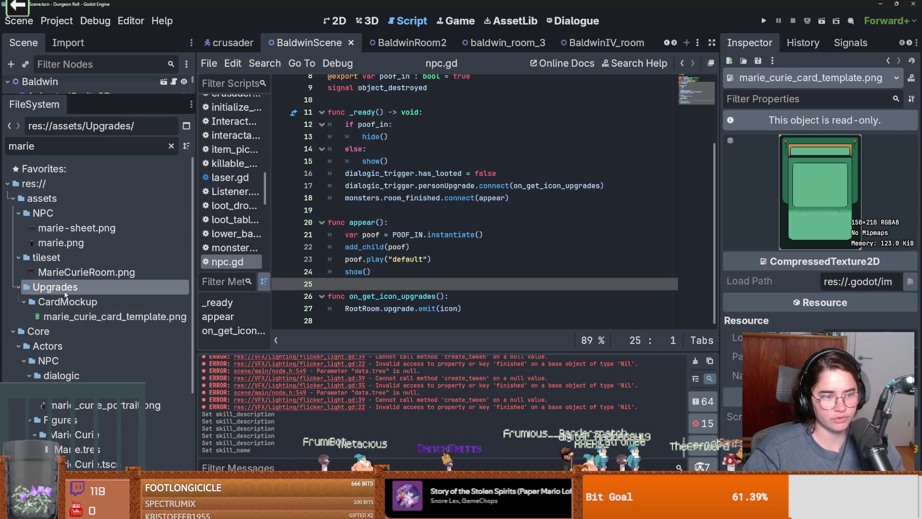
pyautogui.doubleClick(66, 292)
pyautogui.click(69, 274)
pyautogui.click(70, 284)
pyautogui.click(70, 273)
pyautogui.scroll(-2, 72, 279)
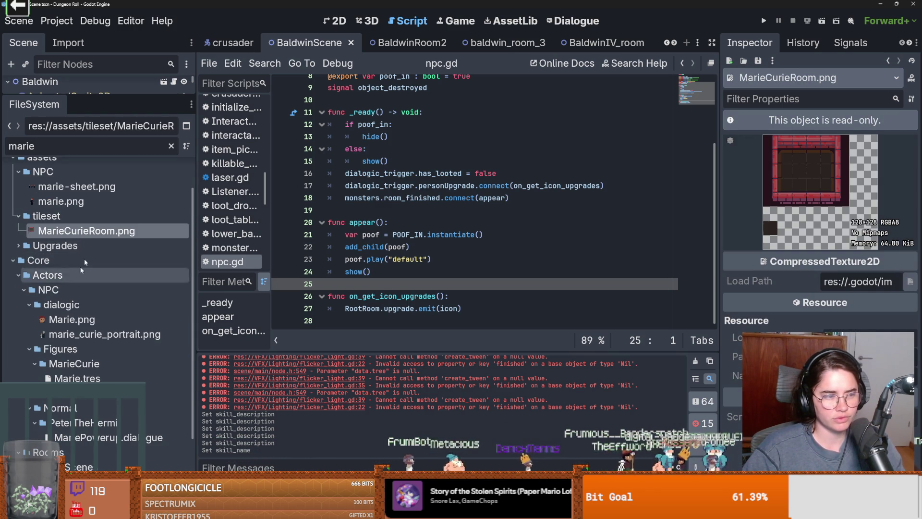
# Refilter by 'radia', select radiation_puddle.gd, then clear the filter to show every file
pyautogui.doubleClick(77, 144)
pyautogui.write('radia')
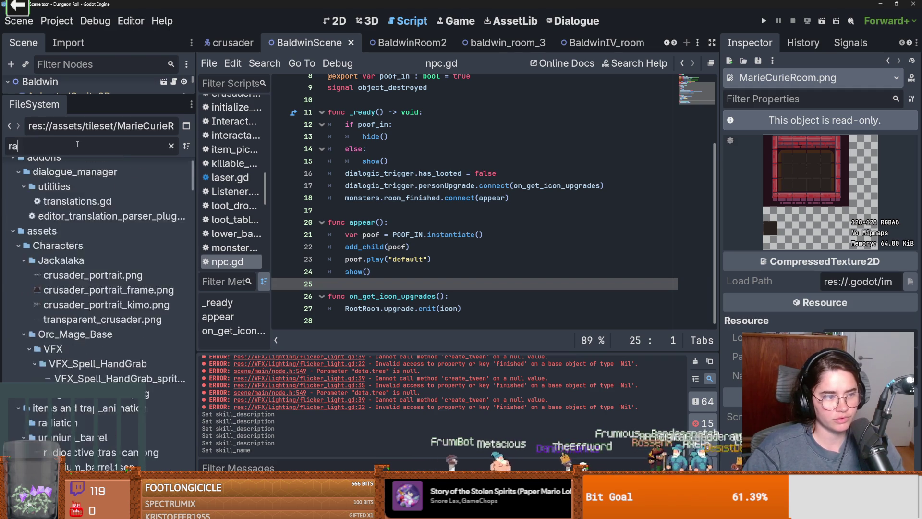
pyautogui.scroll(-10, 67, 307)
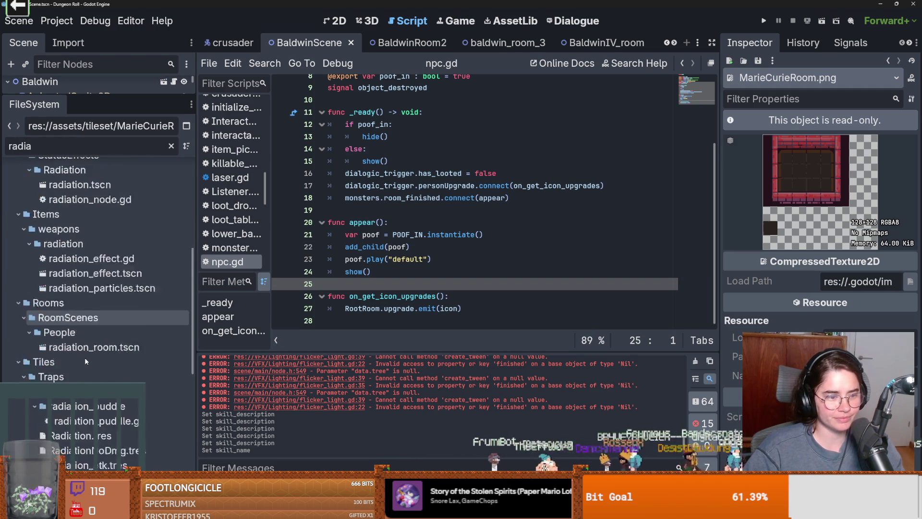
pyautogui.scroll(3, 85, 361)
pyautogui.click(96, 366)
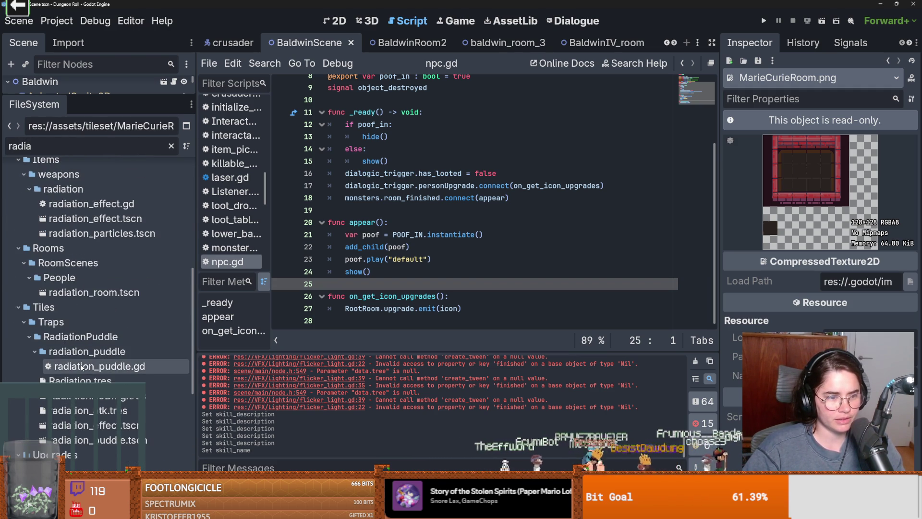
pyautogui.click(171, 146)
pyautogui.scroll(-5, 131, 349)
pyautogui.scroll(5, 133, 346)
pyautogui.scroll(-5, 135, 350)
pyautogui.scroll(-1, 133, 356)
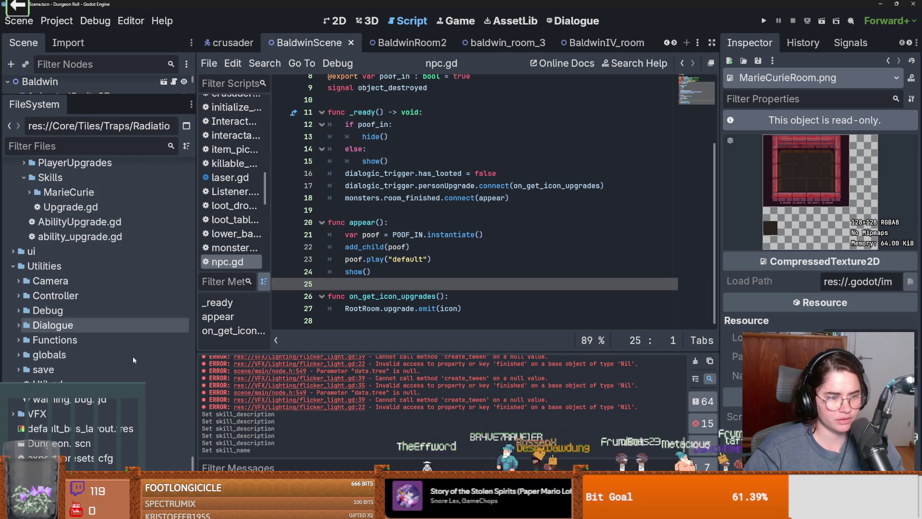
# Filter by 'marie', select the Upgrades folder, then clear the filter
pyautogui.write('marie')
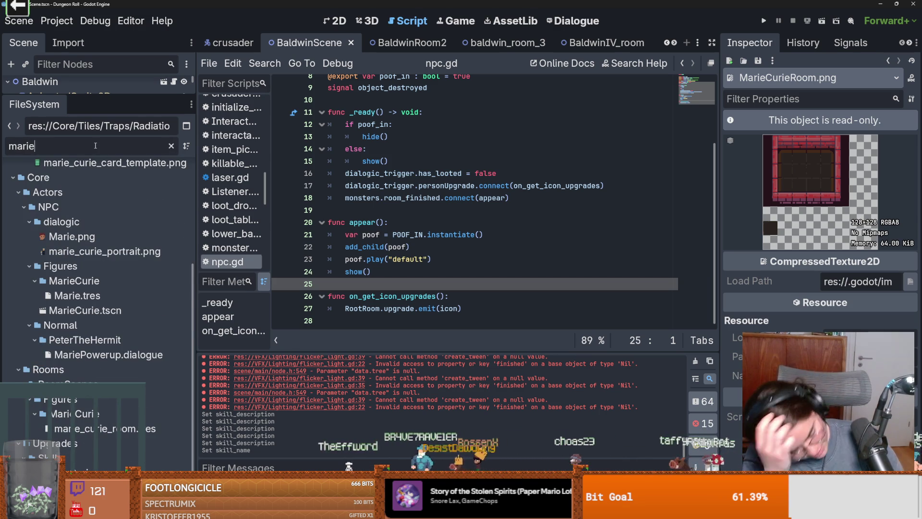
pyautogui.scroll(3, 90, 335)
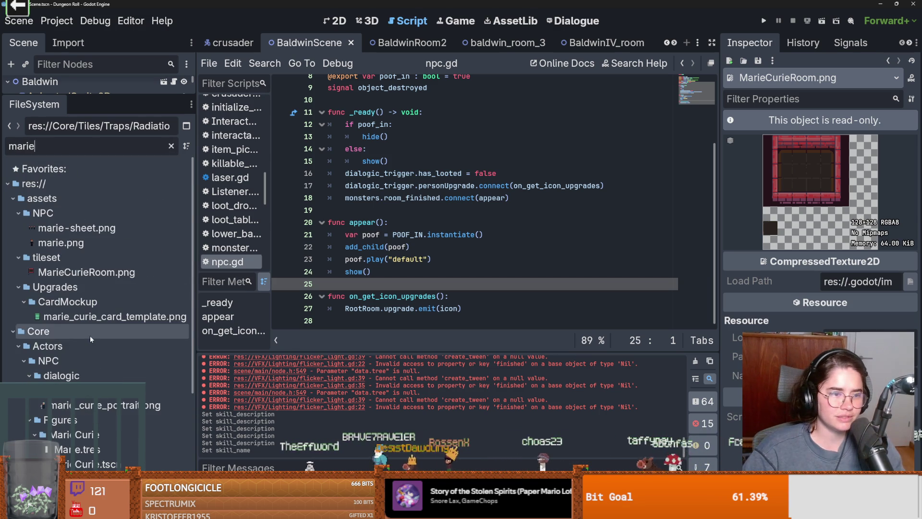
pyautogui.scroll(-2, 97, 343)
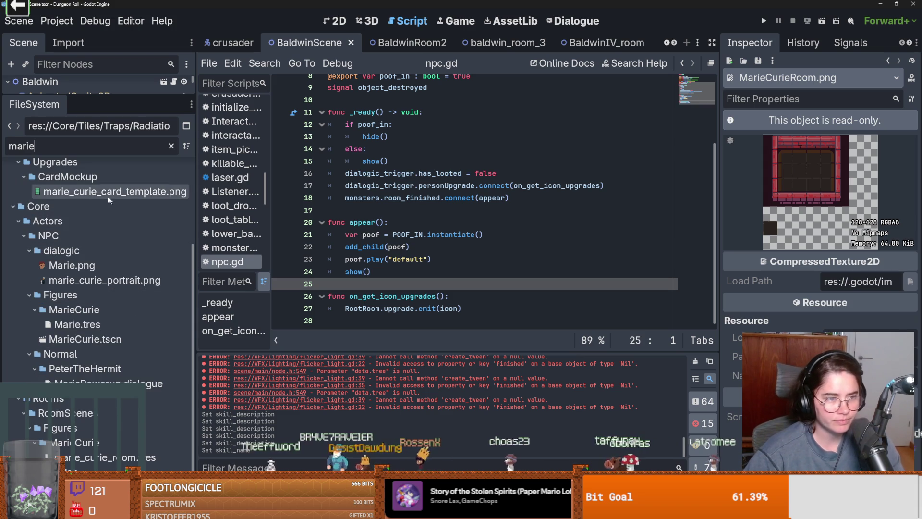
pyautogui.click(158, 163)
pyautogui.click(171, 146)
pyautogui.scroll(-5, 72, 365)
# Expand the Icons and CardMockup folders, filter by 'marie', and select marie_curie_sprite_sheet.png
pyautogui.click(19, 352)
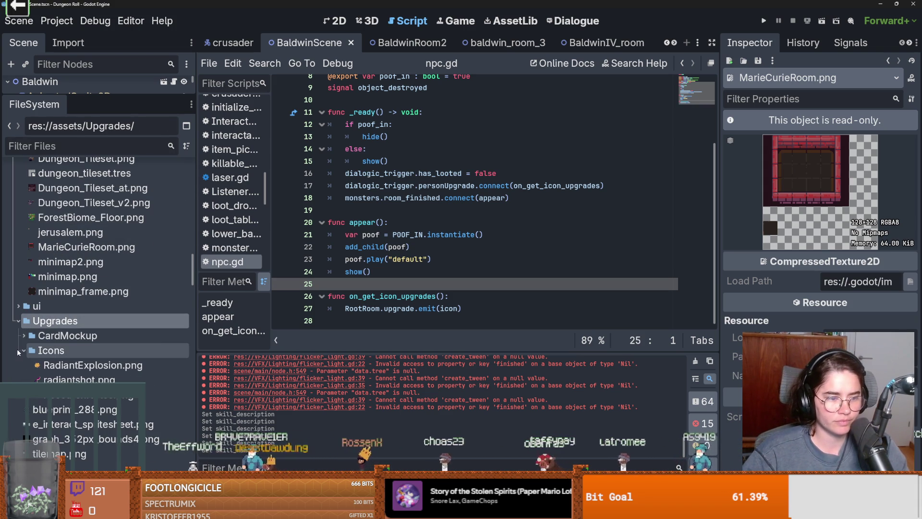
pyautogui.click(24, 336)
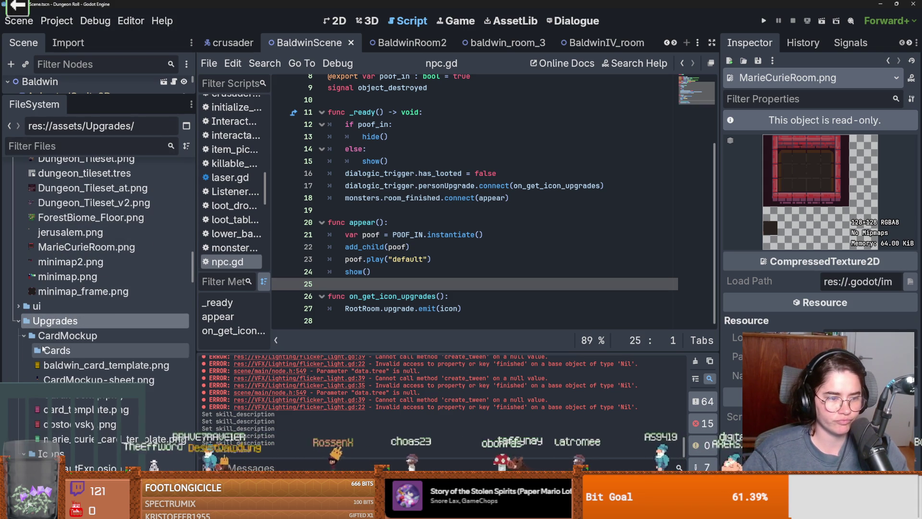
pyautogui.click(30, 348)
pyautogui.scroll(-5, 68, 371)
pyautogui.scroll(-5, 67, 371)
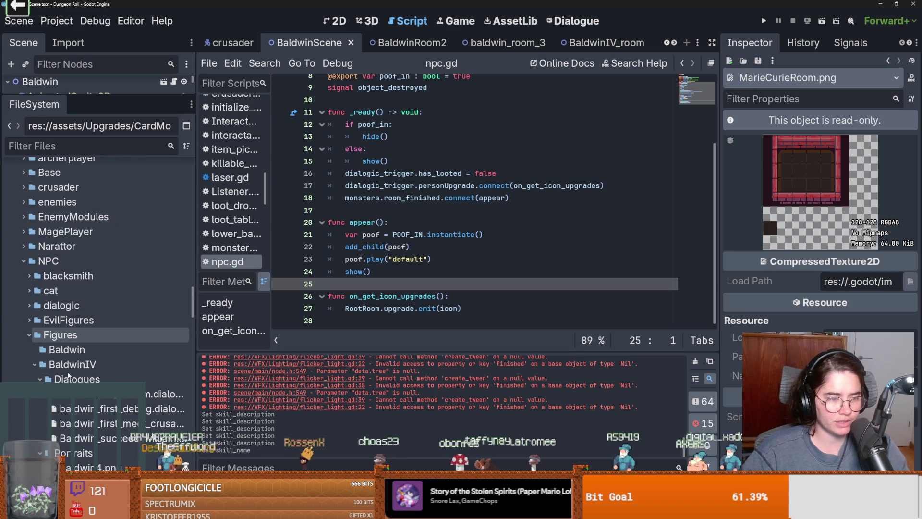
pyautogui.scroll(-5, 68, 374)
pyautogui.click(84, 147)
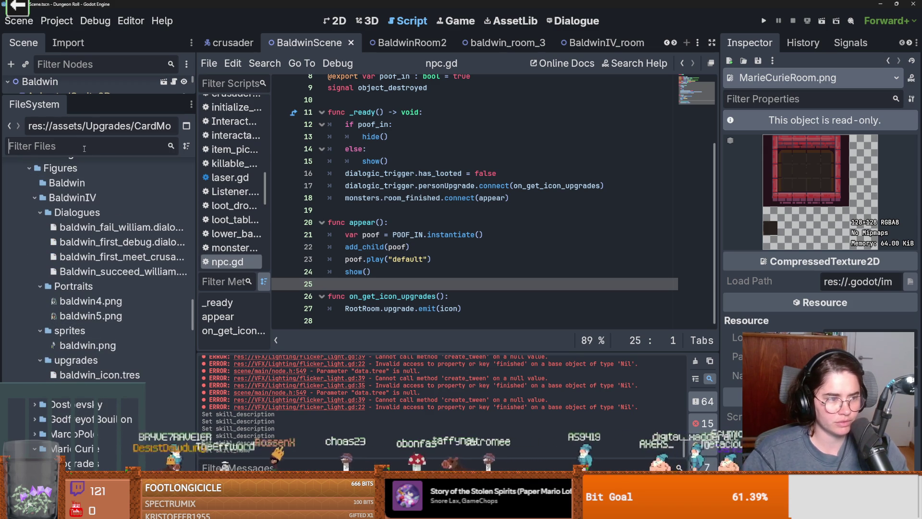
pyautogui.write('marie')
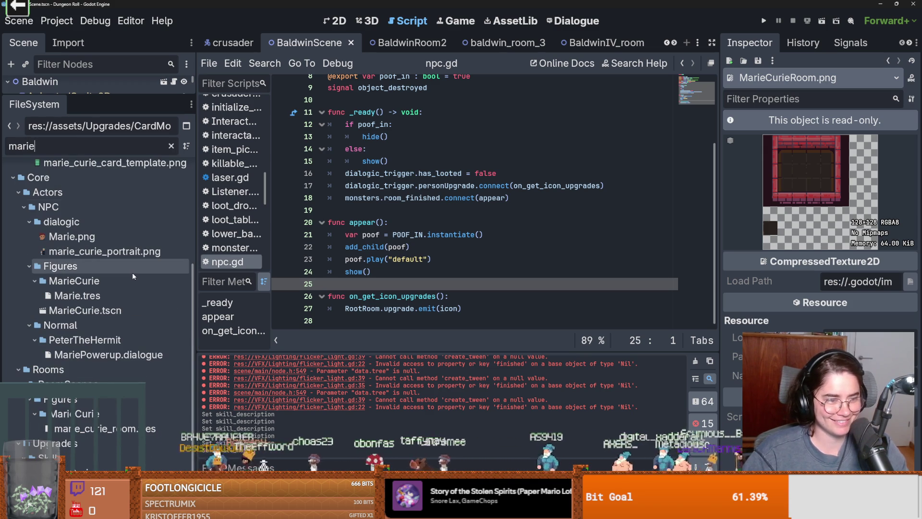
pyautogui.click(94, 488)
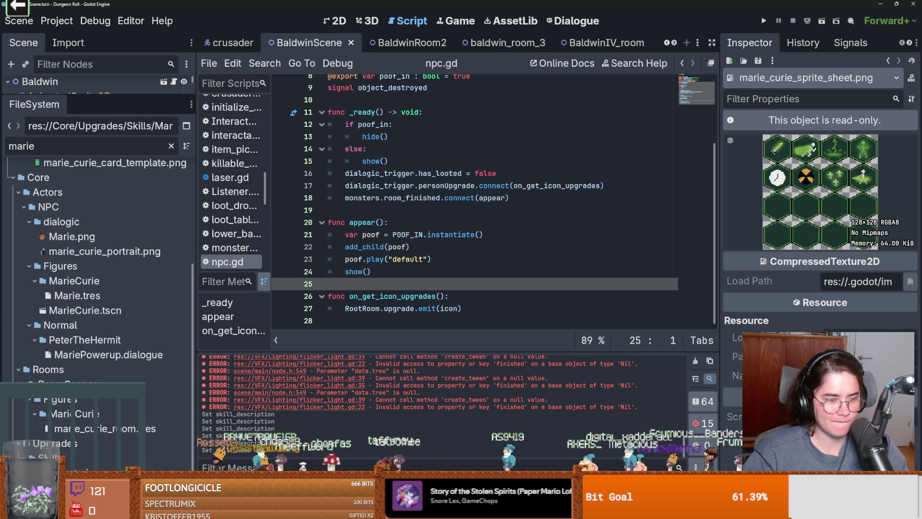
# Reveal the sprite sheet with Open in File Manager, then close the file manager
pyautogui.rightClick(94, 488)
pyautogui.click(144, 476)
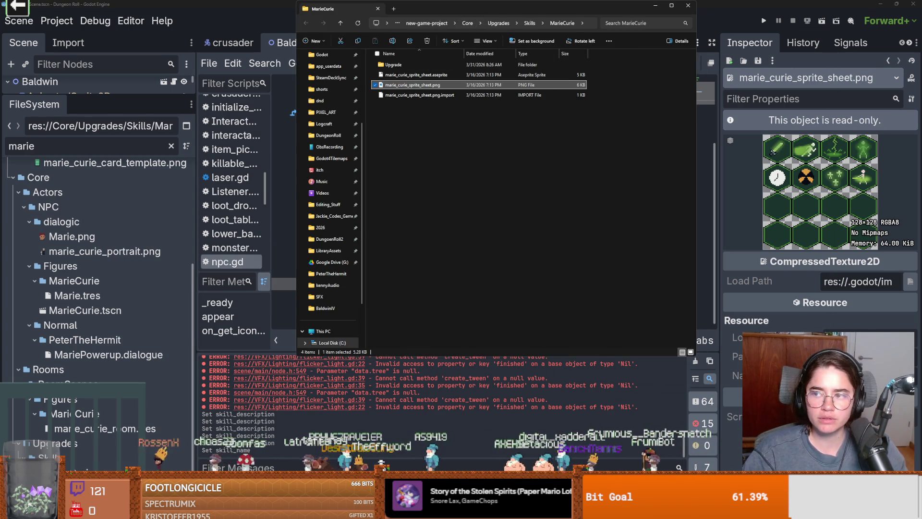
pyautogui.click(688, 5)
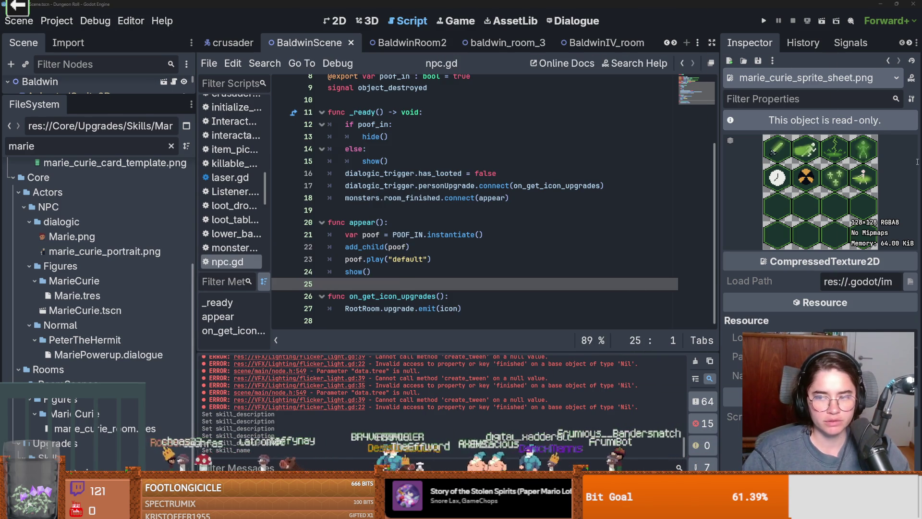
# Load the sprite sheet into Aseprite, pan across it, then filter Godot's files by 'baldwin'
pyautogui.hotkey('alt', 'Tab')
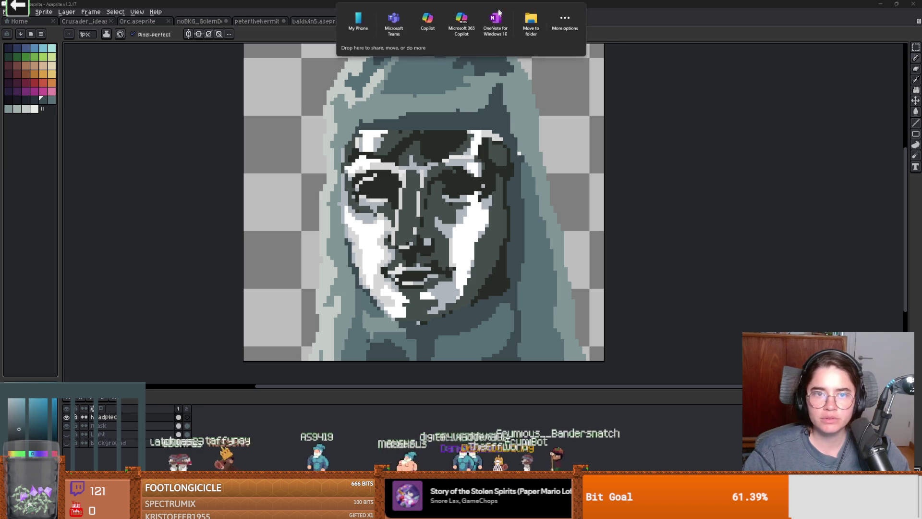
pyautogui.moveTo(622, 37); pyautogui.dragTo(602, 42)
pyautogui.scroll(3, 479, 222)
pyautogui.moveTo(463, 38); pyautogui.dragTo(356, 49)
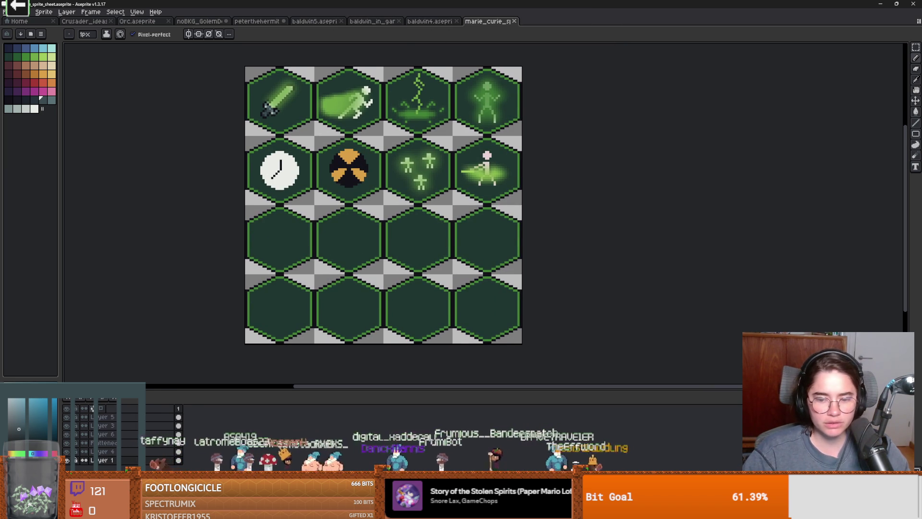
pyautogui.hotkey('alt', 'Tab')
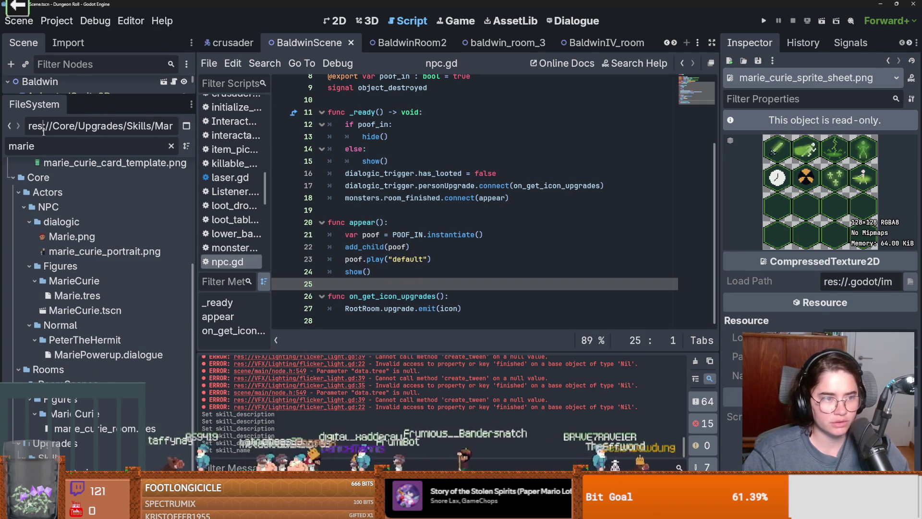
pyautogui.write('baldwin')
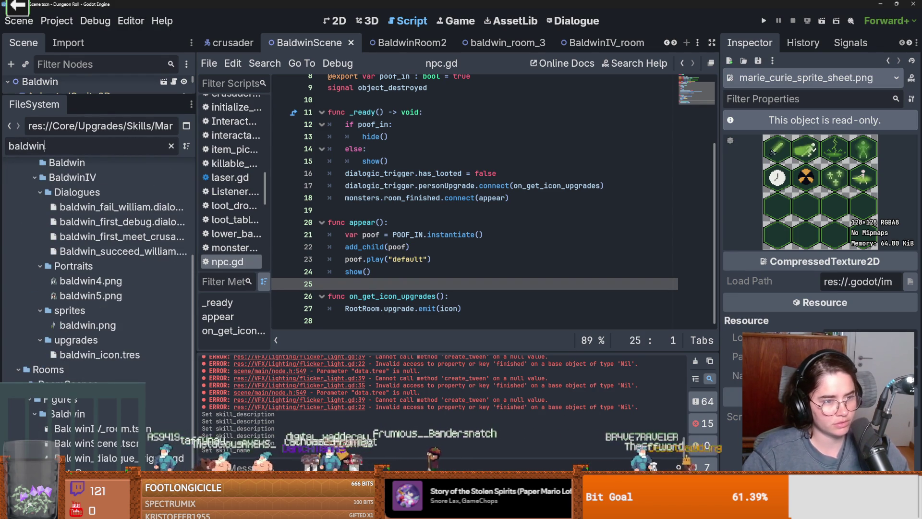
# Select baldwin_card_template.png, dismiss its context menu, and return to Aseprite
pyautogui.scroll(5, 122, 327)
pyautogui.click(110, 243)
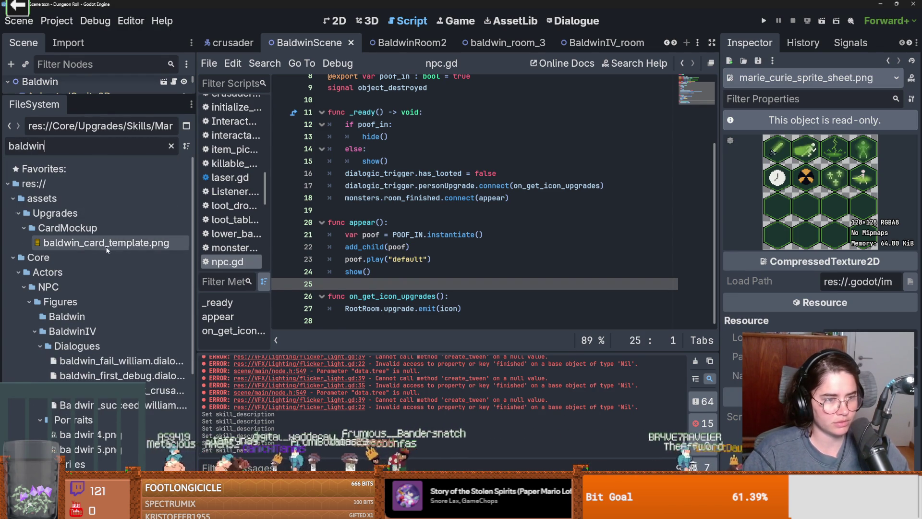
pyautogui.rightClick(110, 243)
pyautogui.press('Escape')
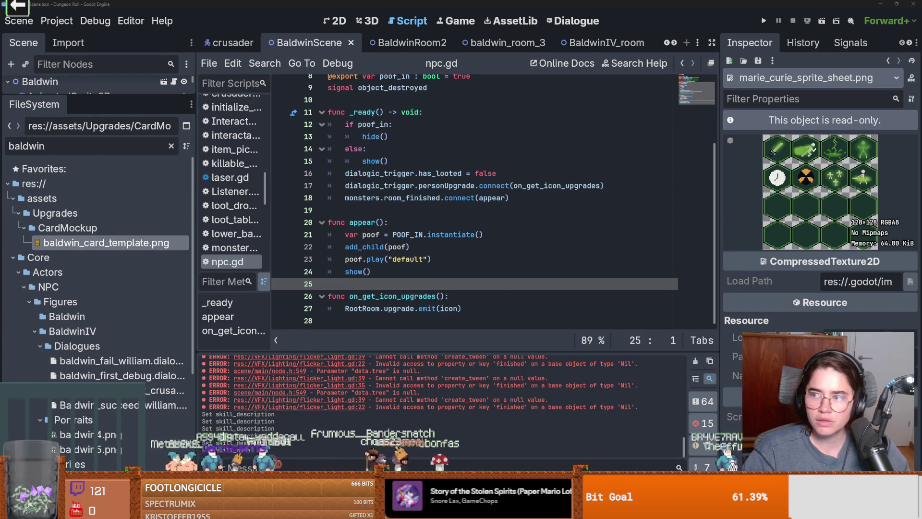
pyautogui.hotkey('alt', 'Tab')
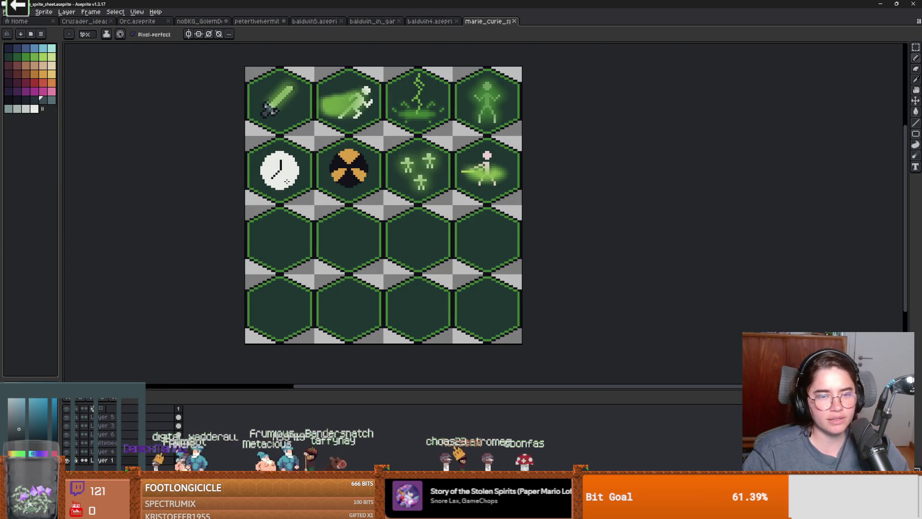
# Browse the open Aseprite sprite tabs, ending on the crusader sprite ideas
pyautogui.scroll(3, 287, 181)
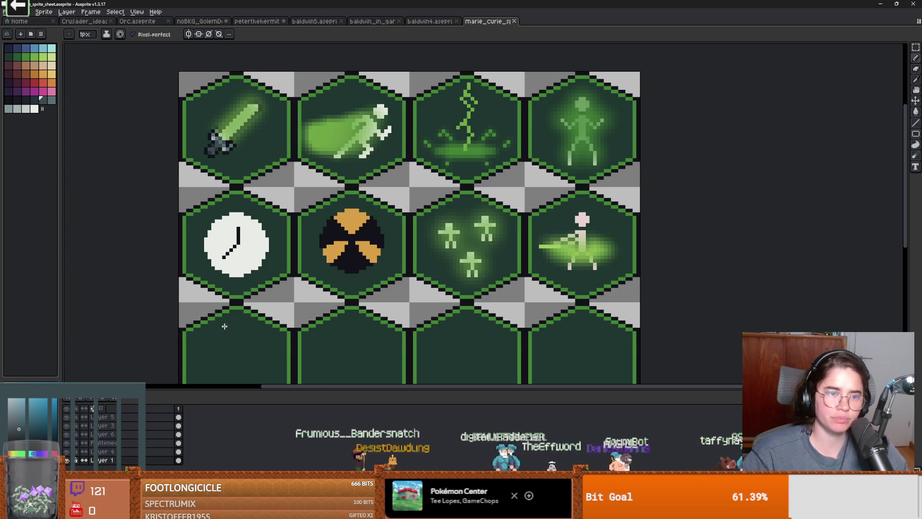
pyautogui.scroll(-2, 223, 330)
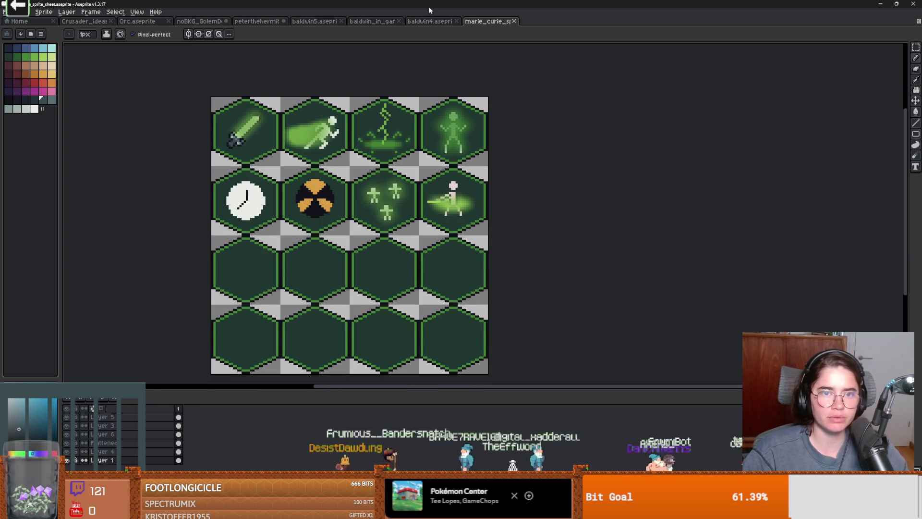
pyautogui.click(427, 20)
pyautogui.click(392, 21)
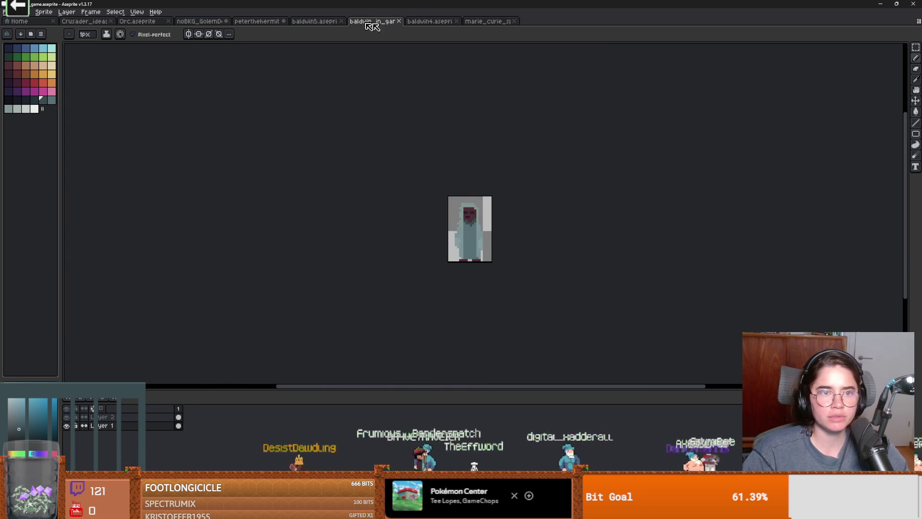
pyautogui.click(302, 22)
pyautogui.click(257, 21)
pyautogui.click(199, 21)
pyautogui.click(137, 21)
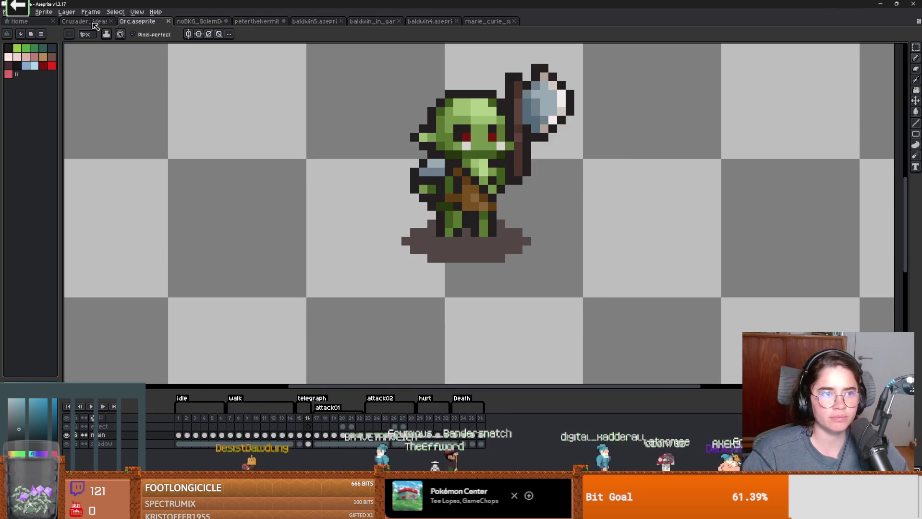
pyautogui.click(84, 22)
# Load baldwin_card_template.png and dock it in a pane beside the sprite sheet
pyautogui.moveTo(461, 5); pyautogui.dragTo(606, 75)
pyautogui.moveTo(545, 22)
pyautogui.mouseDown()
pyautogui.moveTo(737, 124)
pyautogui.moveTo(894, 158)
pyautogui.mouseUp()
pyautogui.scroll(3, 492, 125)
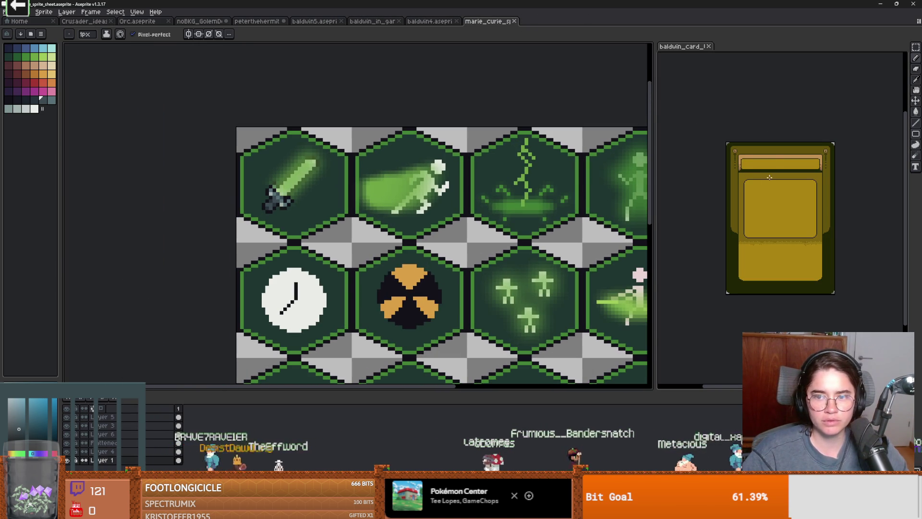
pyautogui.scroll(4, 736, 197)
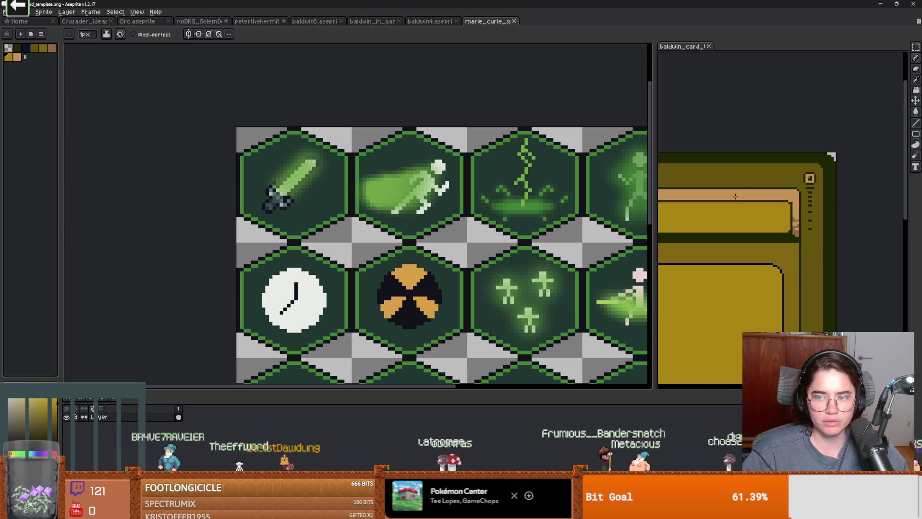
pyautogui.hscroll(-5, 735, 197)
# Sample a card colour, bucket-fill the card's tan band darker, then undo the fill
pyautogui.press('alt')
pyautogui.keyDown('alt'); pyautogui.click(704, 182); pyautogui.keyUp('alt')
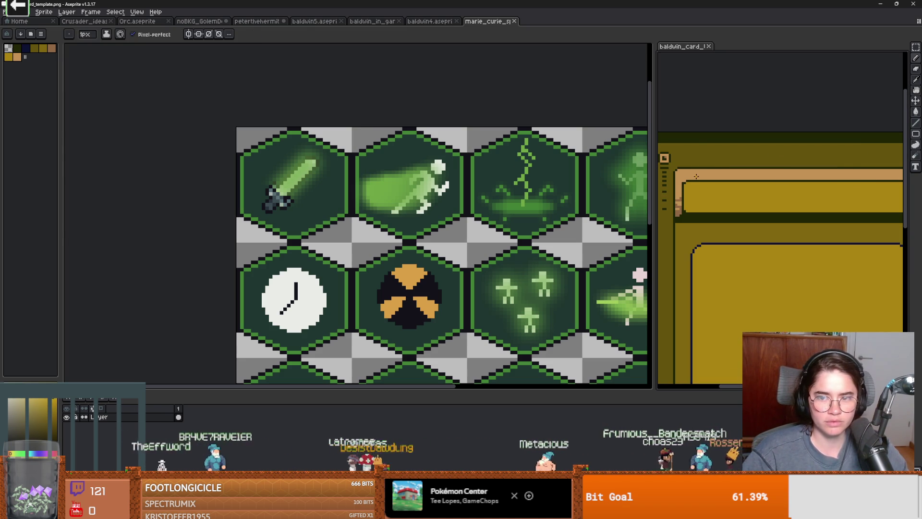
pyautogui.scroll(-4, 696, 177)
pyautogui.press('g')
pyautogui.click(708, 177)
pyautogui.scroll(5, 709, 177)
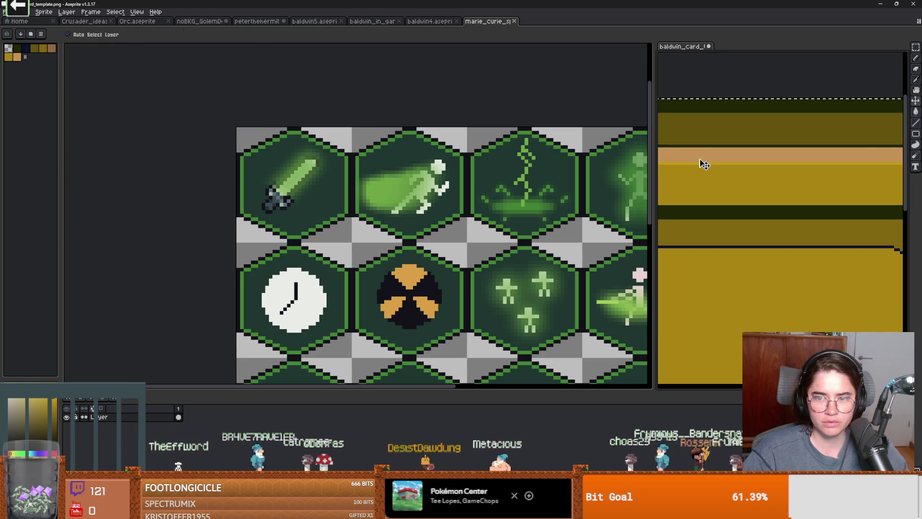
pyautogui.click(706, 158)
pyautogui.scroll(-3, 797, 149)
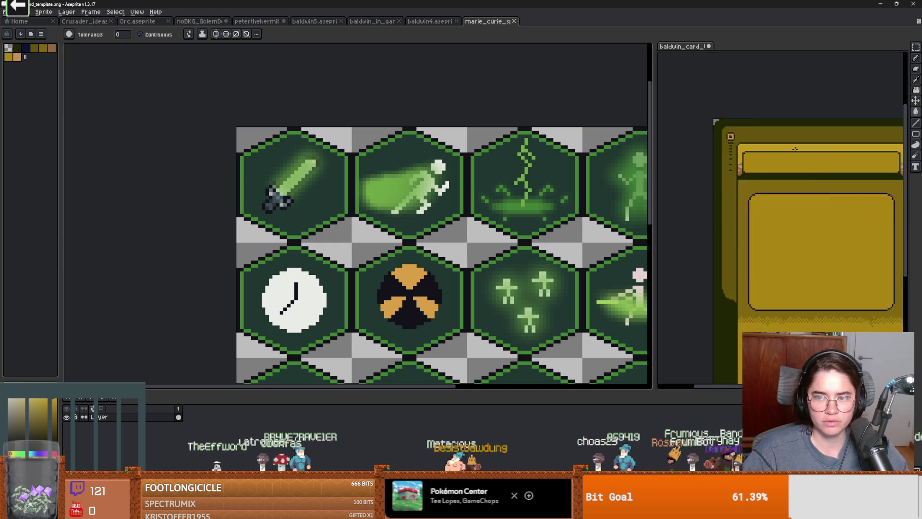
pyautogui.scroll(4, 691, 163)
pyautogui.hotkey('ctrl', 'z')
# Make fills reach all matching colours, pan the card, and eyedrop the hex border green
pyautogui.click(140, 34)
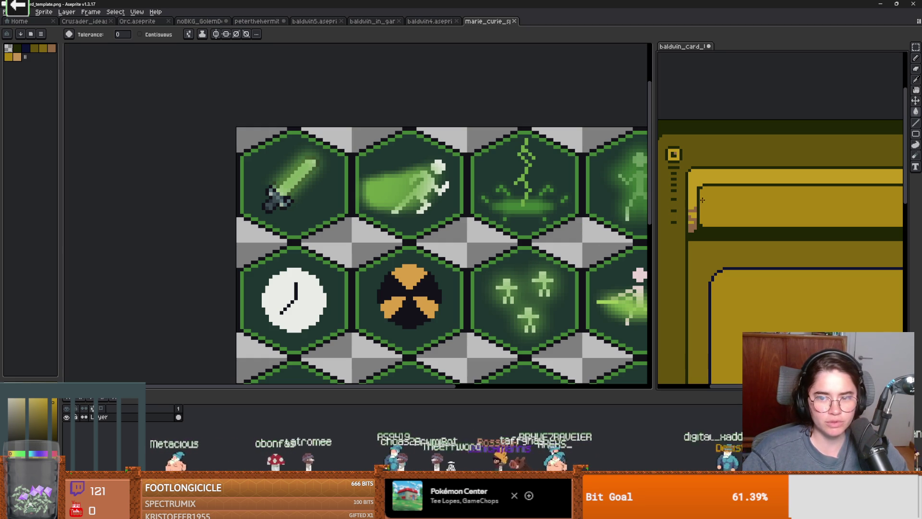
pyautogui.scroll(-3, 691, 212)
pyautogui.scroll(3, 682, 224)
pyautogui.press('v')
pyautogui.press('w')
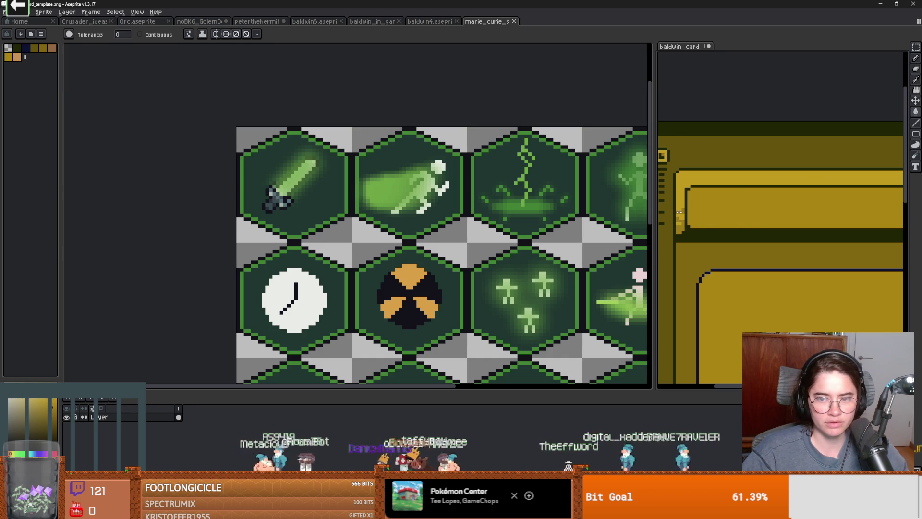
pyautogui.scroll(-2, 679, 212)
pyautogui.scroll(4, 836, 207)
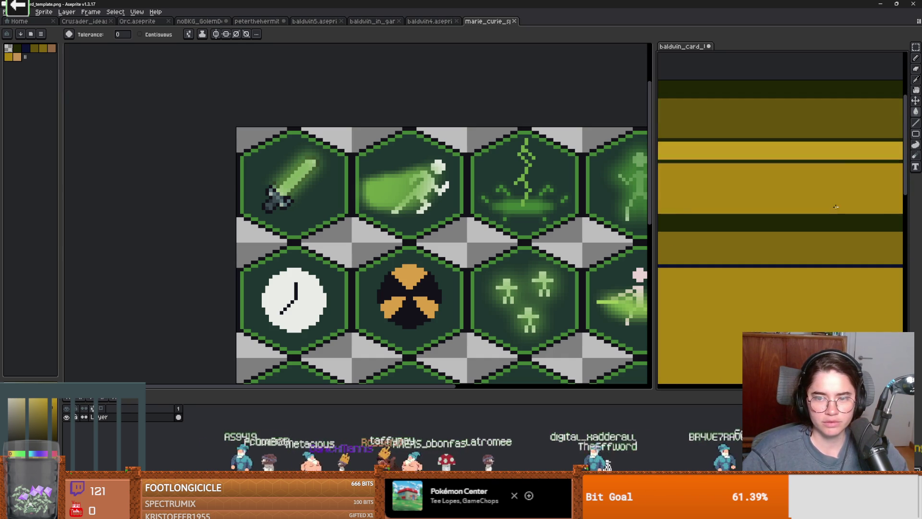
pyautogui.scroll(-2, 836, 207)
pyautogui.moveTo(666, 157); pyautogui.dragTo(622, 140)
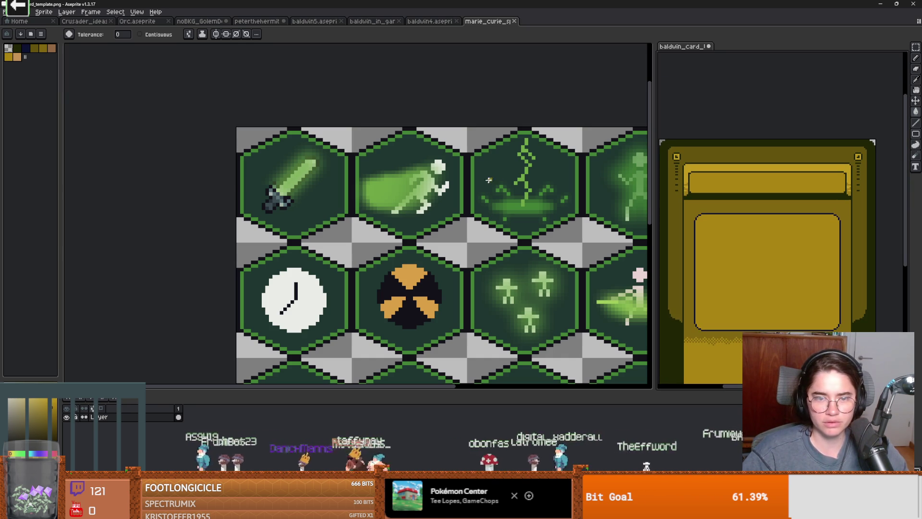
pyautogui.press('i')
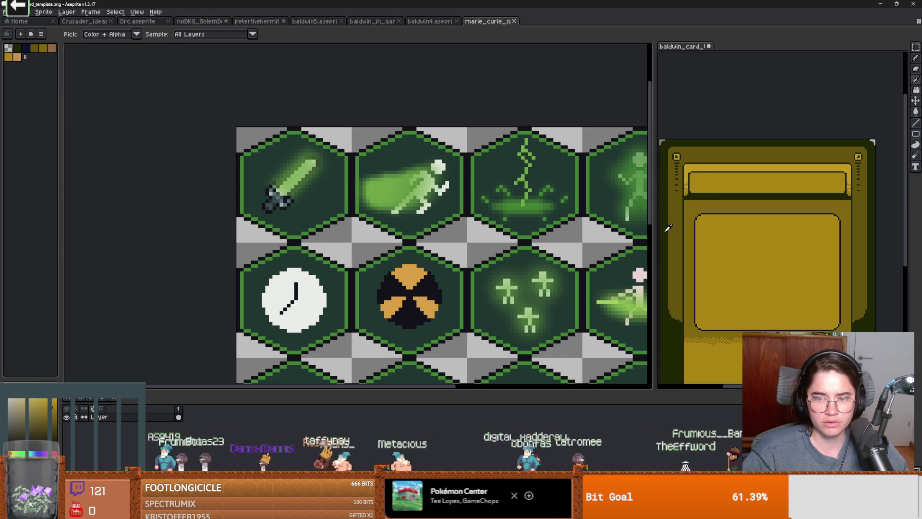
pyautogui.click(424, 225)
pyautogui.press('g')
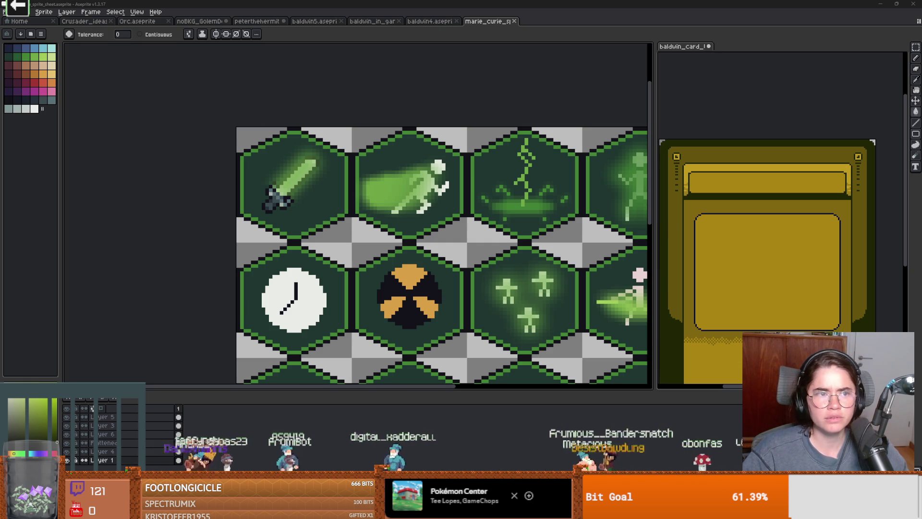
# Hide the hex background and both icon layers, leaving only the glow layer visible
pyautogui.click(68, 461)
pyautogui.click(67, 460)
pyautogui.scroll(-3, 416, 213)
pyautogui.scroll(2, 416, 213)
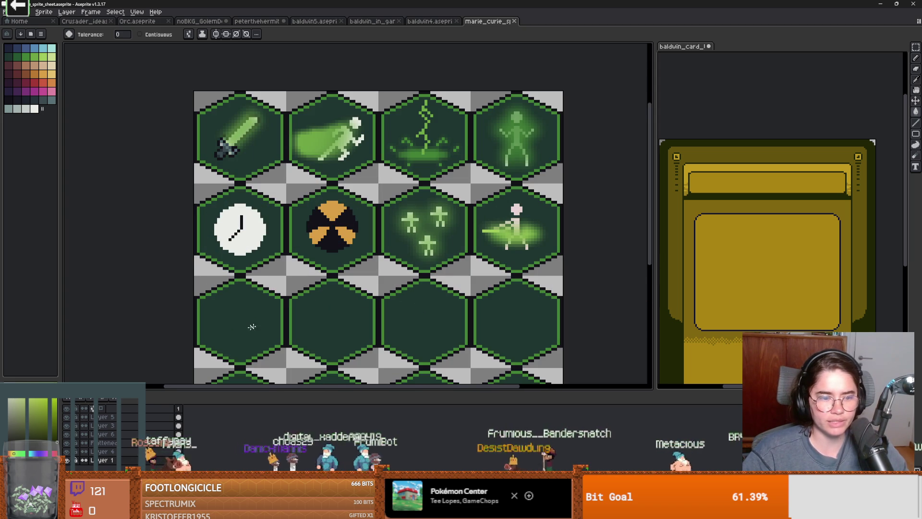
pyautogui.click(67, 452)
pyautogui.click(67, 443)
pyautogui.click(70, 444)
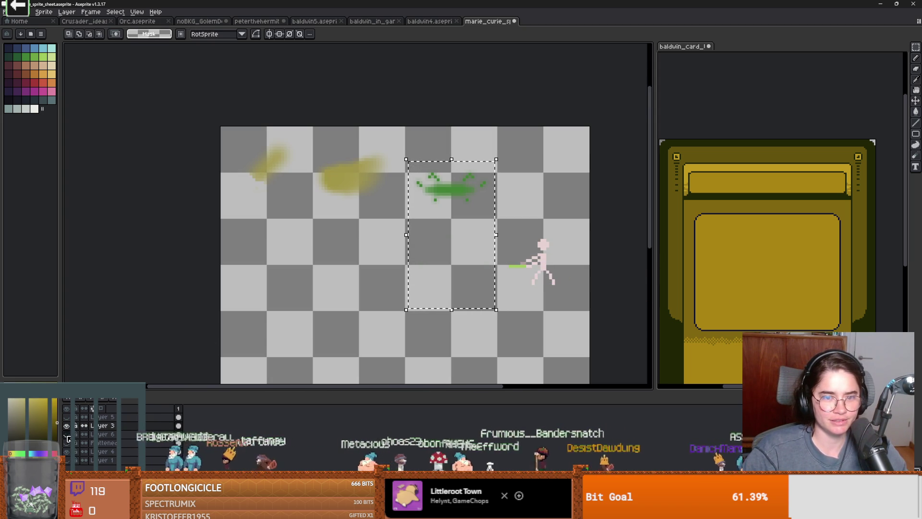
# Make Layer 6 active and marquee the glow around the bottom-right figure
pyautogui.click(89, 436)
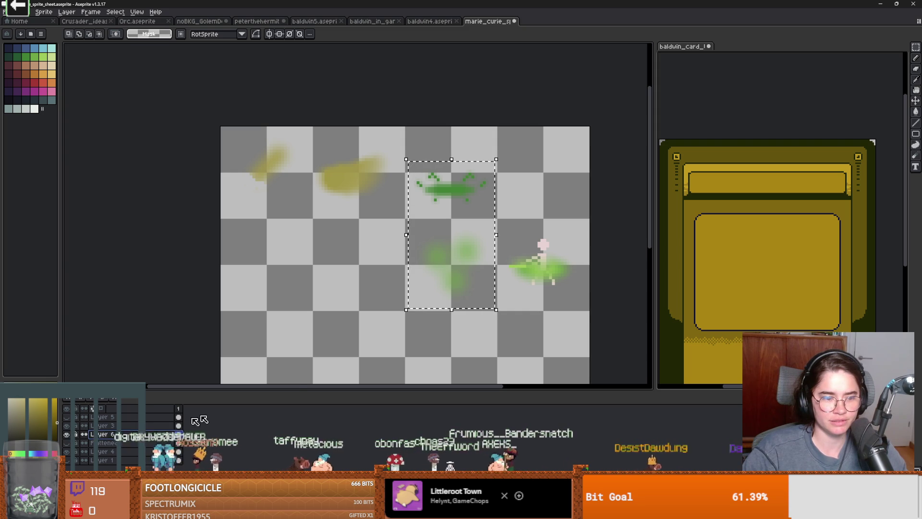
pyautogui.moveTo(585, 319)
pyautogui.mouseDown()
pyautogui.moveTo(460, 226)
pyautogui.moveTo(407, 219)
pyautogui.mouseUp()
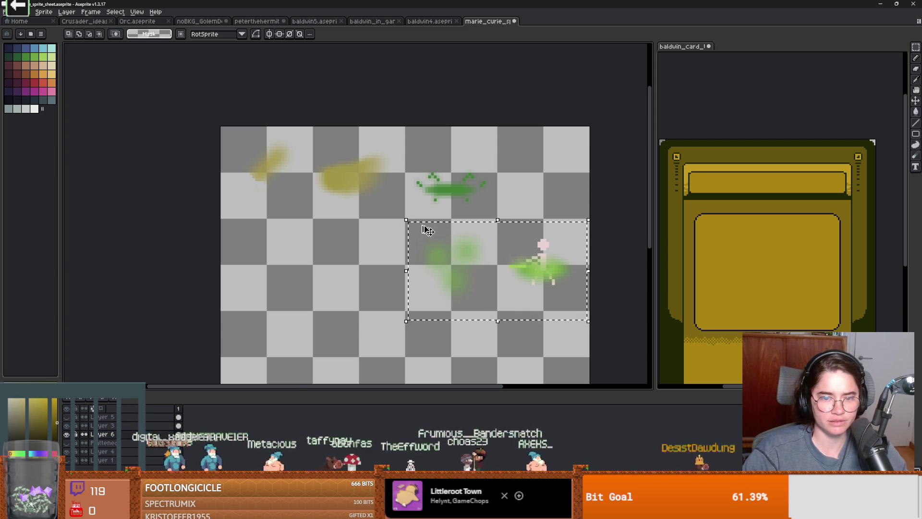
pyautogui.click(21, 12)
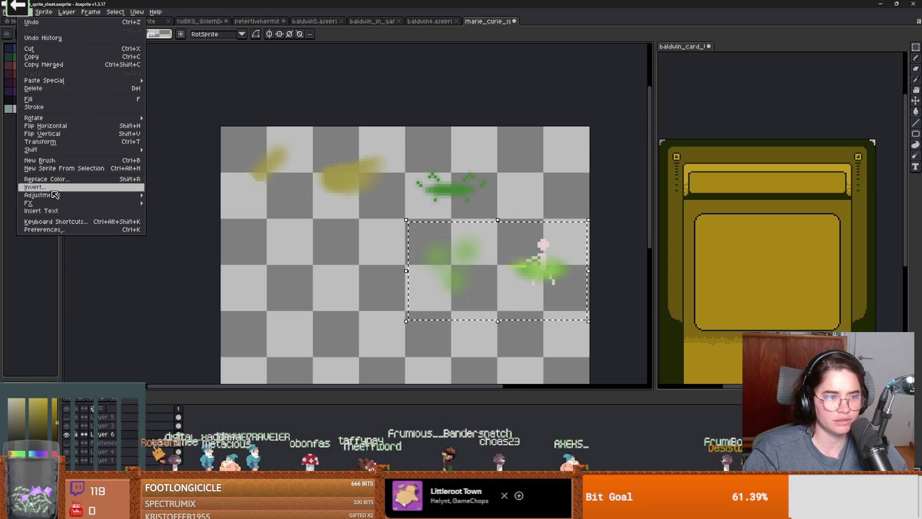
# Shift the selected bottom-right glow from green toward yellow with Hue/Saturation
pyautogui.moveTo(42, 194)
pyautogui.click(187, 203)
pyautogui.moveTo(669, 197); pyautogui.dragTo(667, 201)
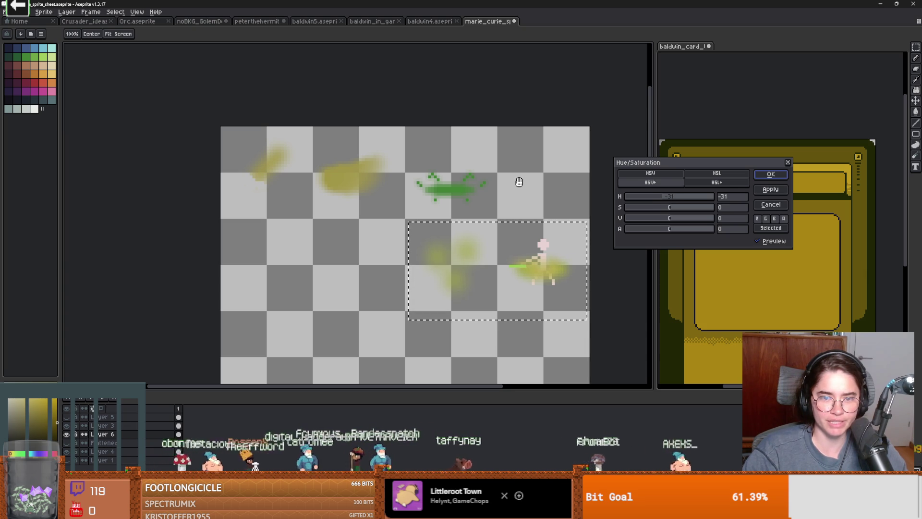
pyautogui.press('Return')
# Recolour the top-row green splash on Layer 4 olive (hue −55, saturation +2), then show the hex frames
pyautogui.moveTo(409, 163)
pyautogui.mouseDown()
pyautogui.moveTo(439, 191)
pyautogui.moveTo(496, 212)
pyautogui.mouseUp()
pyautogui.click(105, 453)
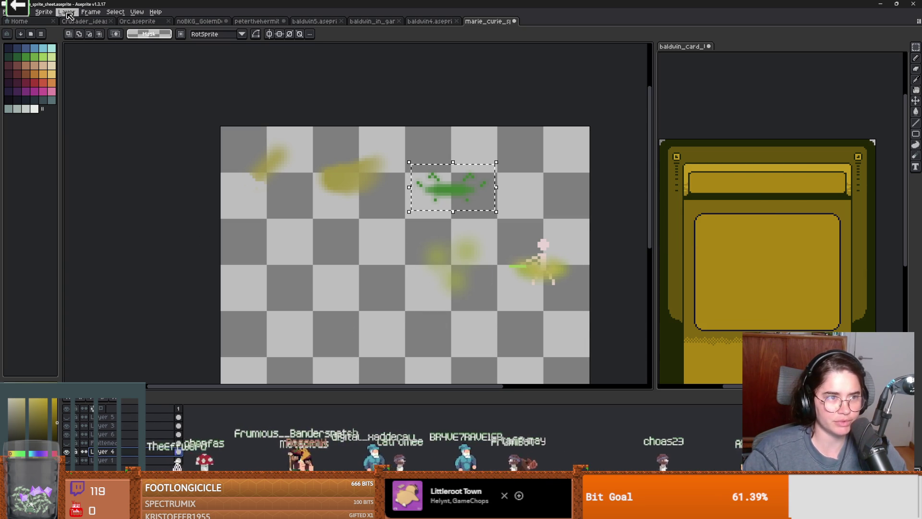
pyautogui.click(23, 12)
pyautogui.moveTo(67, 196)
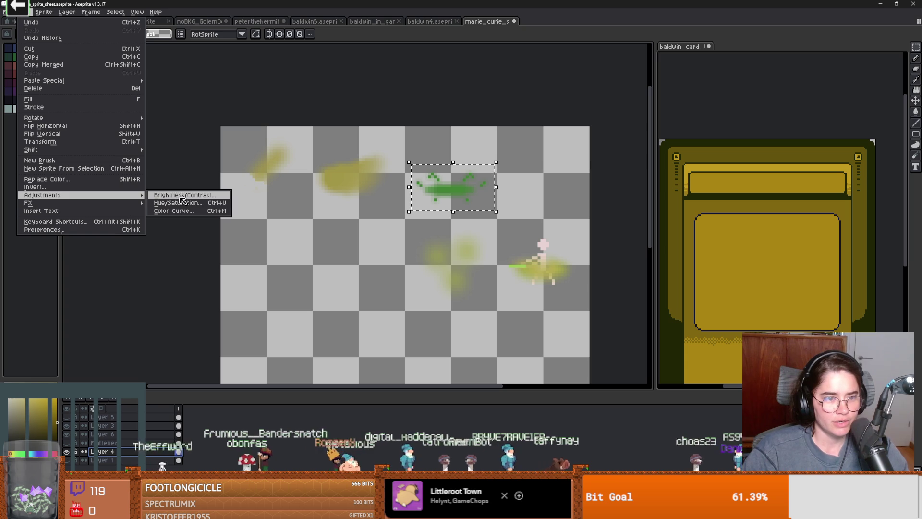
pyautogui.click(178, 203)
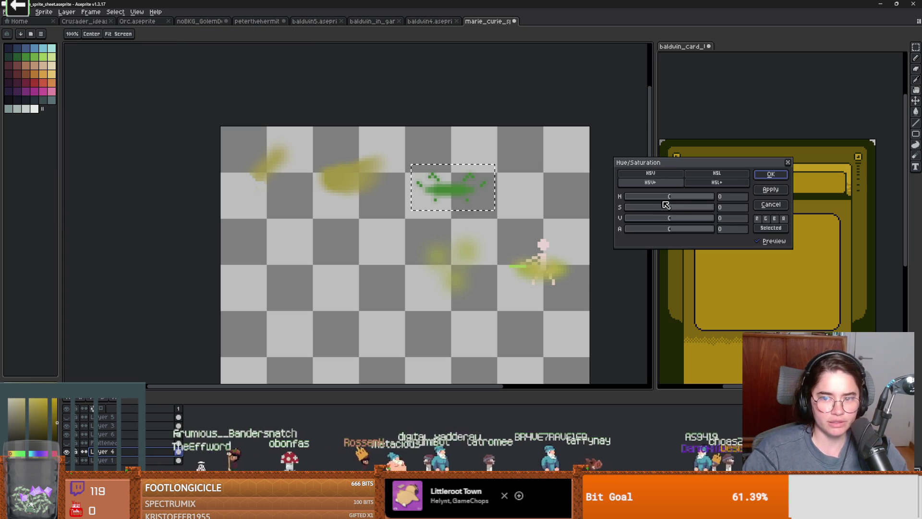
pyautogui.moveTo(671, 201); pyautogui.dragTo(664, 201)
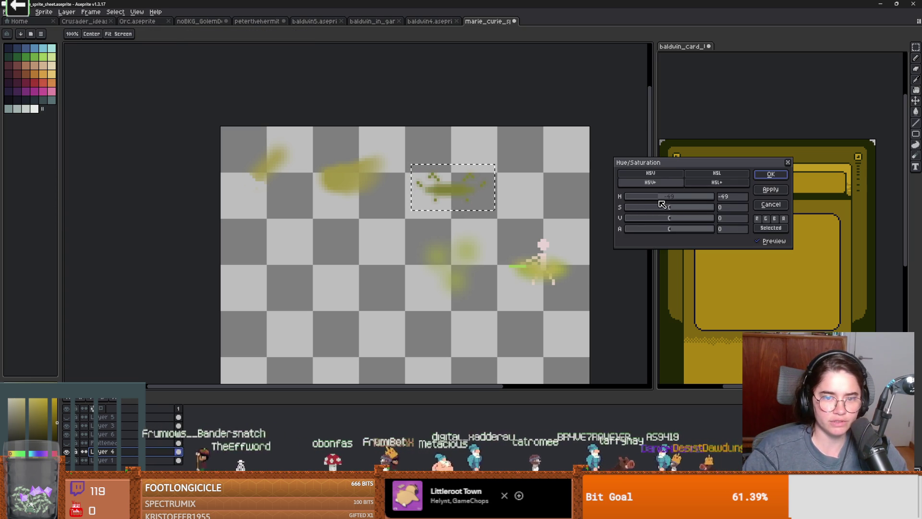
pyautogui.moveTo(664, 204); pyautogui.dragTo(661, 205)
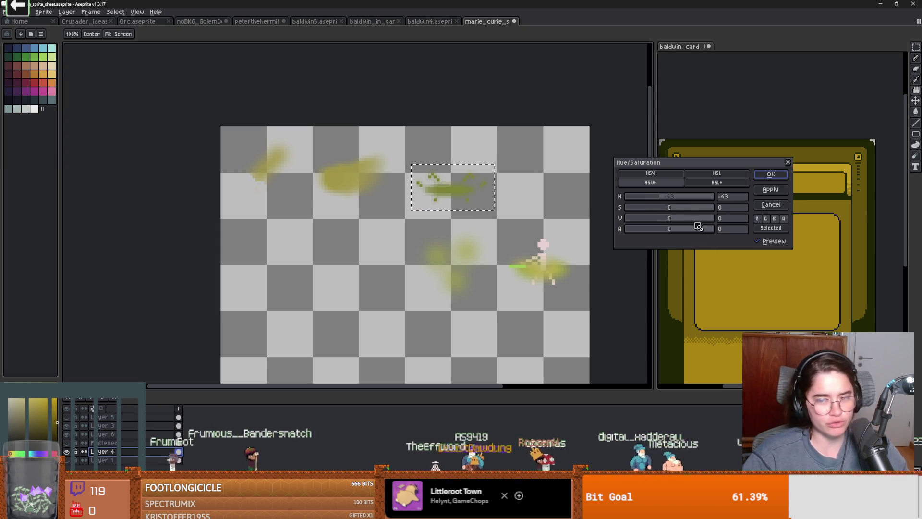
pyautogui.moveTo(674, 207)
pyautogui.mouseDown()
pyautogui.moveTo(674, 174)
pyautogui.moveTo(725, 154)
pyautogui.moveTo(702, 174)
pyautogui.mouseUp()
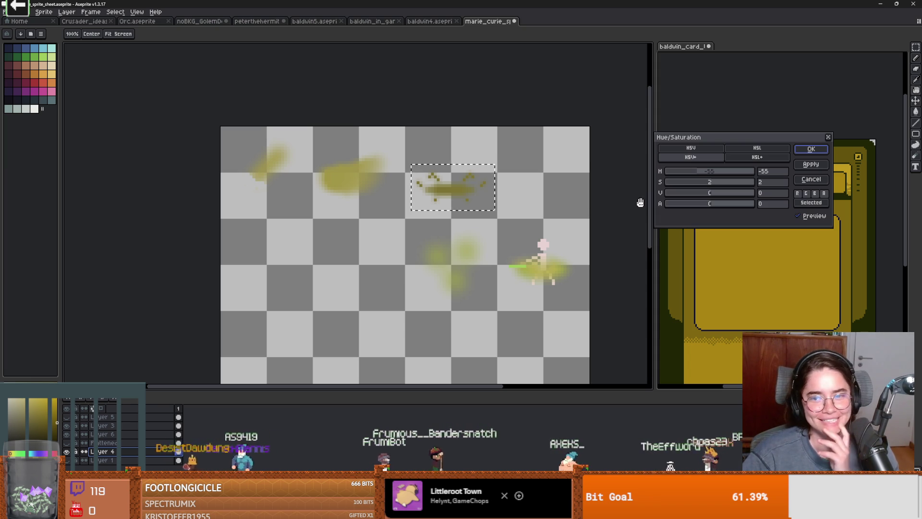
pyautogui.click(700, 173)
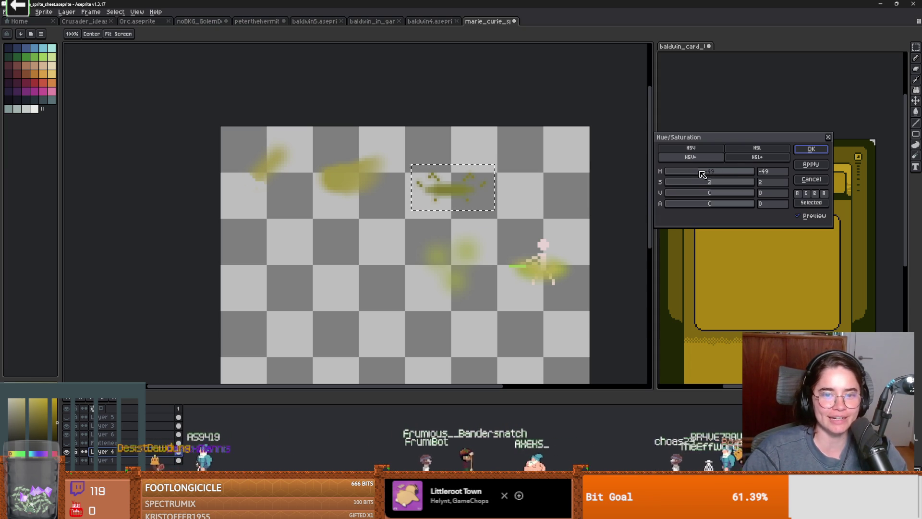
pyautogui.click(700, 173)
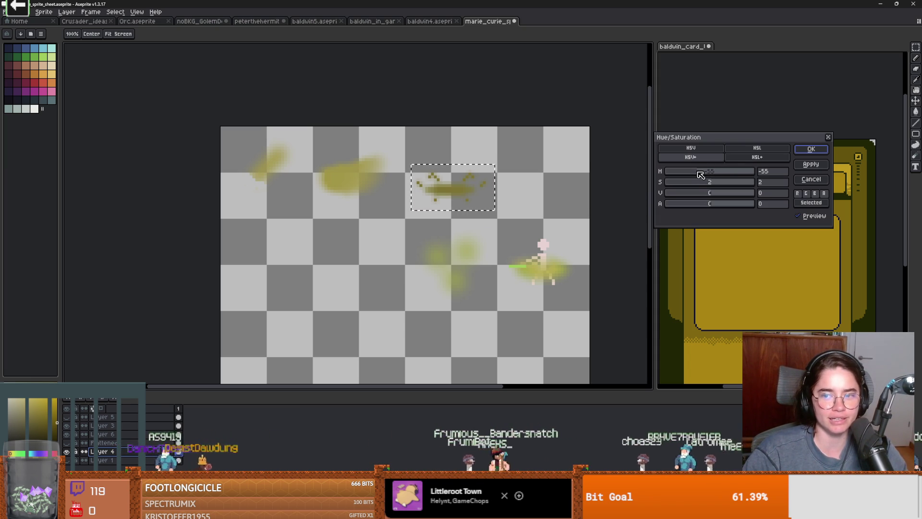
pyautogui.click(817, 152)
pyautogui.scroll(-1, 372, 278)
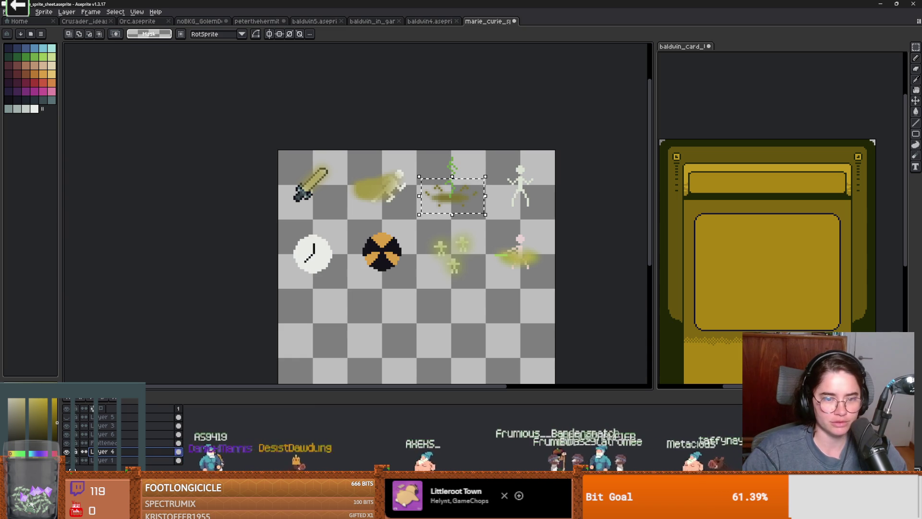
pyautogui.click(69, 467)
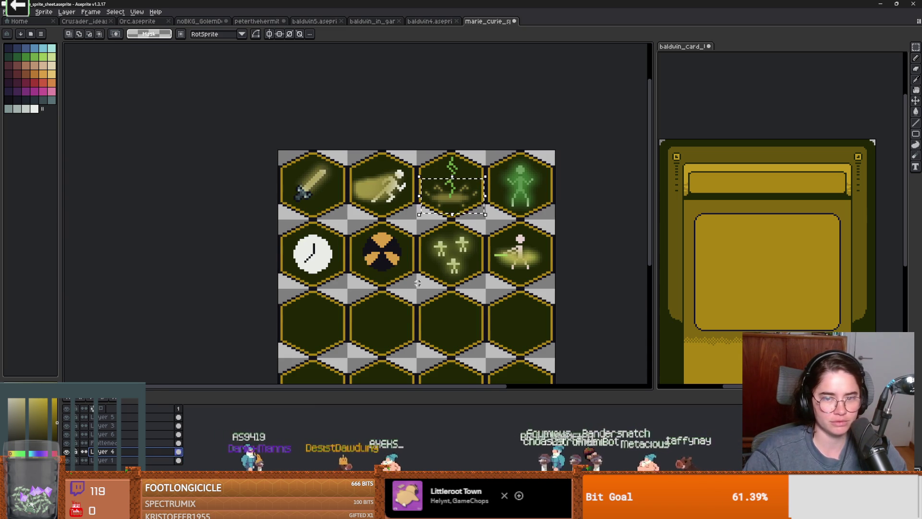
# Select the lightning hexagon cell and erase its floor glow, then undo the erase
pyautogui.scroll(1, 403, 290)
pyautogui.scroll(-1, 403, 317)
pyautogui.scroll(1, 412, 295)
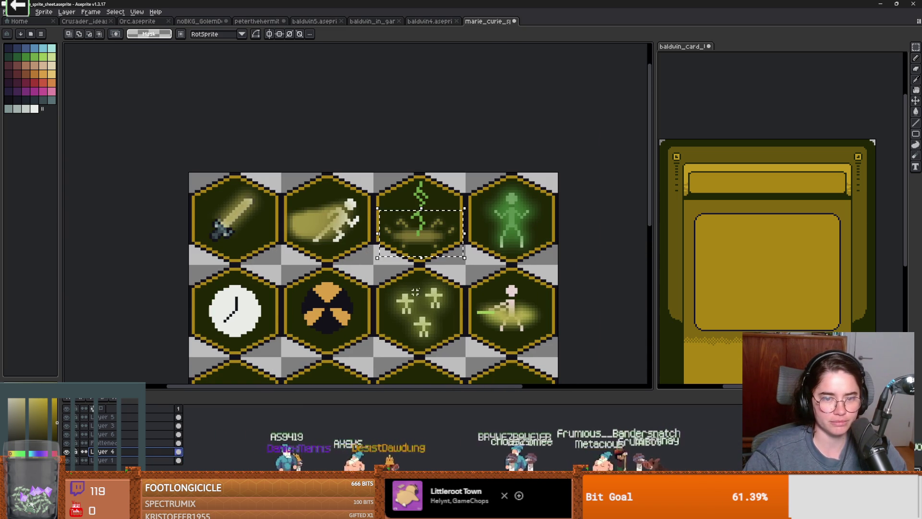
pyautogui.scroll(1, 413, 295)
pyautogui.moveTo(481, 216); pyautogui.dragTo(420, 155)
pyautogui.moveTo(391, 183)
pyautogui.mouseDown()
pyautogui.moveTo(365, 218)
pyautogui.moveTo(364, 302)
pyautogui.mouseUp()
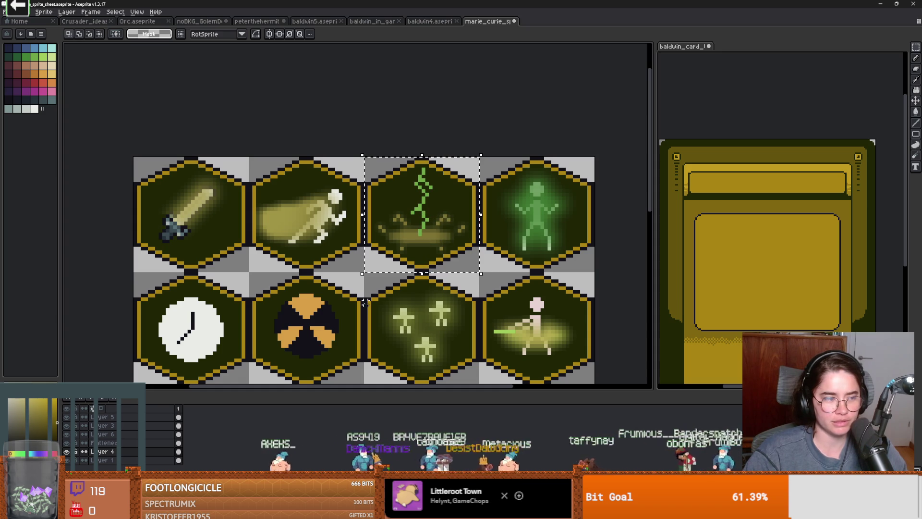
pyautogui.press('Delete')
pyautogui.hotkey('ctrl', 'z')
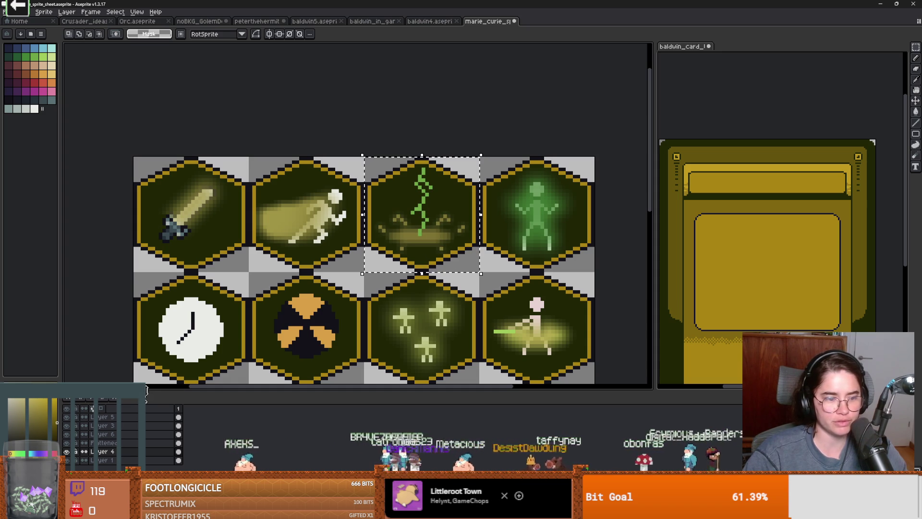
# Toggle the icon layer's visibility to inspect it, then ready the orange swatch with the Fill tool
pyautogui.click(67, 442)
pyautogui.click(67, 443)
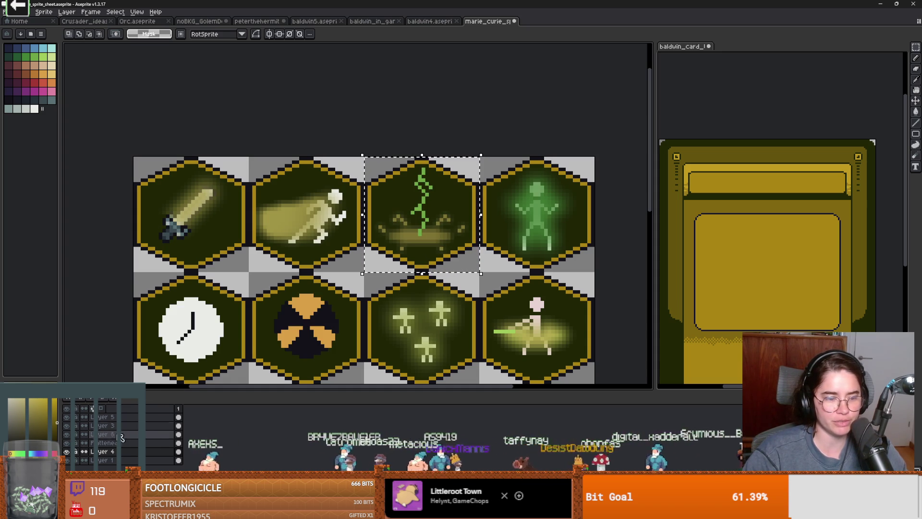
pyautogui.click(67, 443)
pyautogui.click(66, 443)
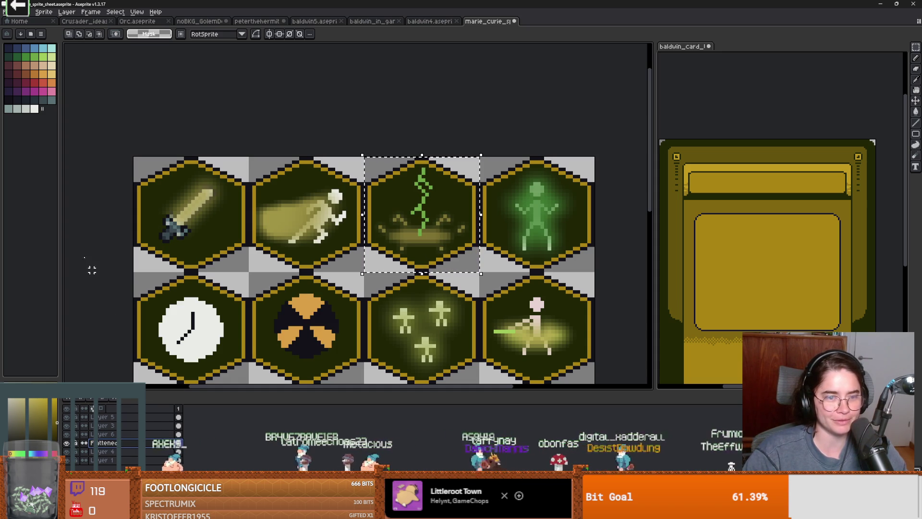
pyautogui.scroll(1, 361, 207)
pyautogui.hscroll(3, 360, 207)
pyautogui.click(51, 74)
pyautogui.press('g')
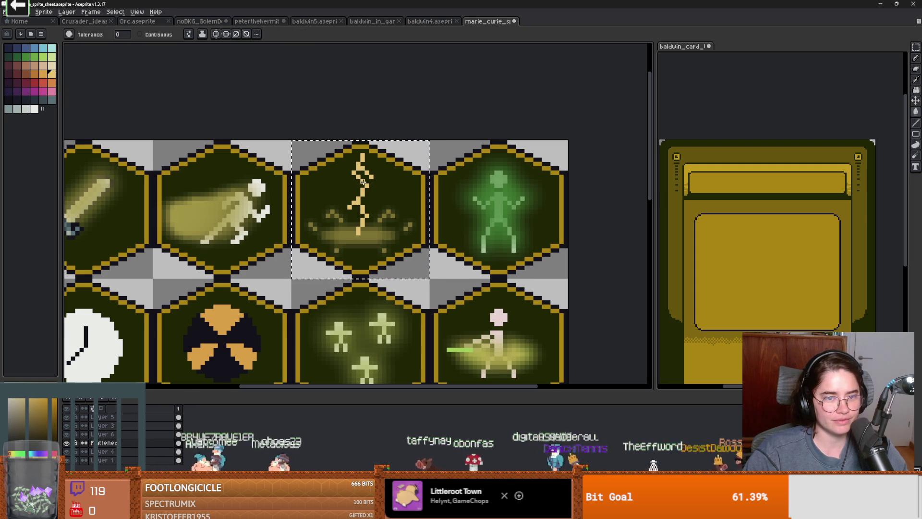
pyautogui.scroll(-2, 365, 192)
pyautogui.scroll(1, 379, 228)
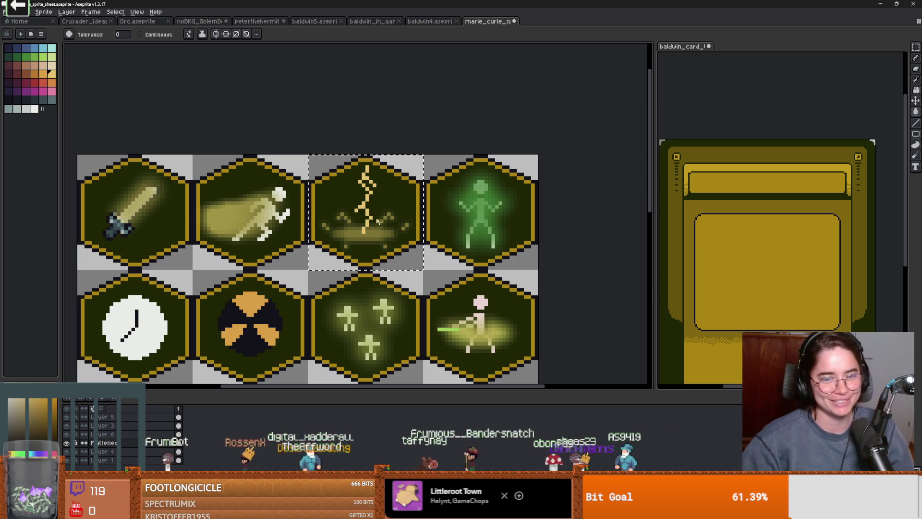
pyautogui.scroll(-3, 375, 338)
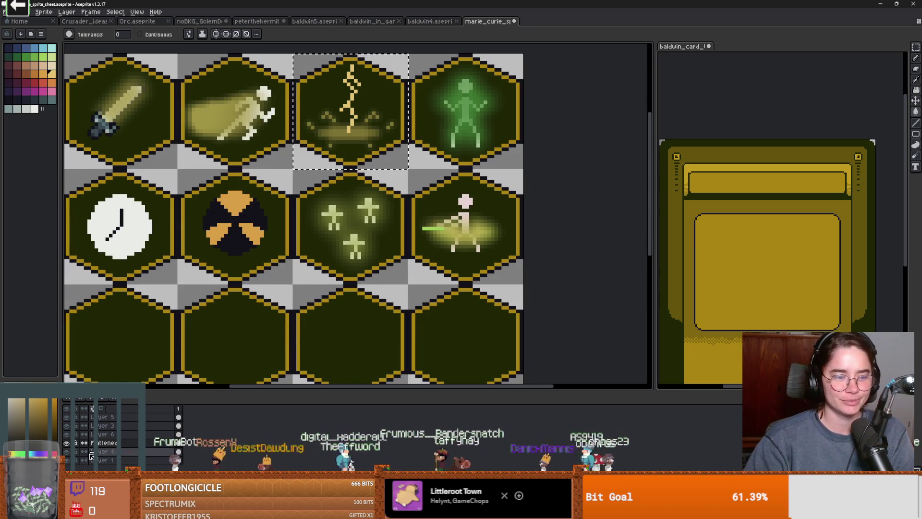
# Sample the staff's green colour and make Layer 3 the active layer
pyautogui.click(67, 444)
pyautogui.click(67, 450)
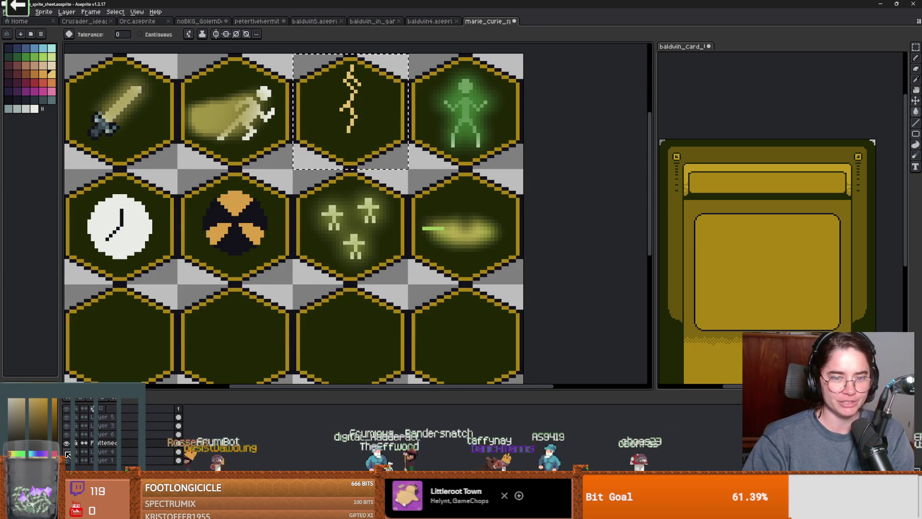
pyautogui.press('b')
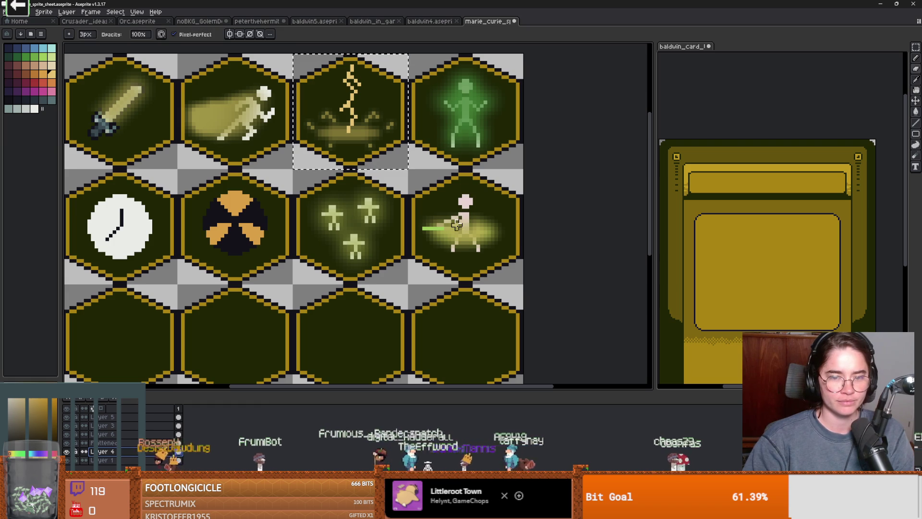
pyautogui.scroll(1, 438, 253)
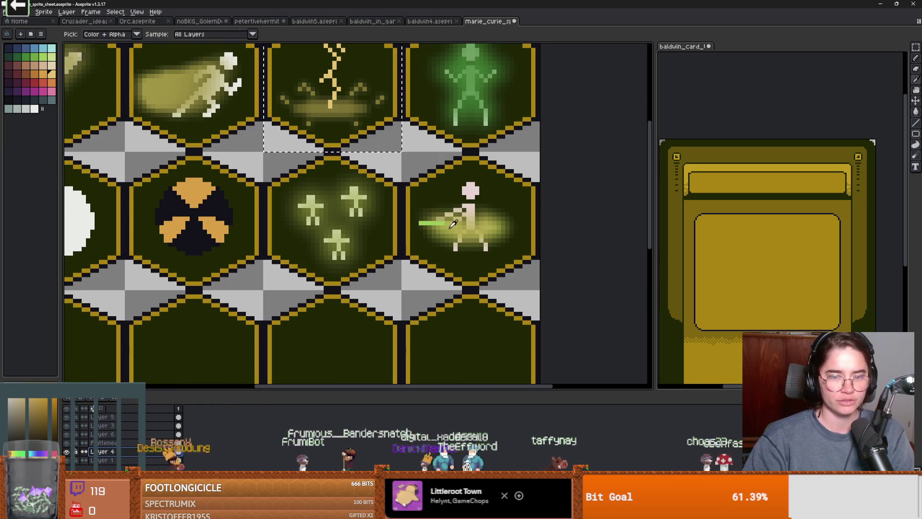
pyautogui.scroll(1, 460, 244)
pyautogui.press('b')
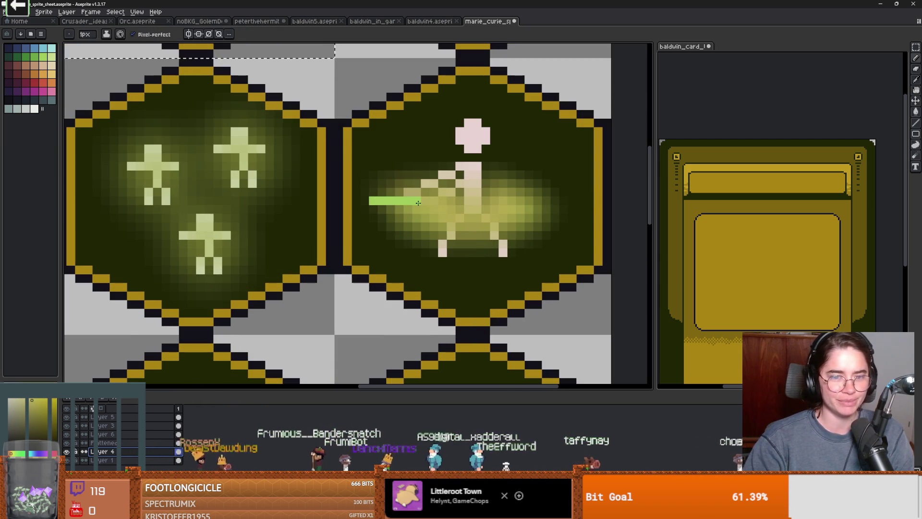
pyautogui.keyDown('alt'); pyautogui.click(367, 199); pyautogui.keyUp('alt')
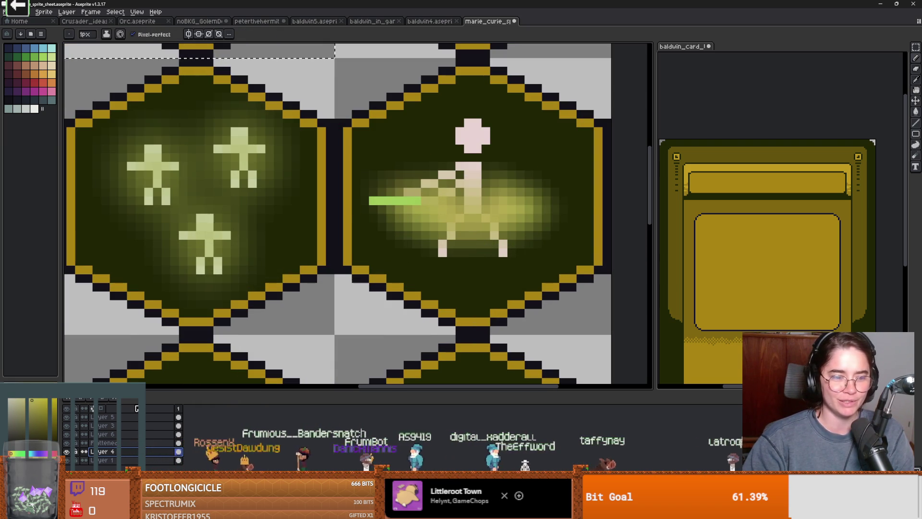
pyautogui.click(67, 443)
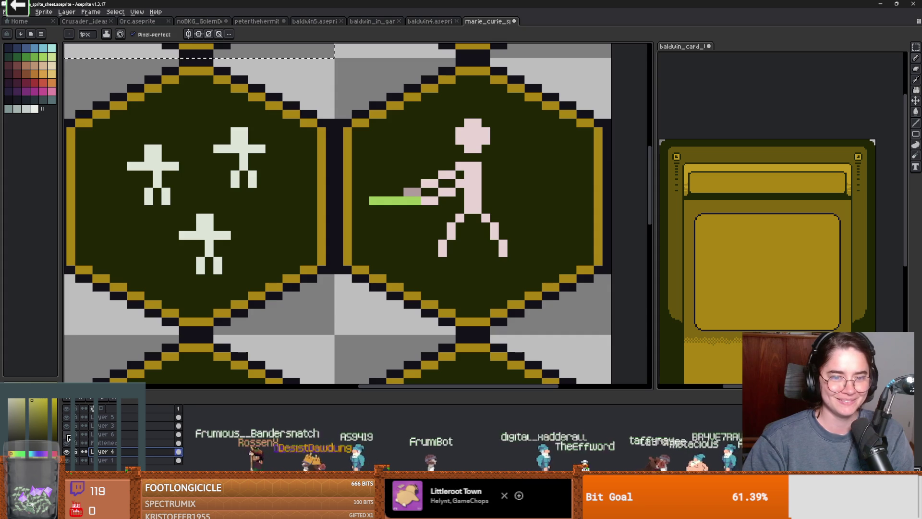
pyautogui.click(67, 443)
pyautogui.click(68, 430)
pyautogui.click(101, 425)
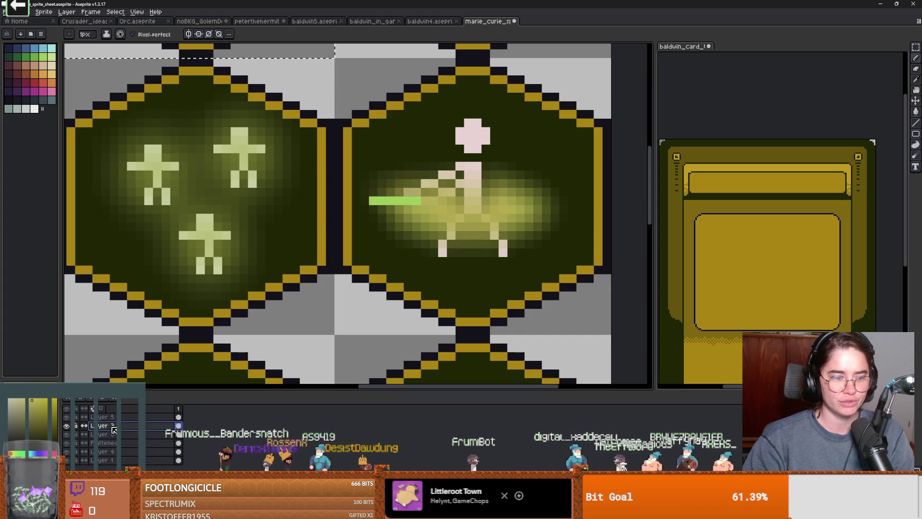
# Clear the selection, bucket-fill the green staff with orange, and hide the glow layer
pyautogui.scroll(-3, 225, 242)
pyautogui.scroll(1, 224, 242)
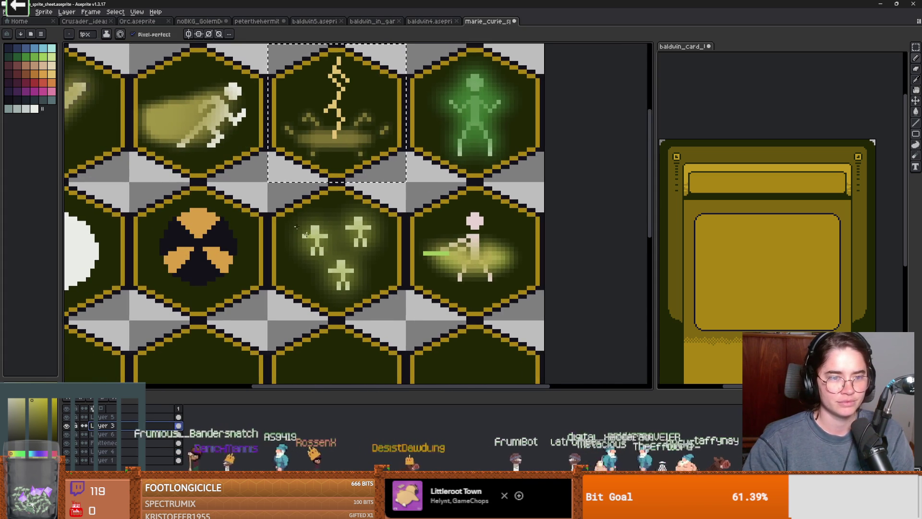
pyautogui.scroll(2, 422, 260)
pyautogui.press('g')
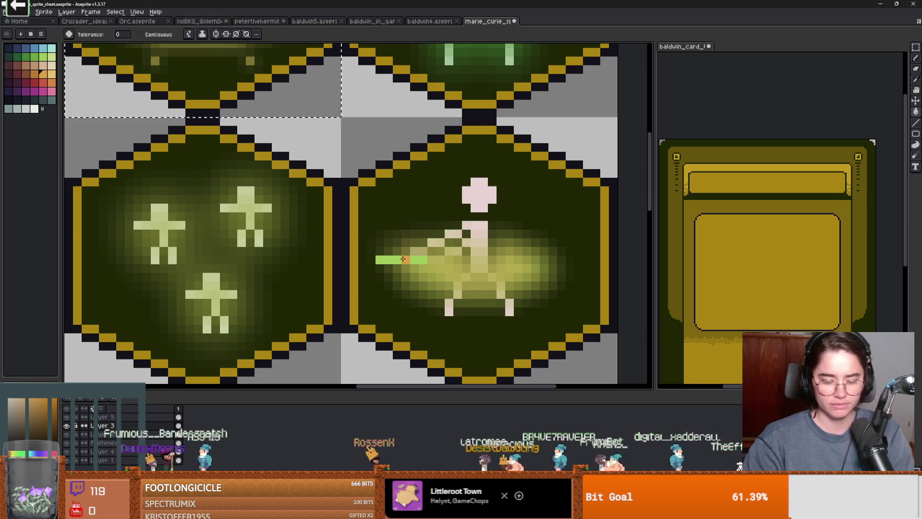
pyautogui.hotkey('ctrl', 'd')
pyautogui.click(414, 259)
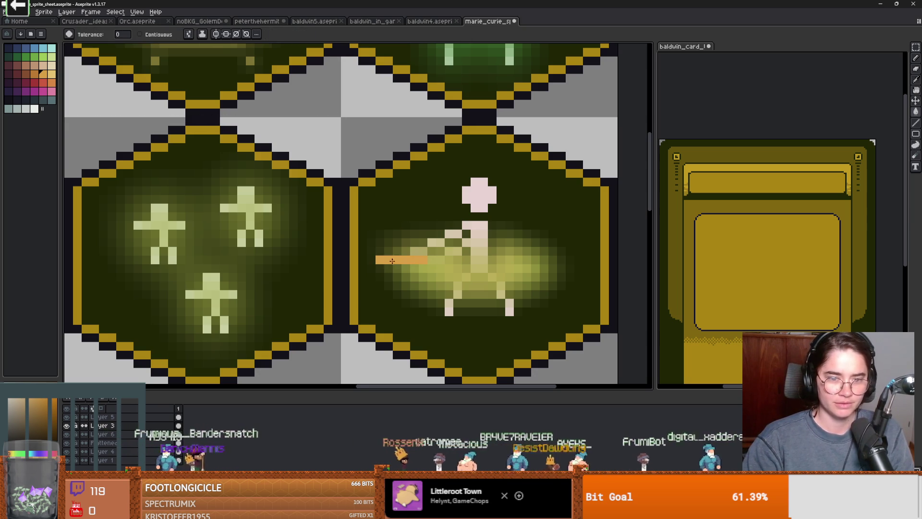
pyautogui.scroll(-3, 393, 295)
pyautogui.scroll(1, 393, 294)
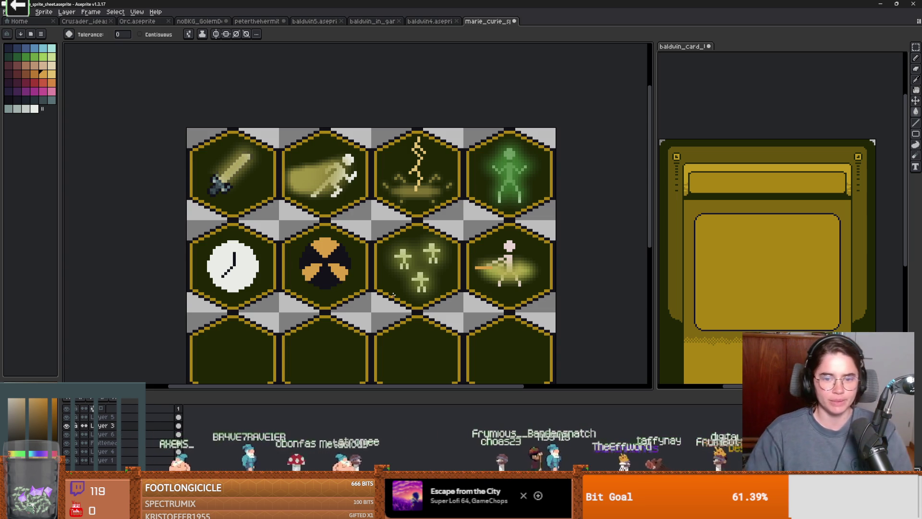
pyautogui.click(68, 425)
# On Layer 5, select the green figure's hexagon cell
pyautogui.click(68, 425)
pyautogui.click(103, 417)
pyautogui.press('m')
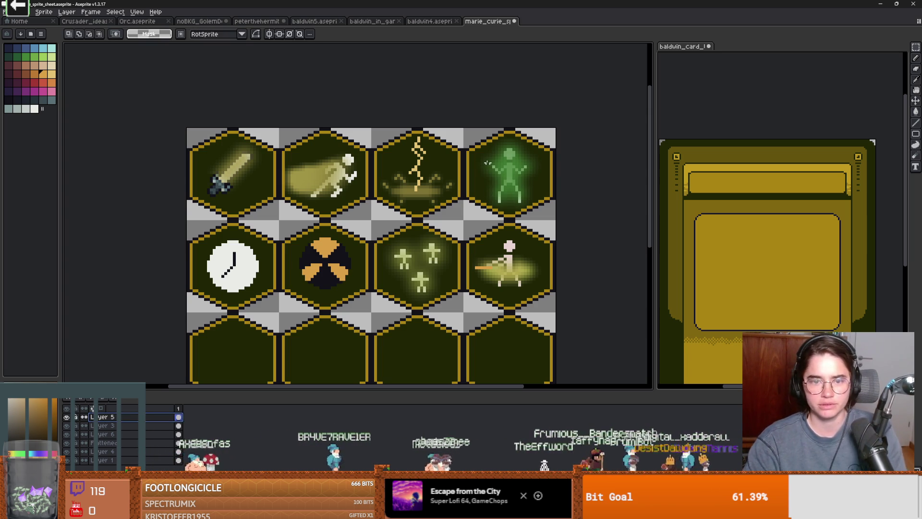
pyautogui.moveTo(468, 129)
pyautogui.mouseDown()
pyautogui.moveTo(497, 186)
pyautogui.moveTo(555, 216)
pyautogui.mouseUp()
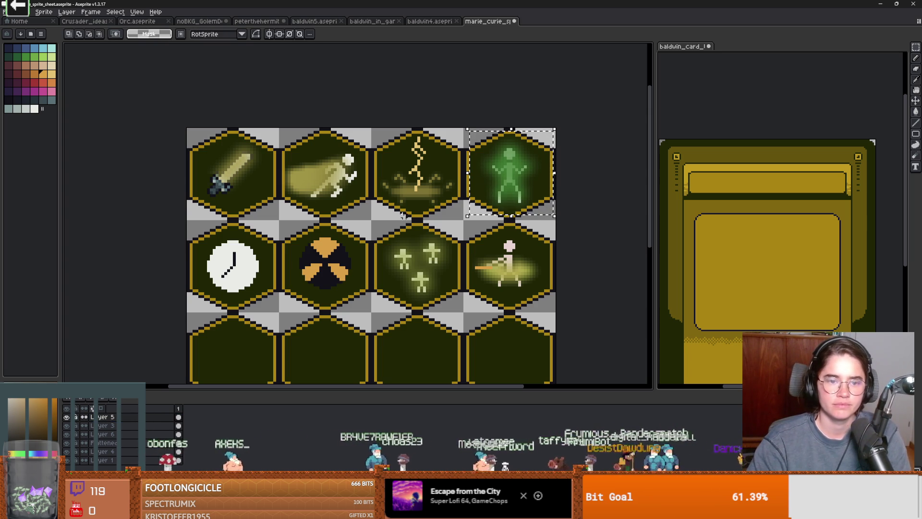
# Shift the cell's hue to olive-yellow with Hue/Saturation and save the sheet
pyautogui.click(23, 13)
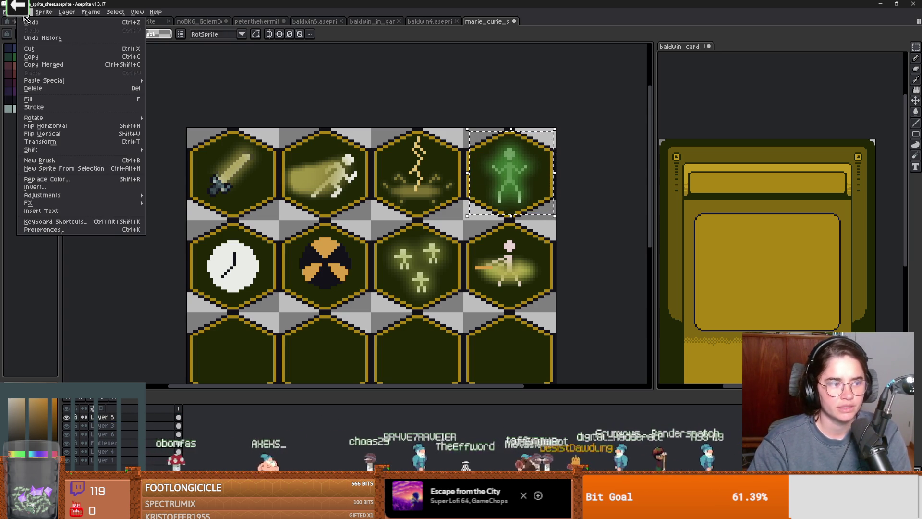
pyautogui.moveTo(67, 203)
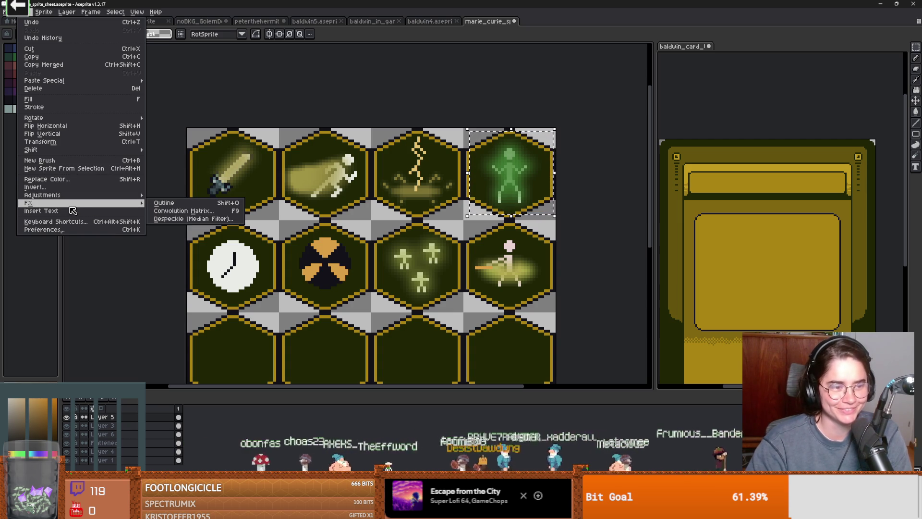
pyautogui.click(173, 204)
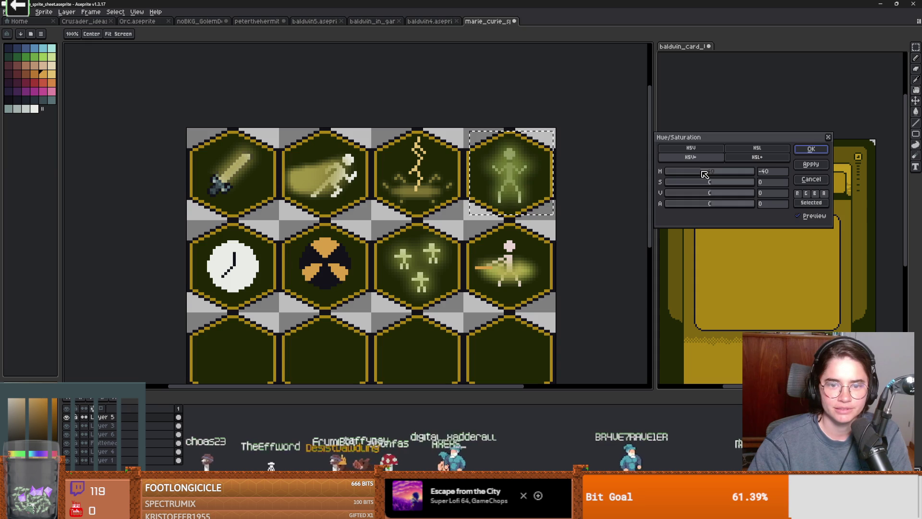
pyautogui.click(812, 149)
pyautogui.scroll(-1, 538, 206)
pyautogui.scroll(1, 535, 210)
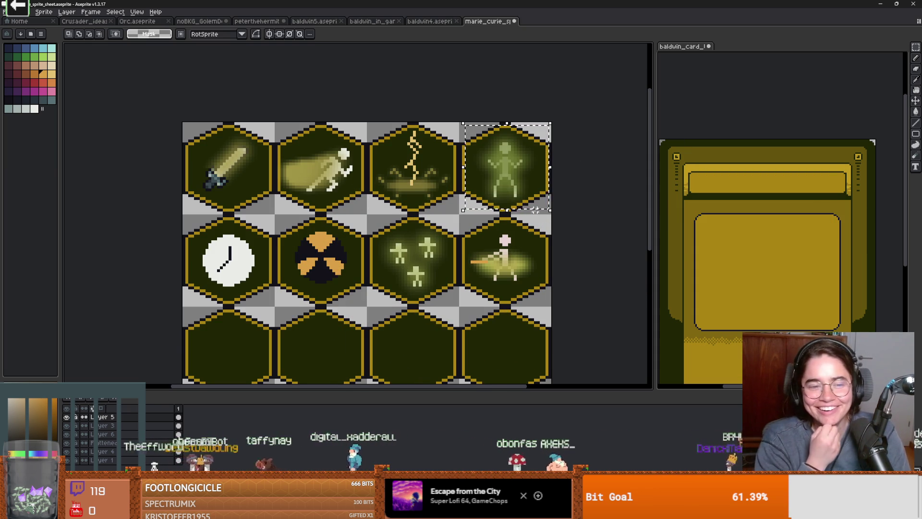
pyautogui.scroll(-1, 438, 276)
pyautogui.hotkey('ctrl', 's')
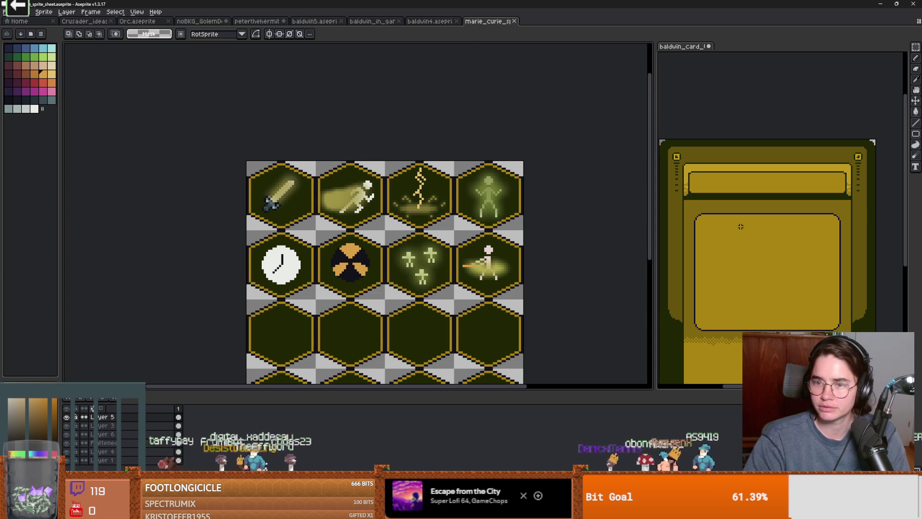
# Start Save As and browse to Core > Actors > NPC > Figures > BaldwinIV > upgrades
pyautogui.click(5, 12)
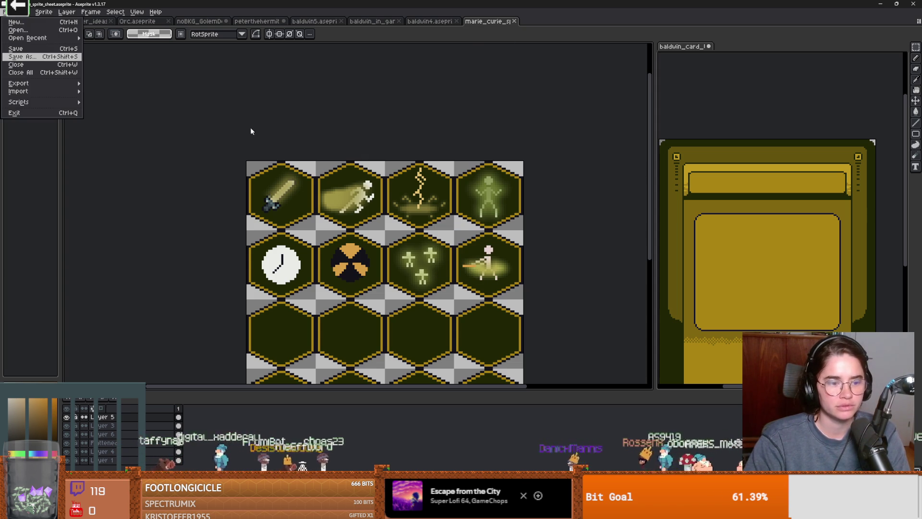
pyautogui.click(48, 62)
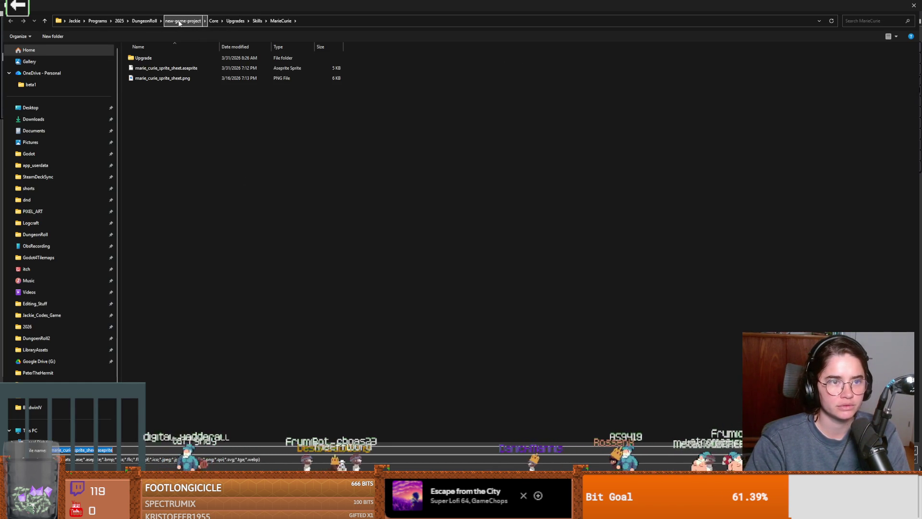
pyautogui.click(215, 21)
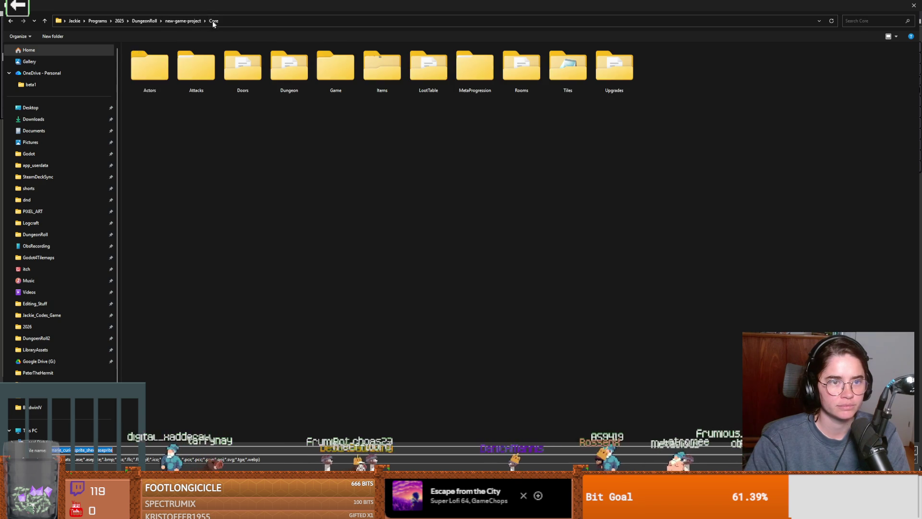
pyautogui.doubleClick(154, 69)
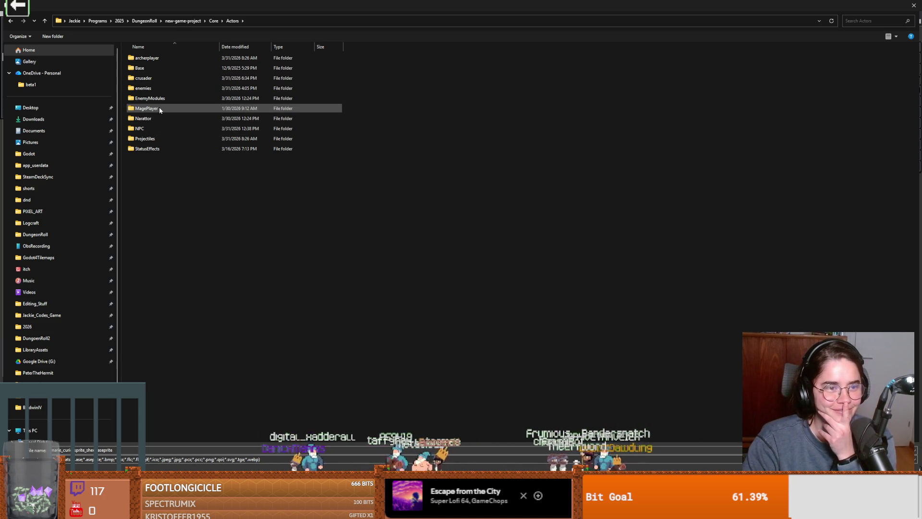
pyautogui.doubleClick(144, 128)
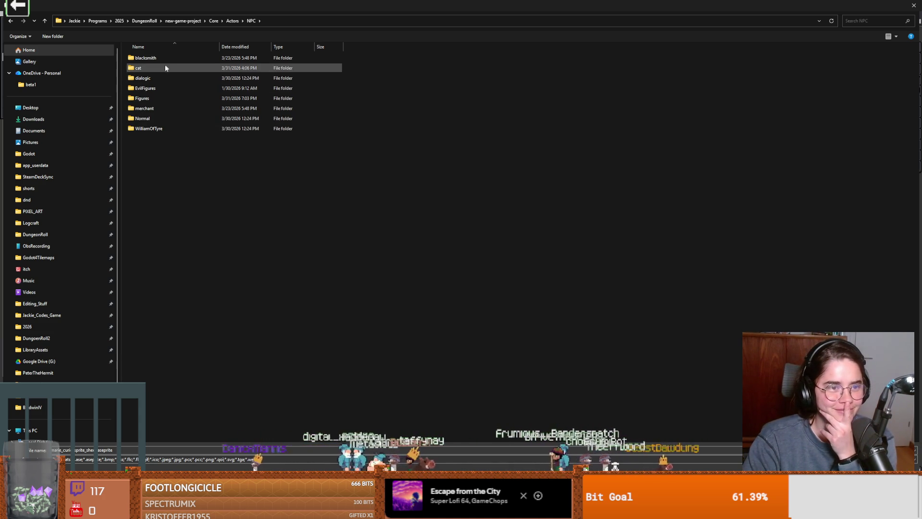
pyautogui.doubleClick(155, 98)
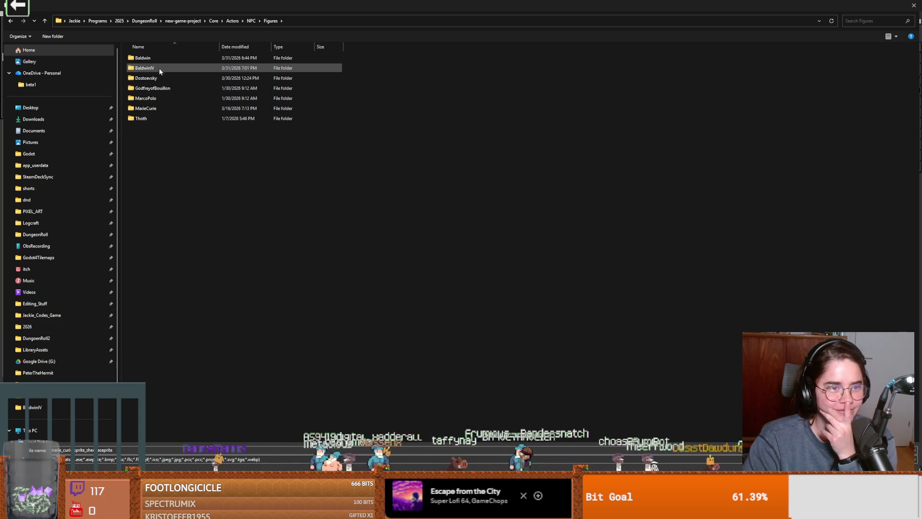
pyautogui.doubleClick(159, 68)
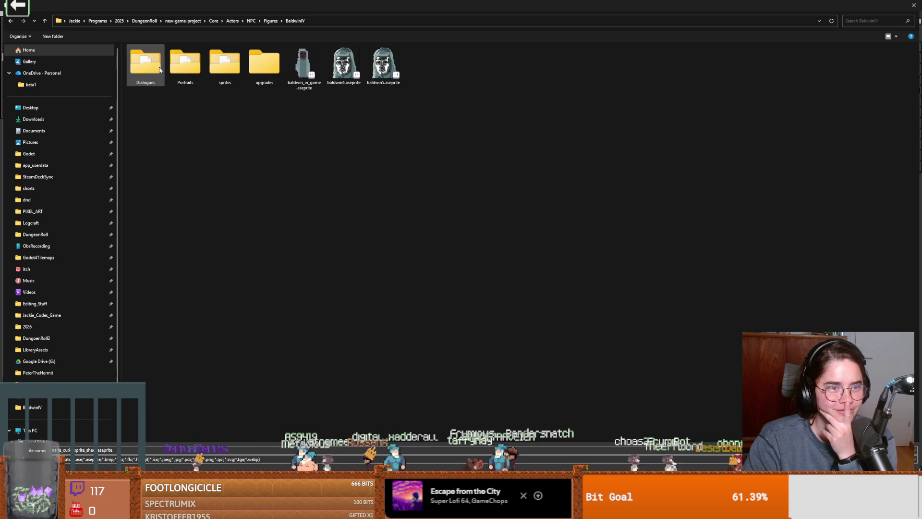
pyautogui.doubleClick(258, 69)
# Name the file baldwin_upgrade_sheet and confirm the save
pyautogui.doubleClick(75, 449)
pyautogui.write('bald')
pyautogui.press('BackSpace')
pyautogui.write('_upgrad')
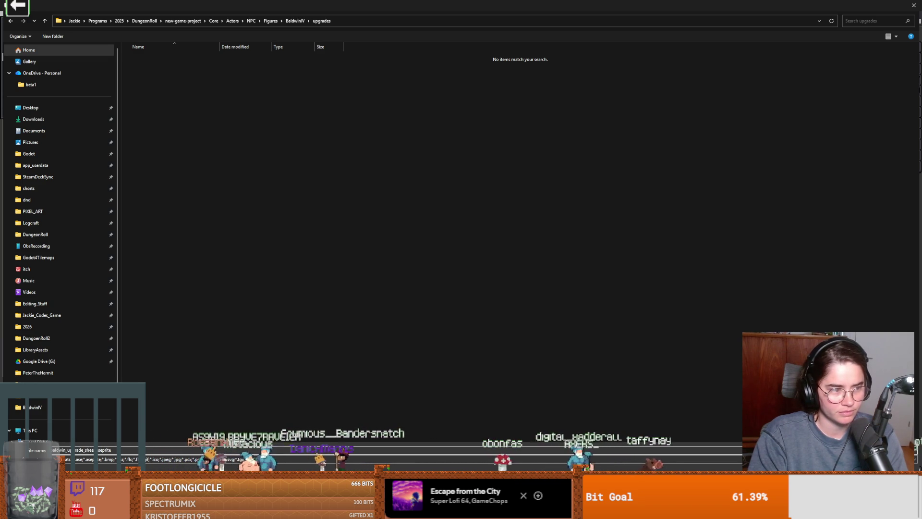
pyautogui.press('Return')
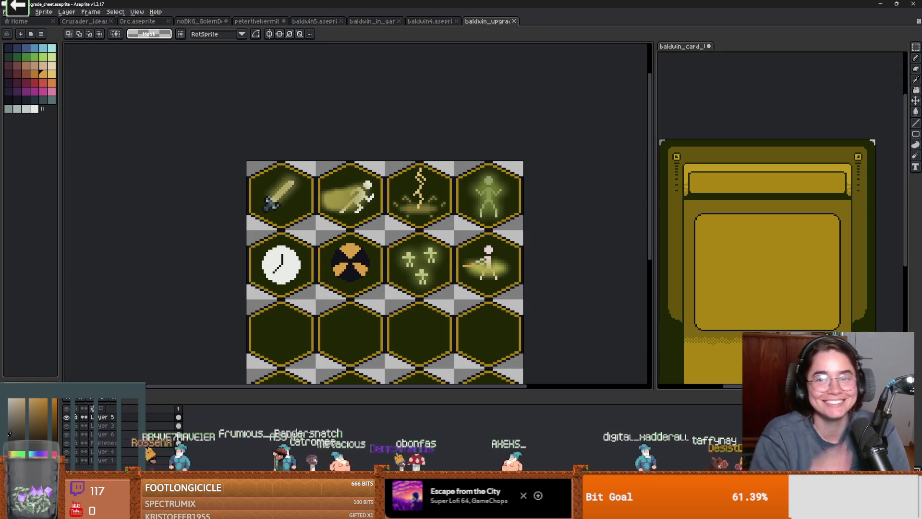
# Dock the card template into the main tab bar, then discard marie_curie_sprite_sheet.aseprite's changes in GitHub Desktop
pyautogui.moveTo(682, 46); pyautogui.dragTo(548, 22)
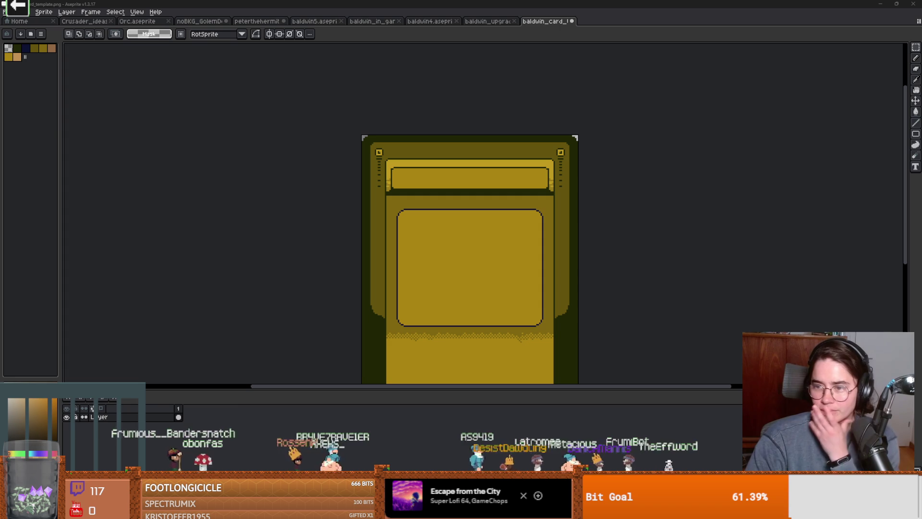
pyautogui.hotkey('alt', 'Tab')
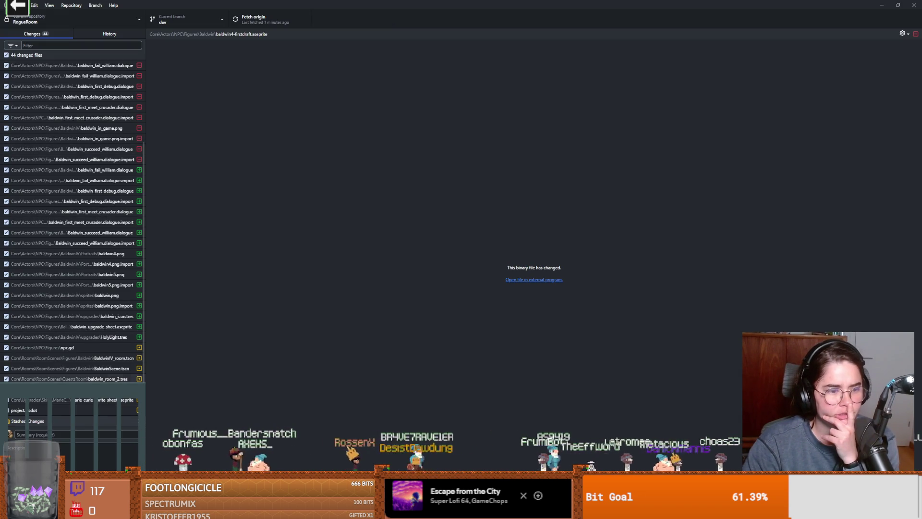
pyautogui.click(126, 400)
pyautogui.rightClick(123, 400)
pyautogui.click(161, 291)
pyautogui.click(479, 288)
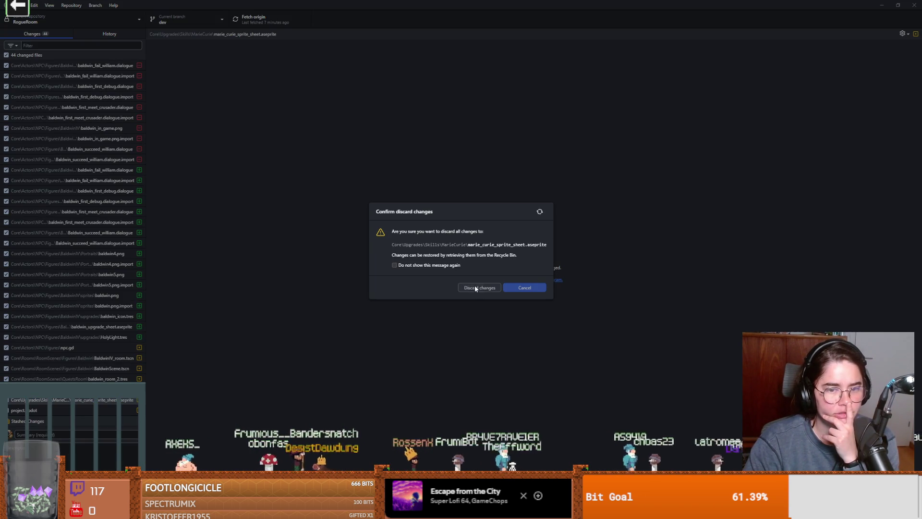
pyautogui.hotkey('alt', 'Tab')
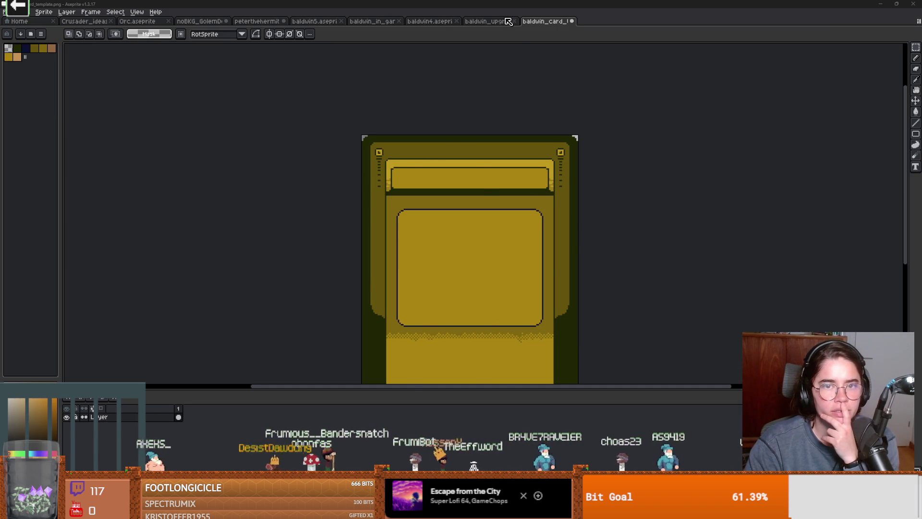
# Start saving the Baldwin card template under a new location, browsing into Core > Actors
pyautogui.click(497, 22)
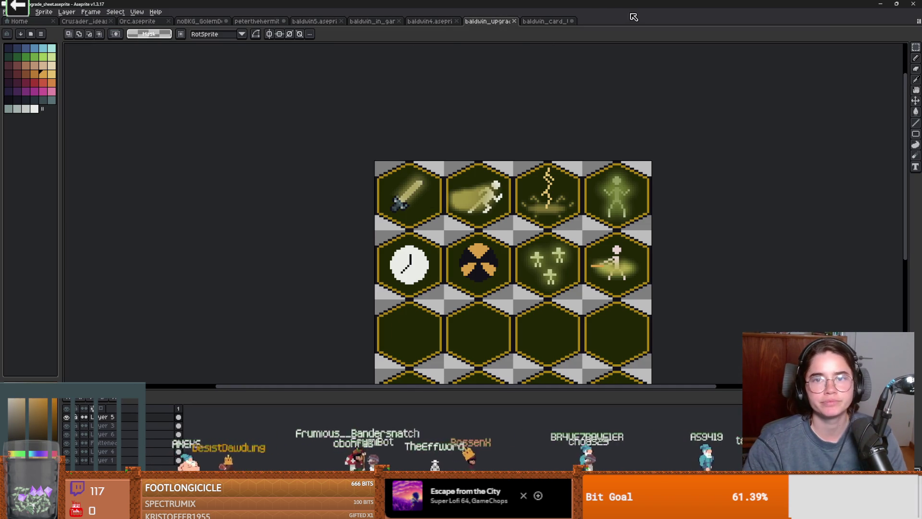
pyautogui.click(540, 21)
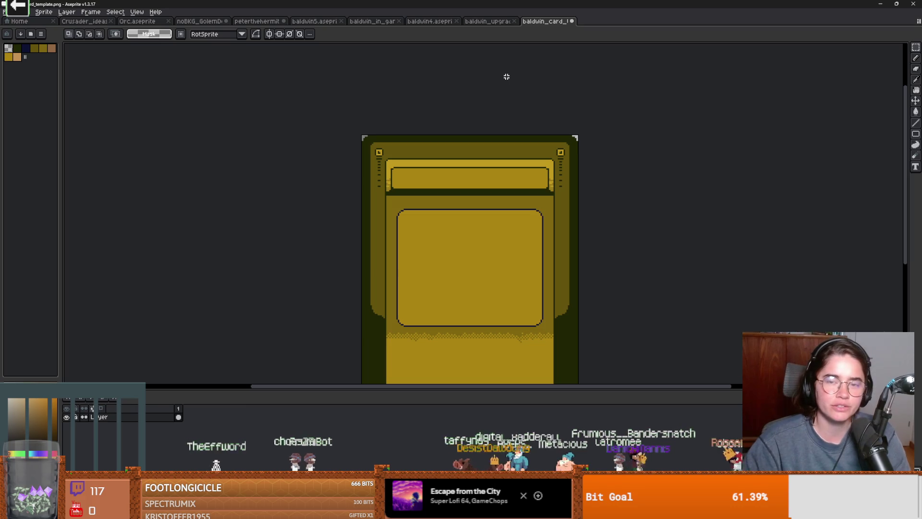
pyautogui.click(7, 12)
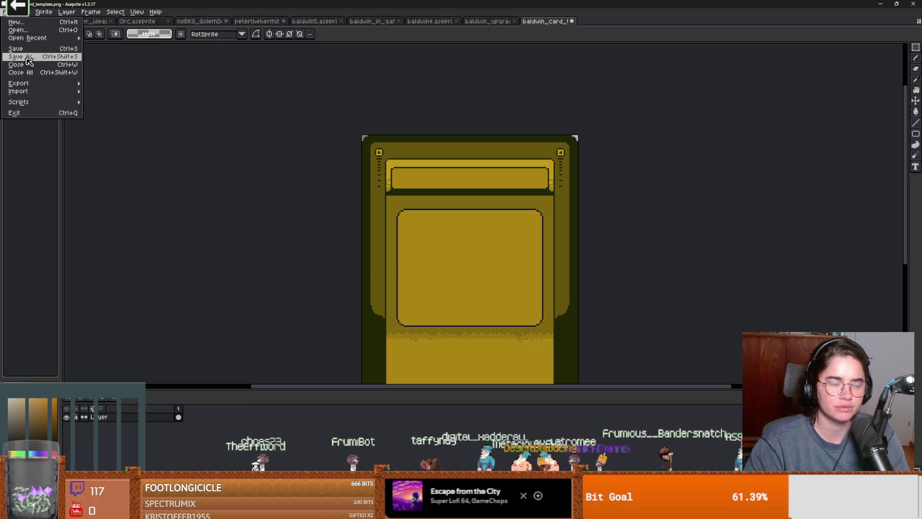
pyautogui.click(28, 61)
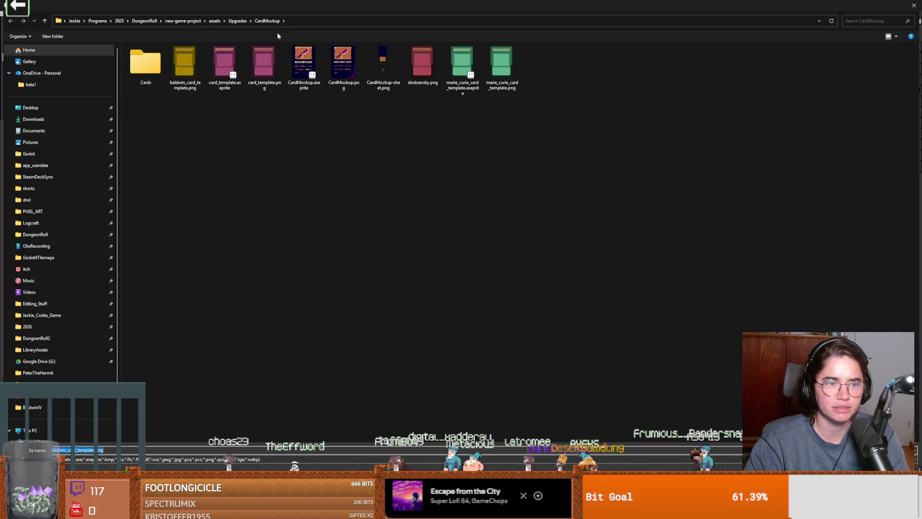
pyautogui.click(188, 23)
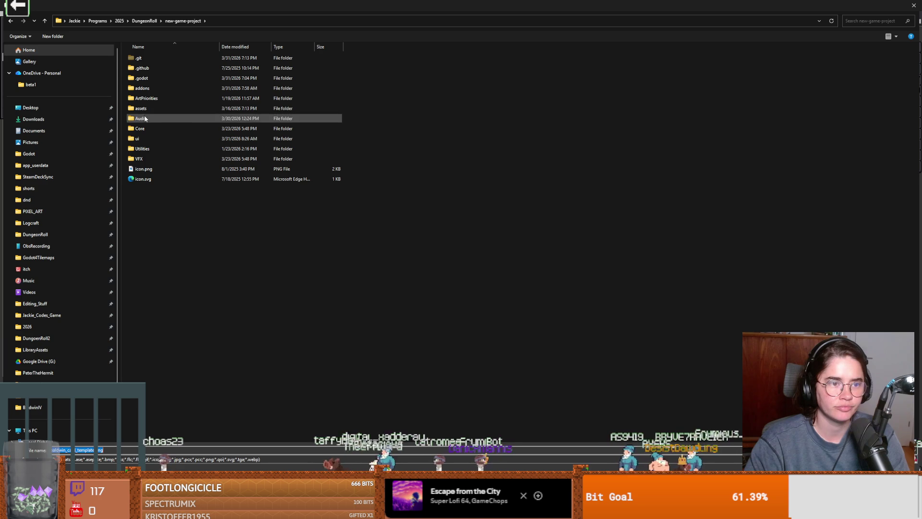
pyautogui.doubleClick(146, 128)
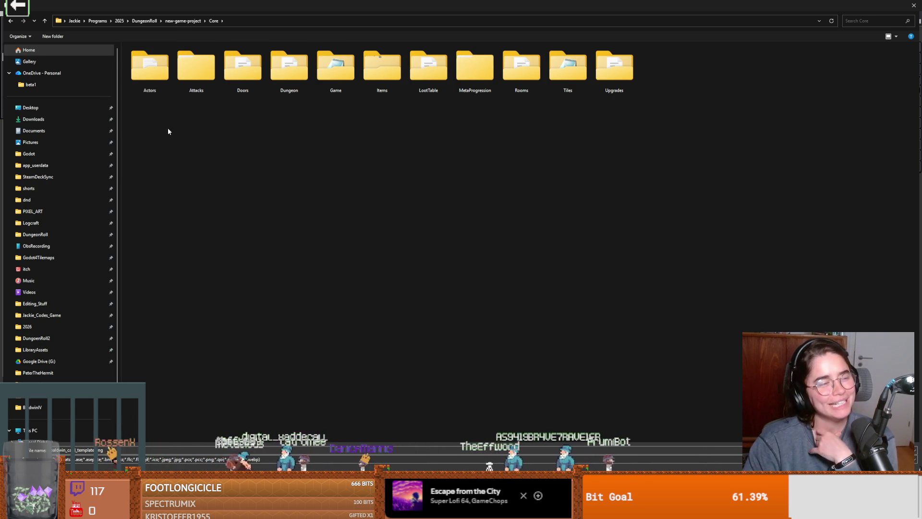
pyautogui.doubleClick(156, 72)
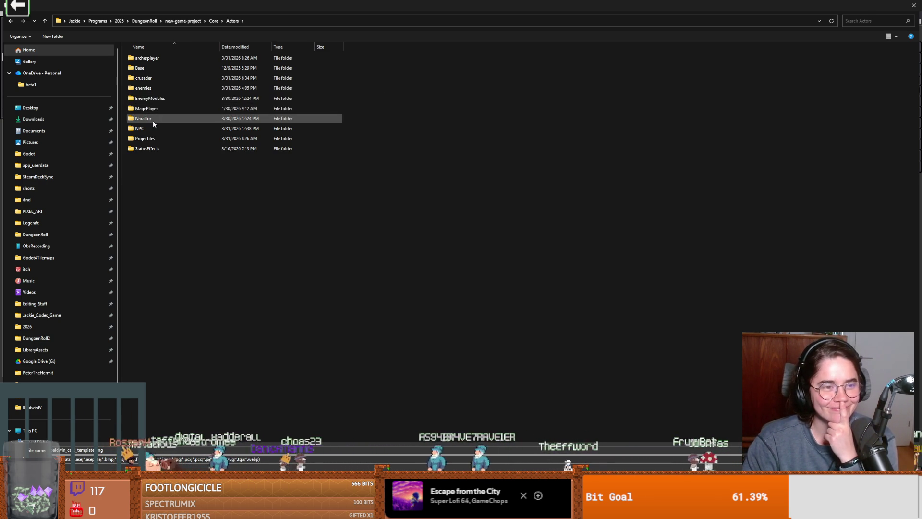
# Save it in NPC > Figures > BaldwinIV > upgrades and return to Godot Engine
pyautogui.moveTo(153, 123)
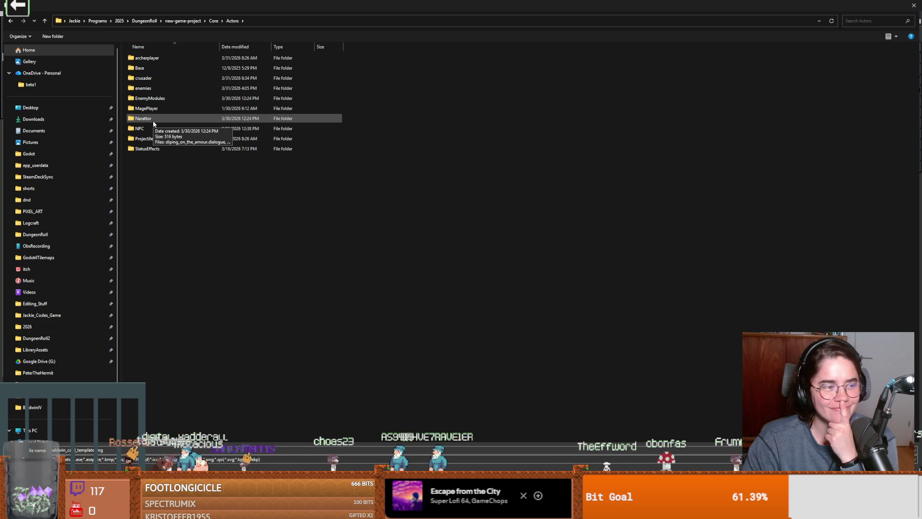
pyautogui.doubleClick(153, 128)
pyautogui.doubleClick(150, 96)
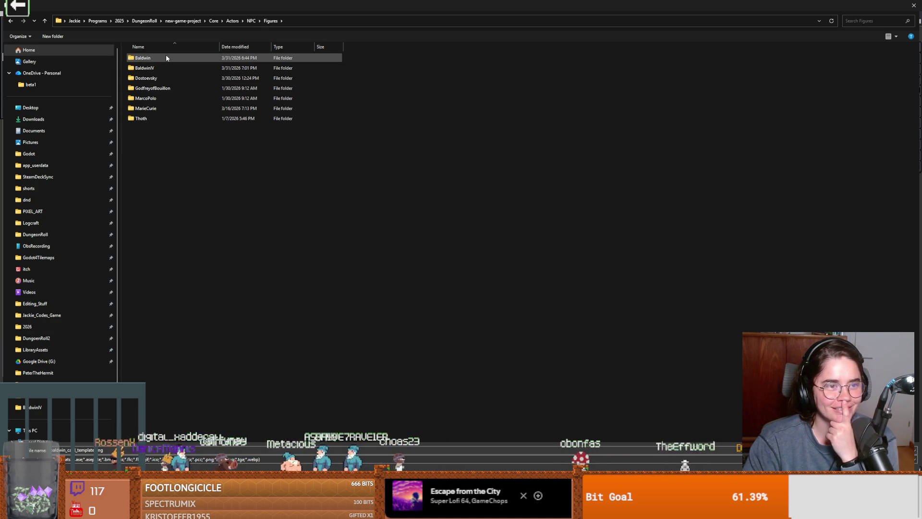
pyautogui.doubleClick(163, 67)
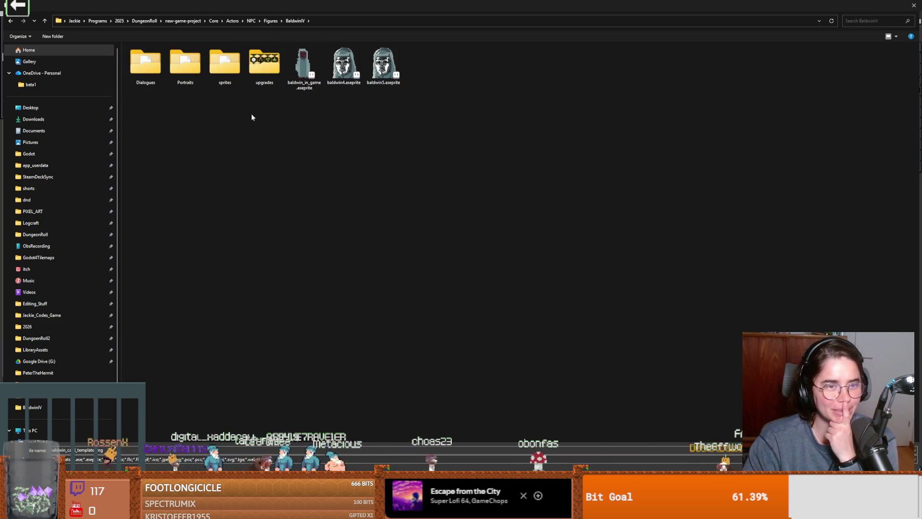
pyautogui.doubleClick(265, 83)
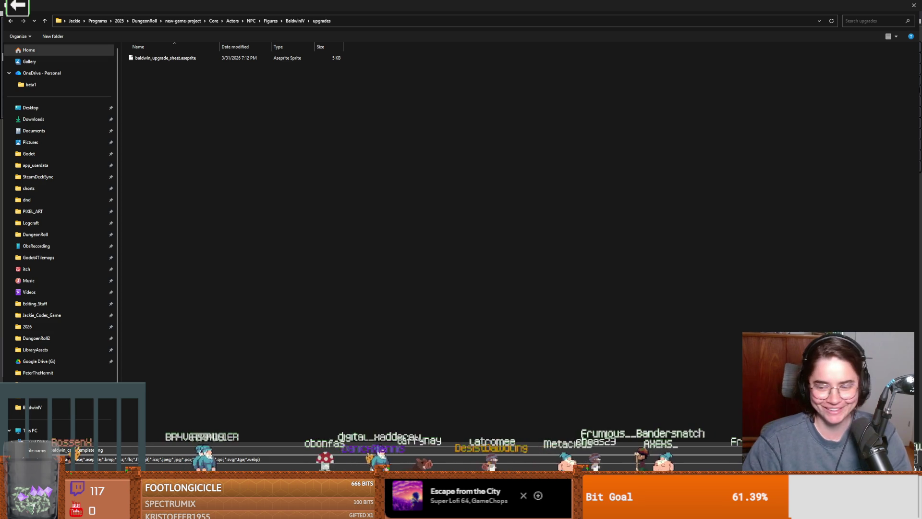
pyautogui.press('Return')
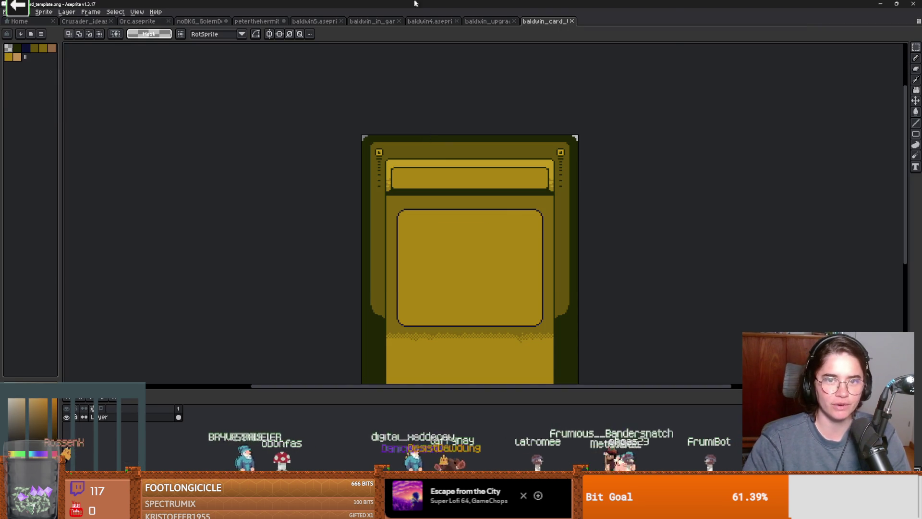
pyautogui.hotkey('alt', 'Tab')
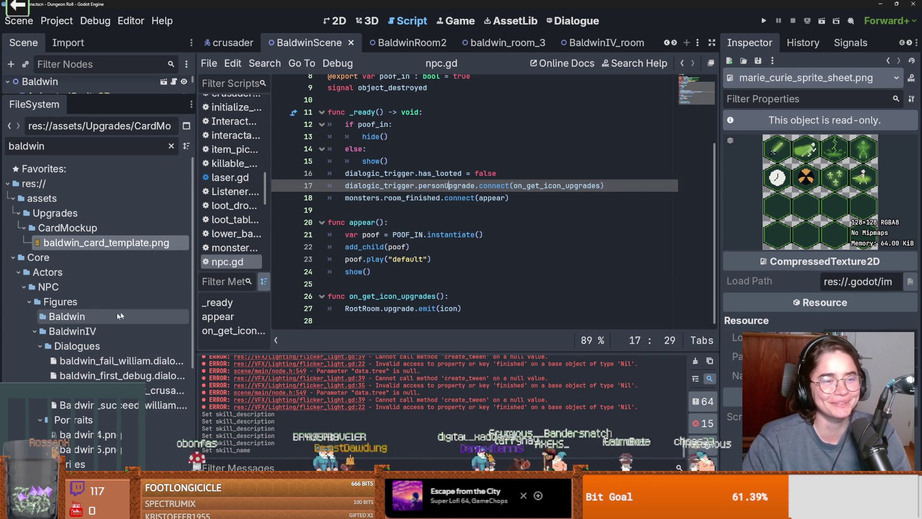
# Clear the baldwin filter, collapse Cute_Fantasy_Dungeons, CampBuilding, Dungeon_1, tileset and assets, then select Core's Actors
pyautogui.click(171, 145)
pyautogui.hotkey('ctrl', 's')
pyautogui.scroll(20, 144, 310)
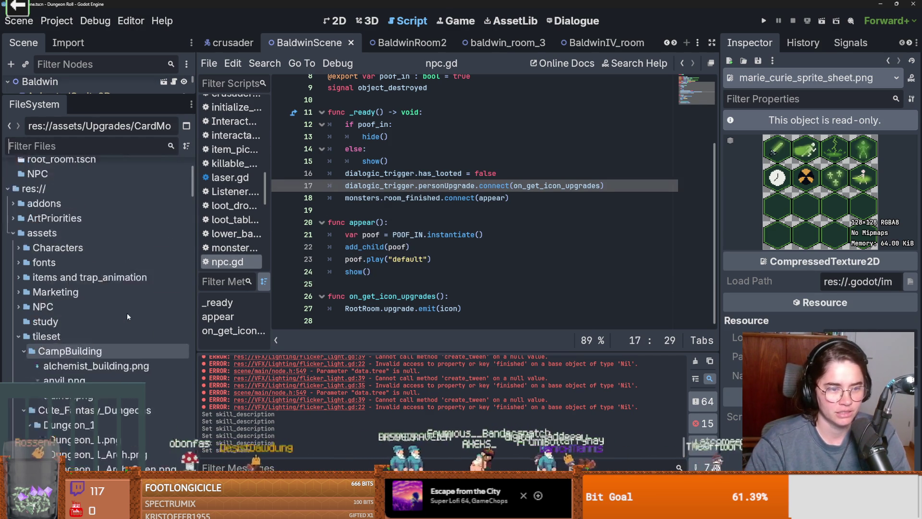
pyautogui.scroll(-10, 144, 277)
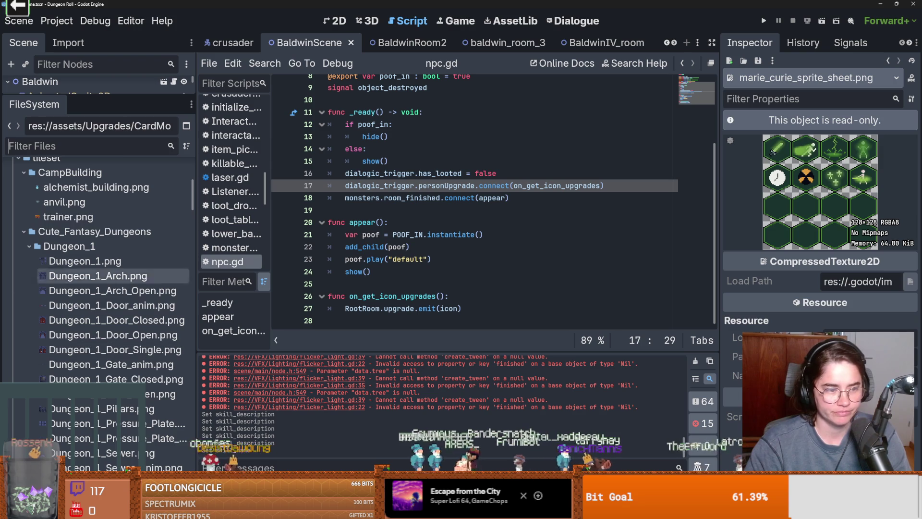
pyautogui.click(23, 233)
pyautogui.scroll(5, 23, 336)
pyautogui.click(24, 339)
pyautogui.hotkey('ctrl', 's')
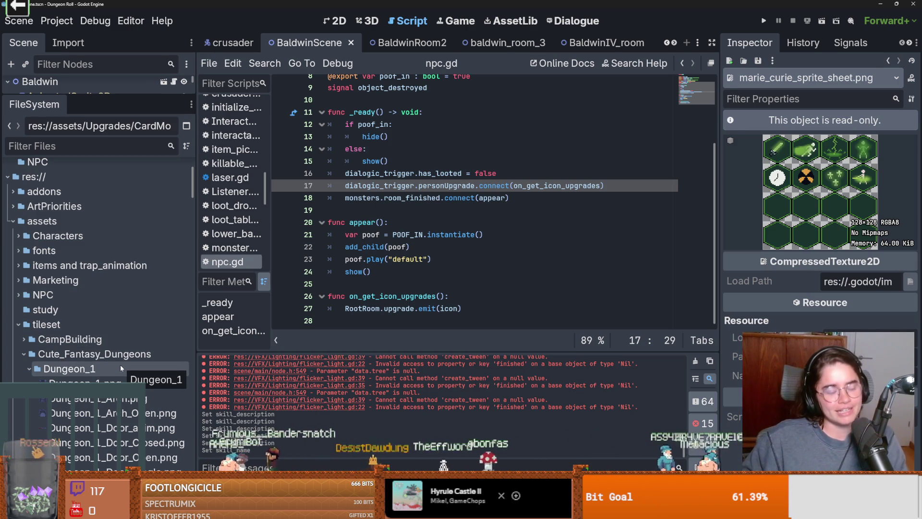
pyautogui.click(30, 369)
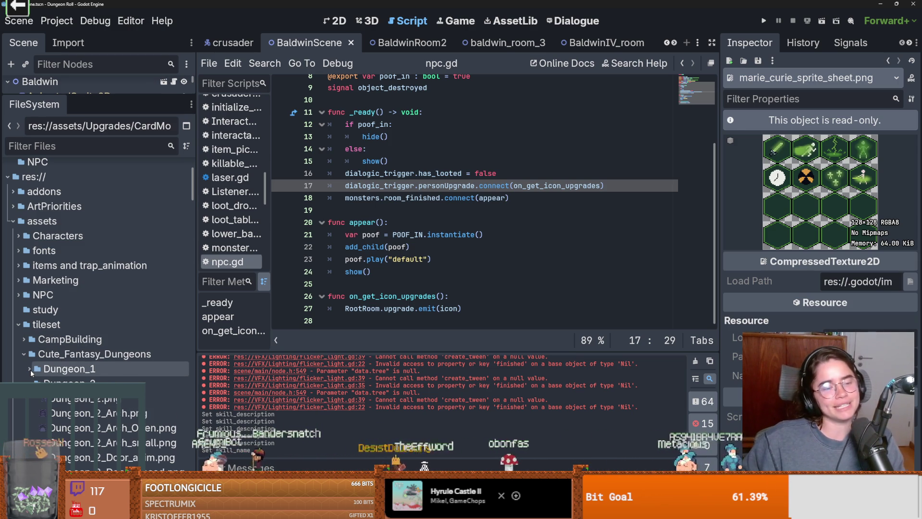
pyautogui.click(19, 324)
pyautogui.doubleClick(41, 221)
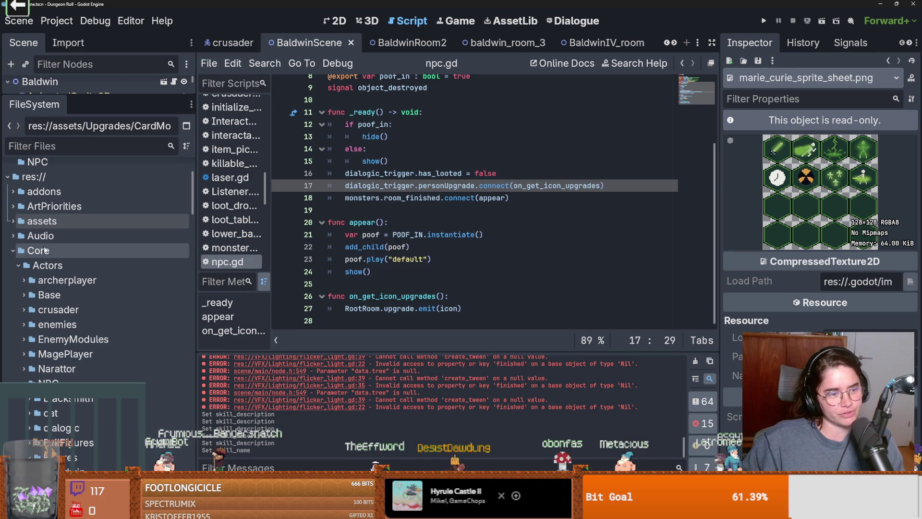
pyautogui.click(15, 270)
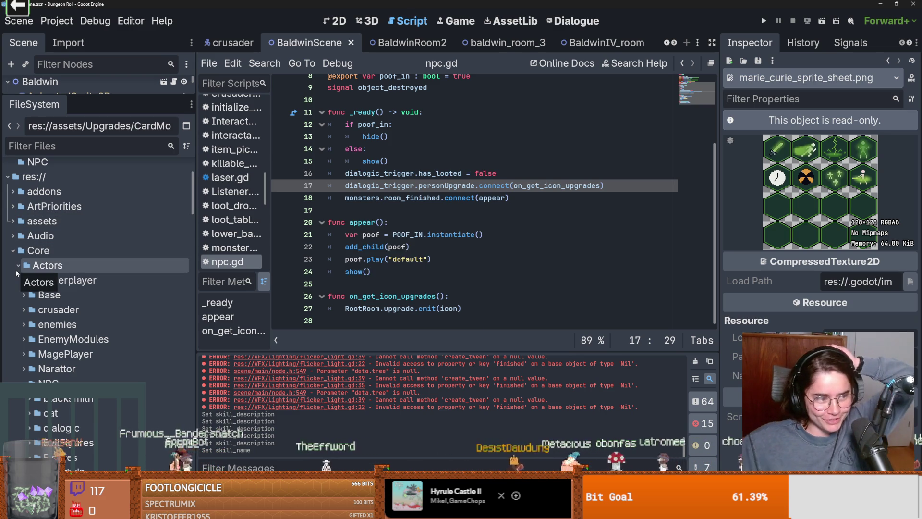
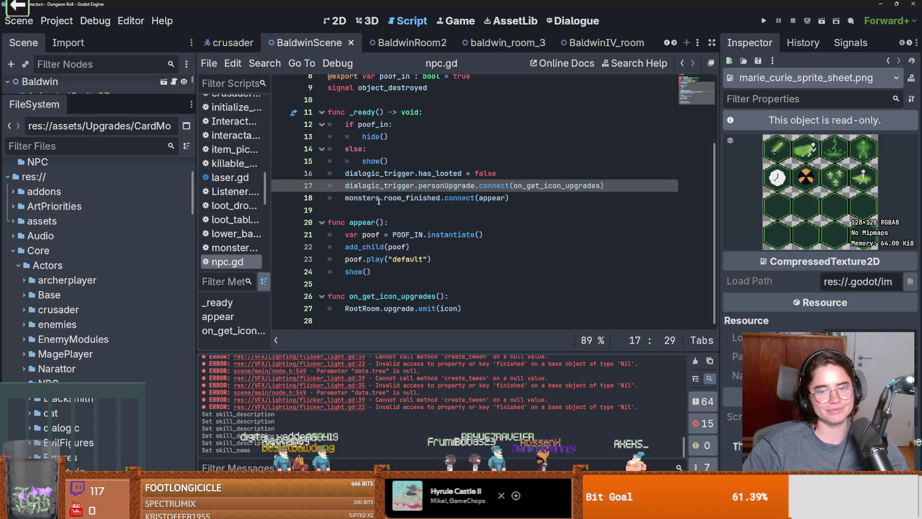
# Collapse the BaldwinIV and MarieCurie folders in the FileSystem dock
pyautogui.click(393, 234)
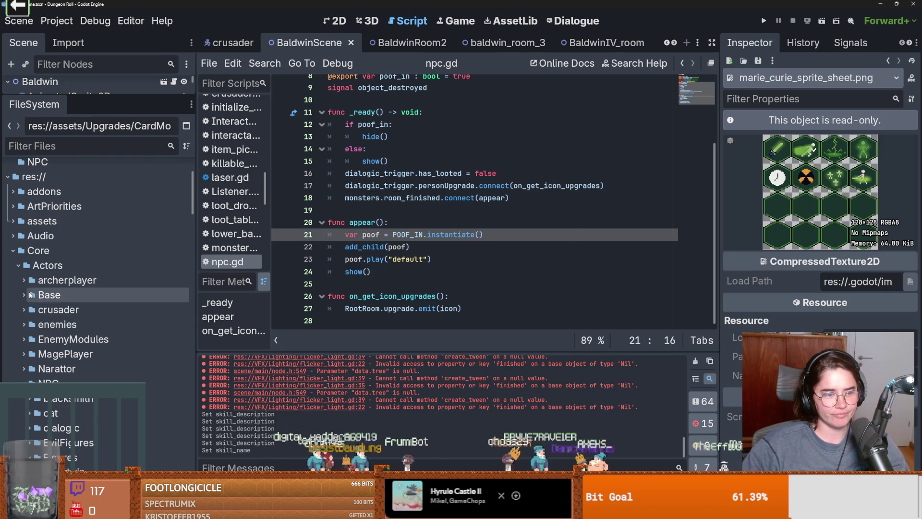
pyautogui.scroll(-5, 48, 313)
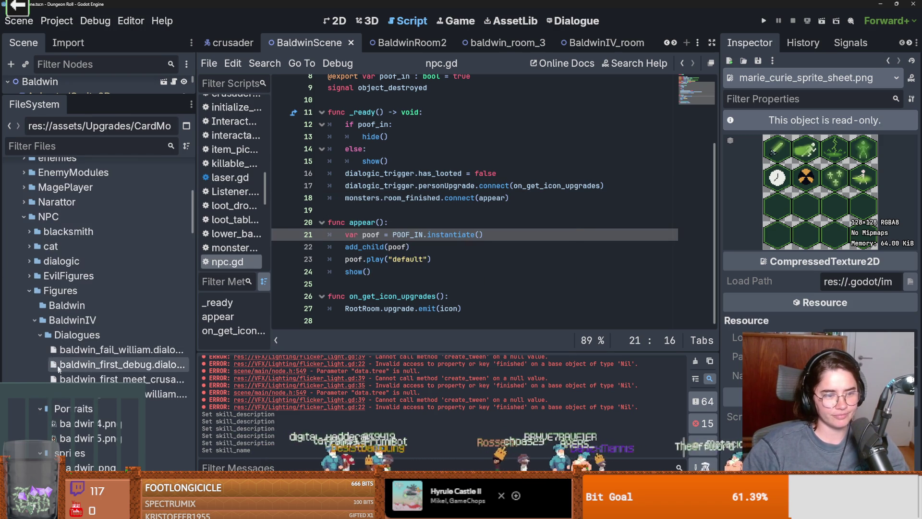
pyautogui.click(35, 320)
pyautogui.click(34, 379)
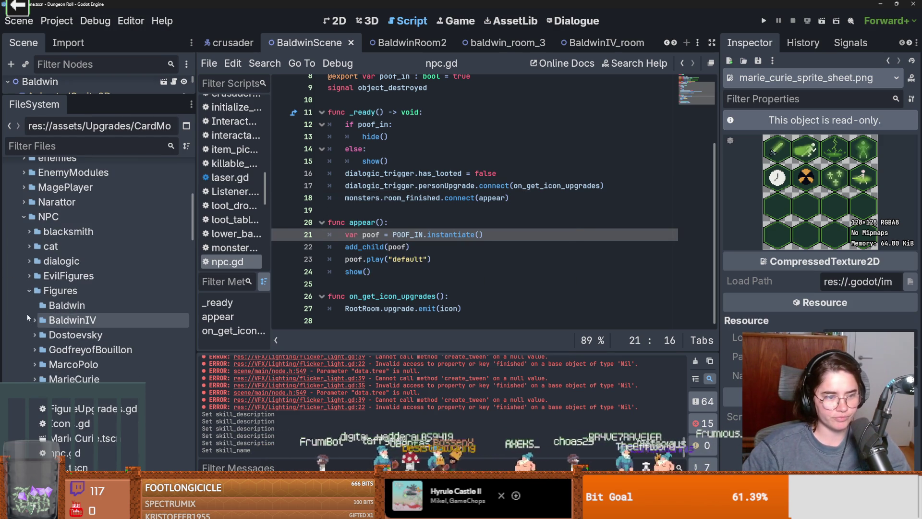
# Delete the old Baldwin folder from Figures and switch to GitHub Desktop
pyautogui.click(55, 305)
pyautogui.rightClick(56, 305)
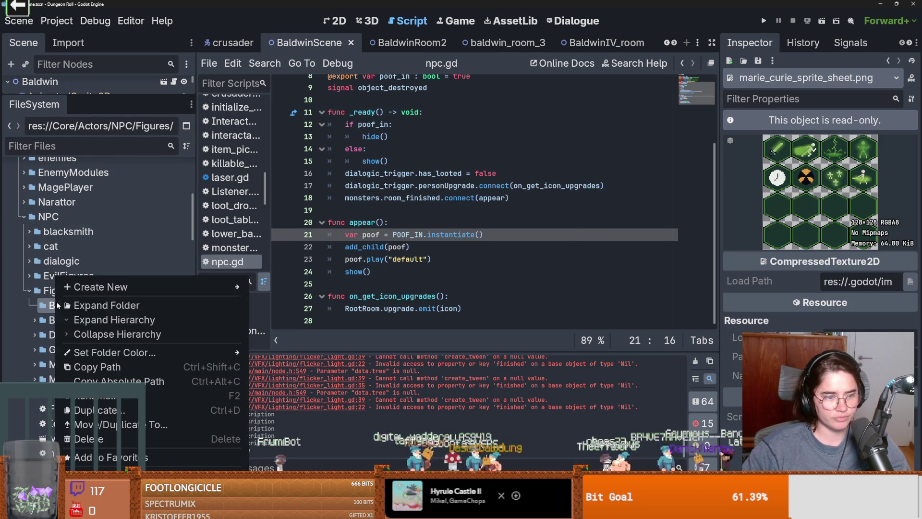
pyautogui.click(158, 423)
pyautogui.click(349, 311)
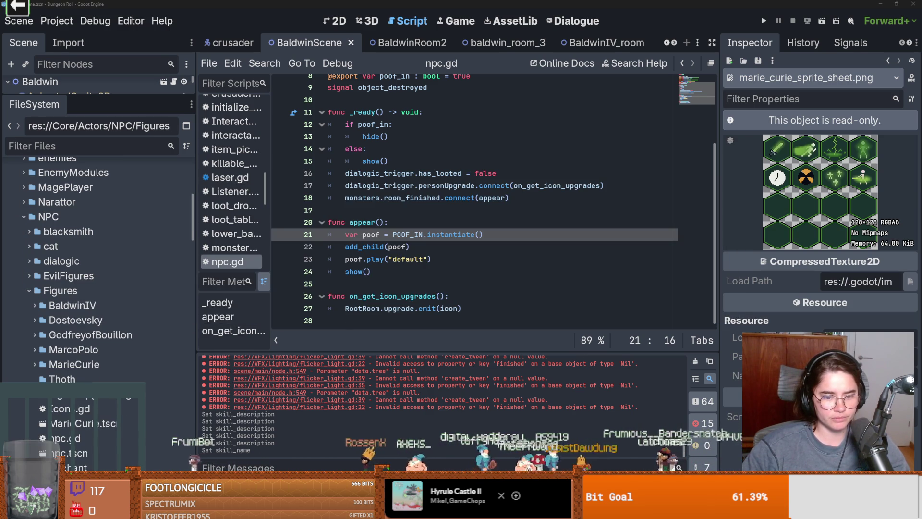
pyautogui.hotkey('alt', 'Tab')
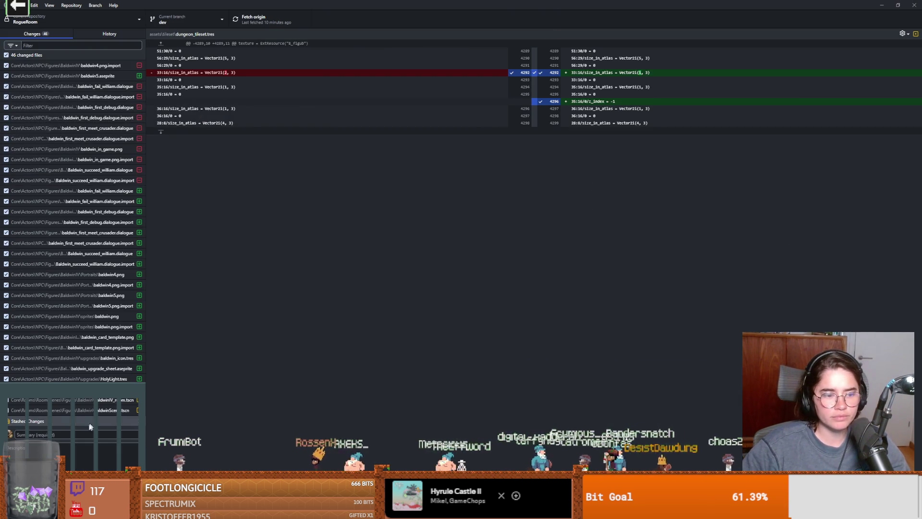
# Commit the changed files to dev as 'baldwin upgrade' and push to origin
pyautogui.click(83, 434)
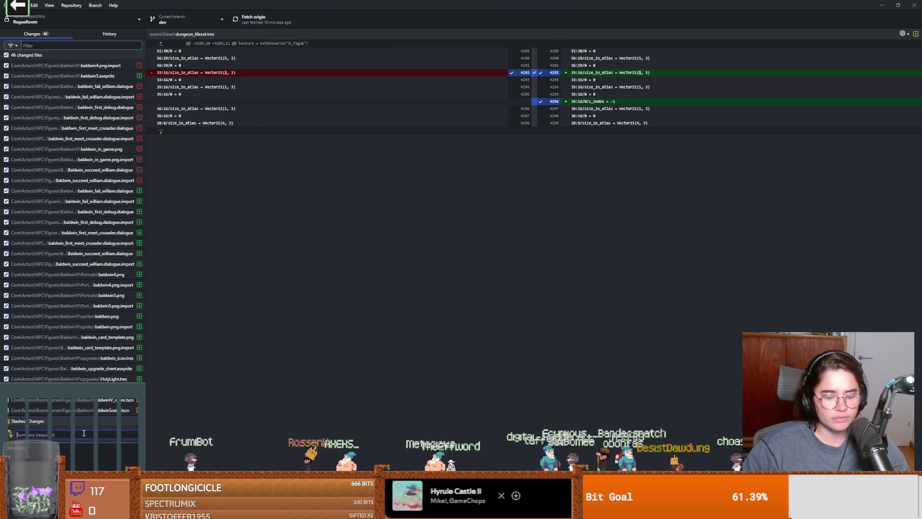
pyautogui.write('baldwin u')
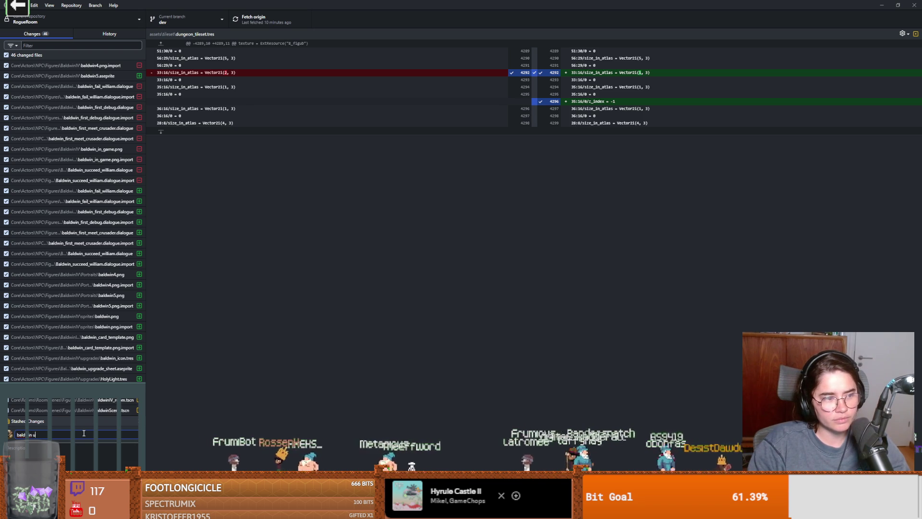
pyautogui.write('pgrade')
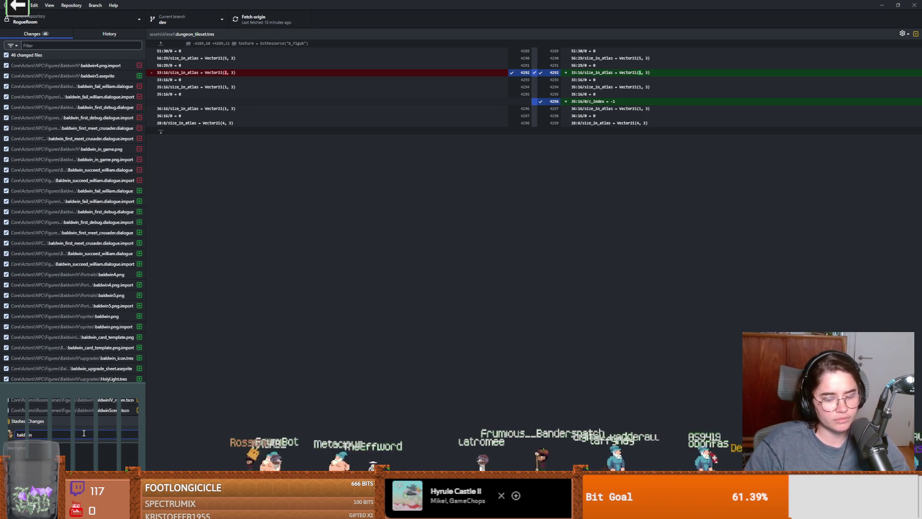
pyautogui.hotkey('ctrl', 'Return')
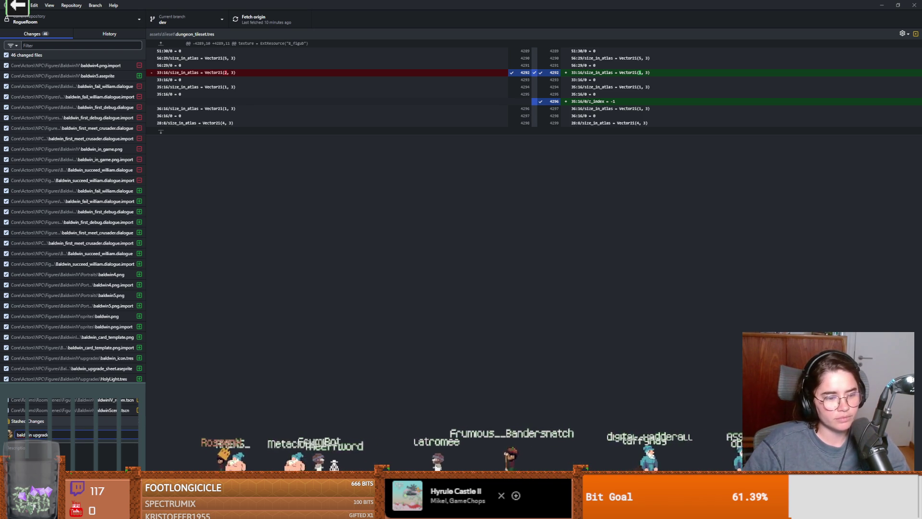
pyautogui.click(240, 26)
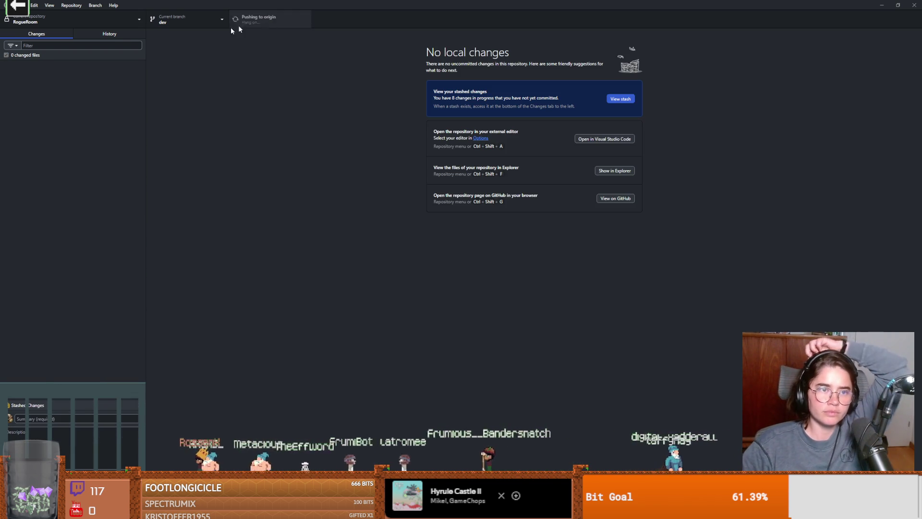
# Browse dev's commit history, then return to Godot
pyautogui.click(105, 34)
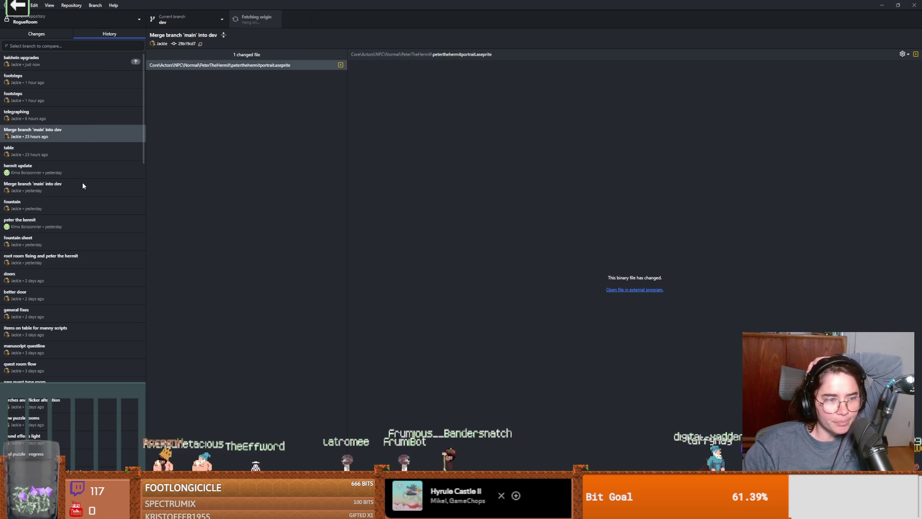
pyautogui.scroll(-3, 93, 184)
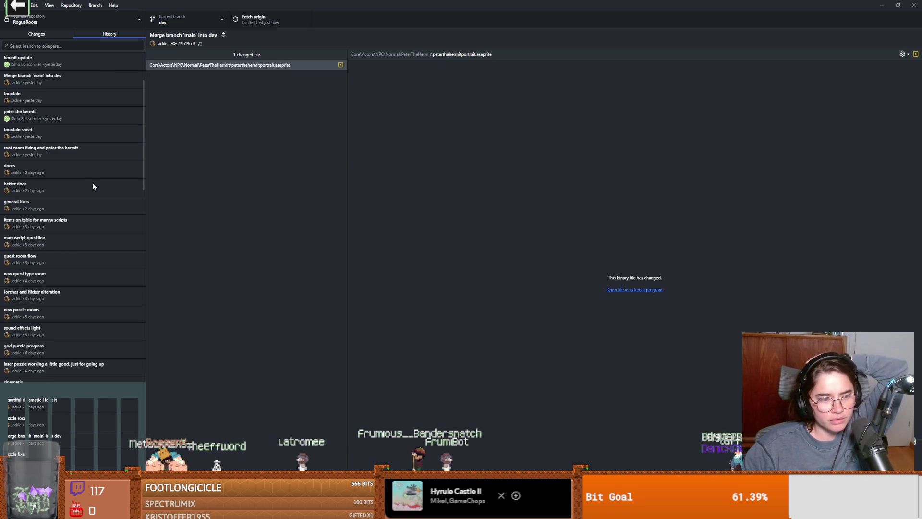
pyautogui.scroll(3, 96, 180)
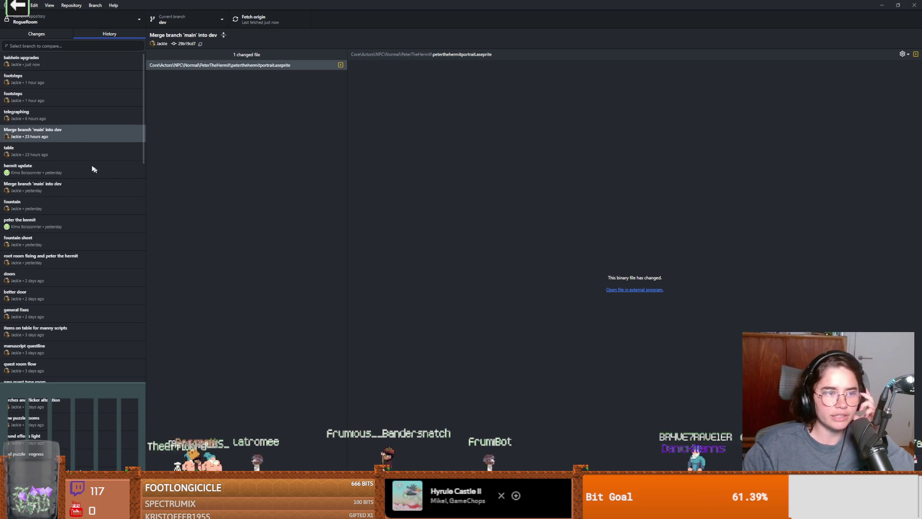
pyautogui.scroll(-1, 57, 149)
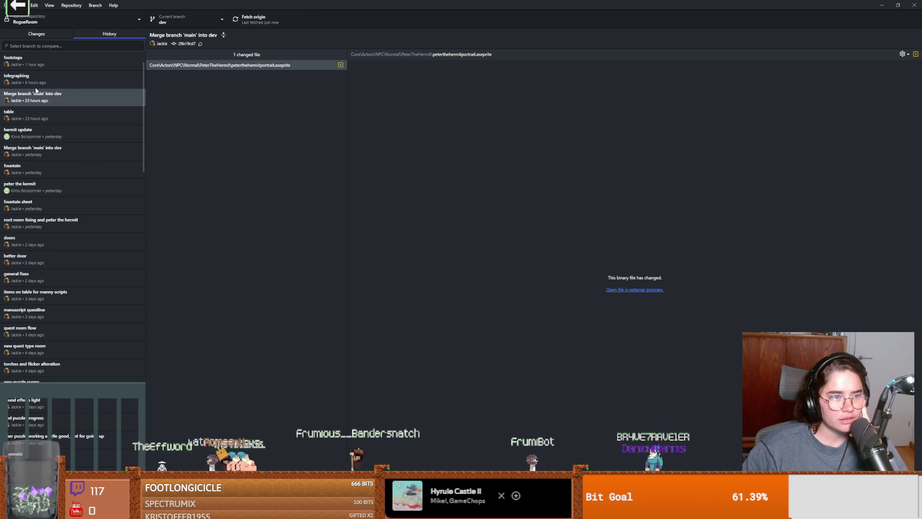
pyautogui.scroll(-1, 42, 200)
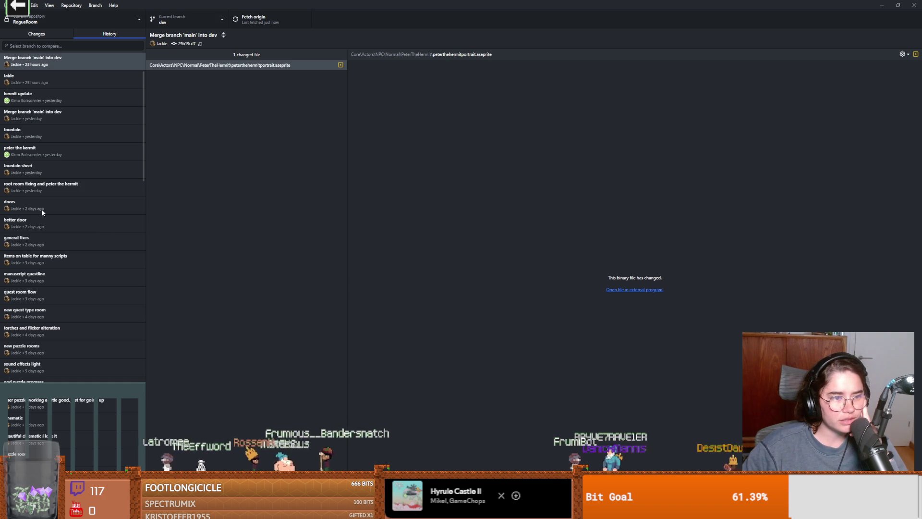
pyautogui.scroll(-1, 42, 209)
pyautogui.scroll(-1, 45, 240)
pyautogui.scroll(-1, 45, 243)
pyautogui.scroll(-1, 45, 245)
pyautogui.scroll(-3, 42, 244)
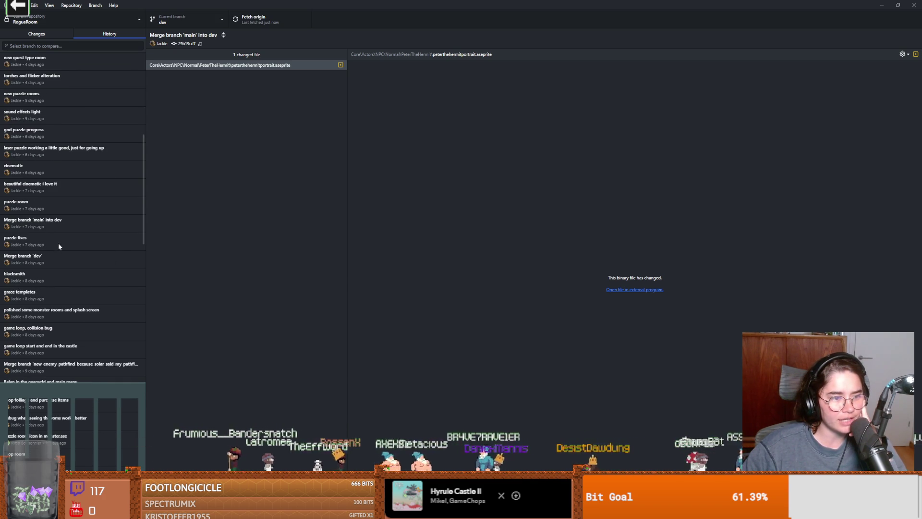
pyautogui.scroll(-3, 34, 264)
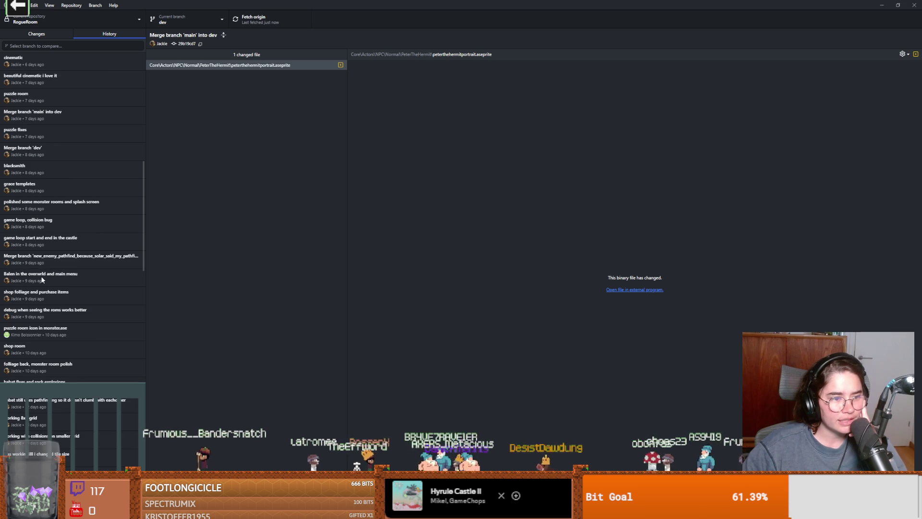
pyautogui.scroll(-3, 39, 278)
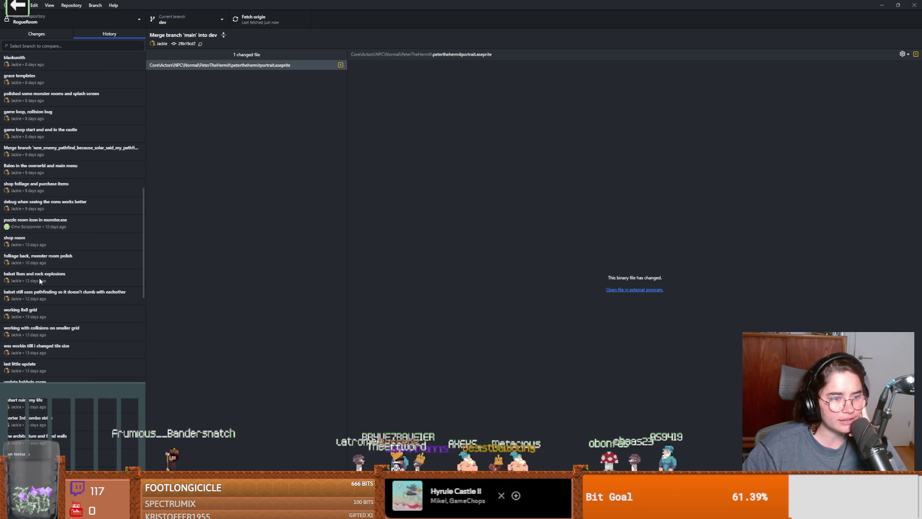
pyautogui.scroll(-1, 48, 278)
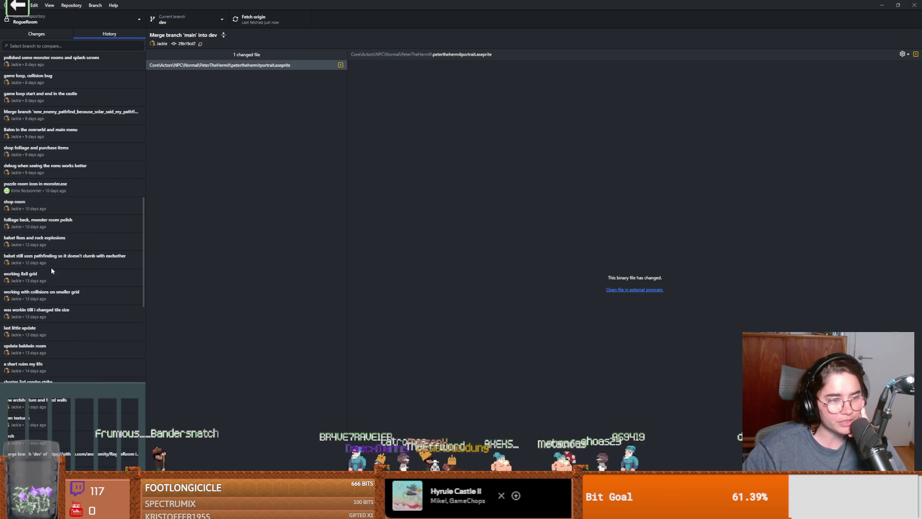
pyautogui.scroll(-2, 47, 272)
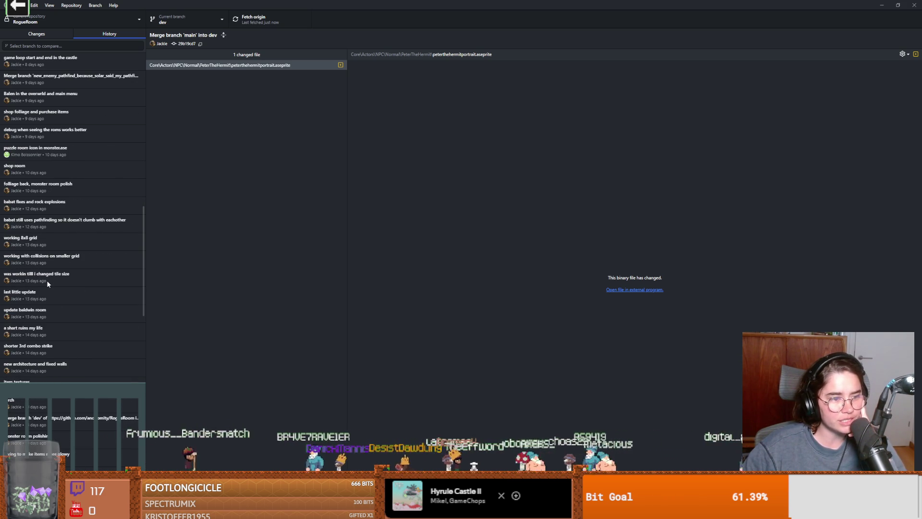
pyautogui.scroll(-4, 47, 281)
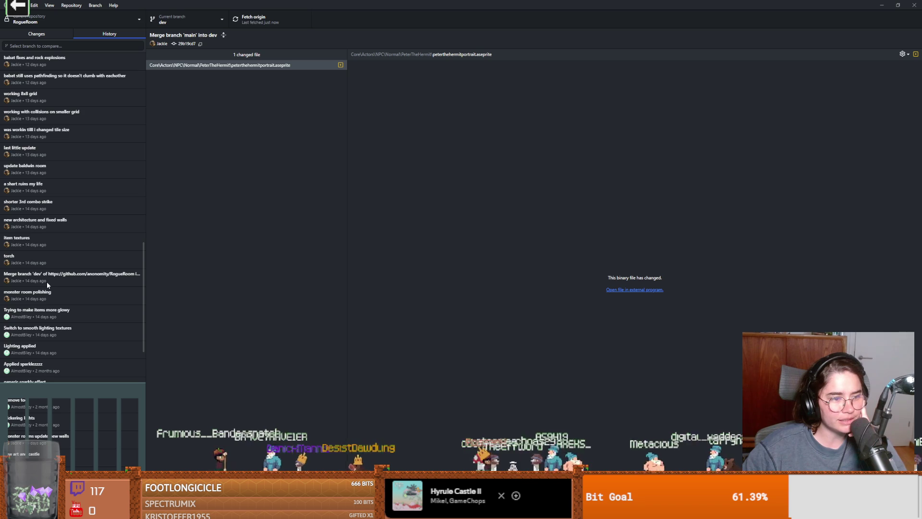
pyautogui.scroll(-4, 47, 282)
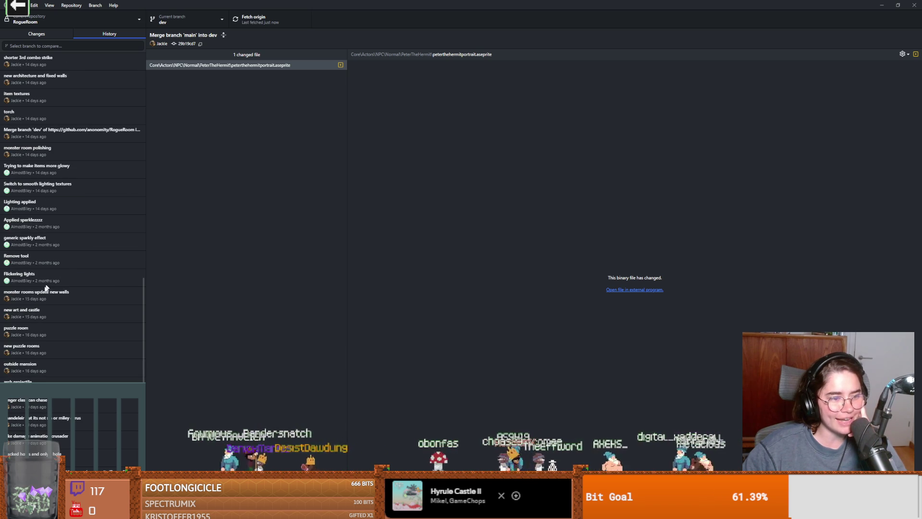
pyautogui.scroll(-2, 51, 325)
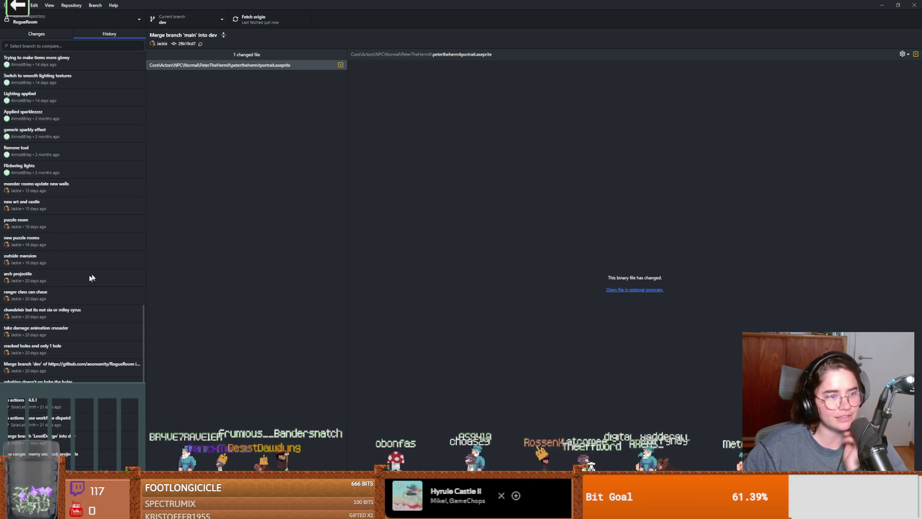
pyautogui.hotkey('alt', 'Tab')
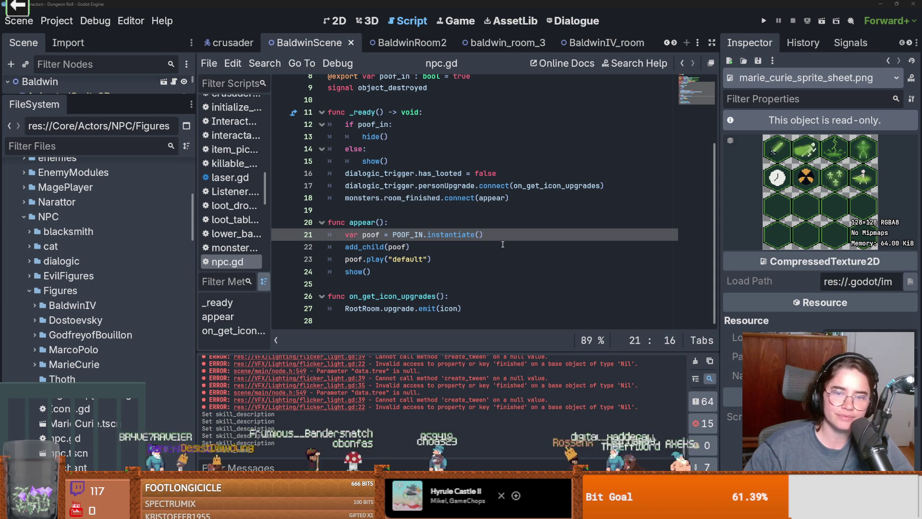
# Save the scene, then expand BaldwinIV under Figures and open HolyLight.tres
pyautogui.click(377, 222)
pyautogui.hotkey('ctrl', 's')
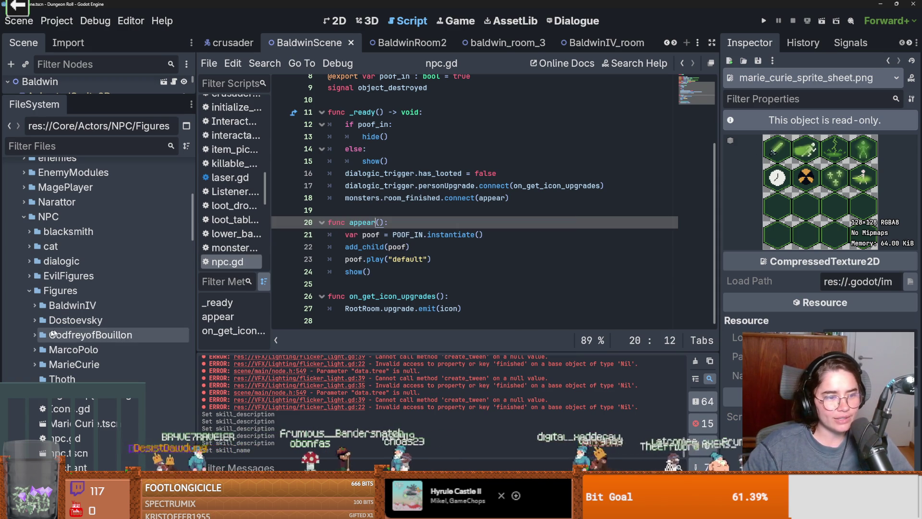
pyautogui.scroll(-2, 56, 356)
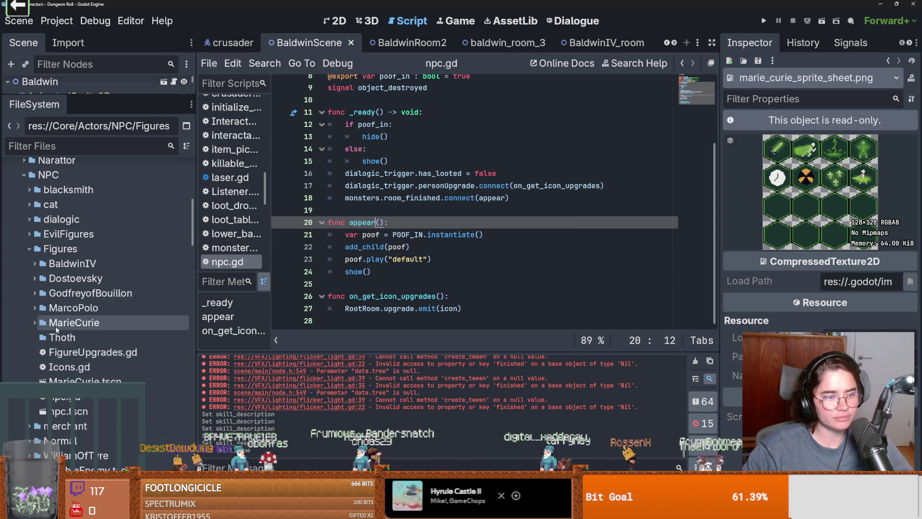
pyautogui.click(30, 248)
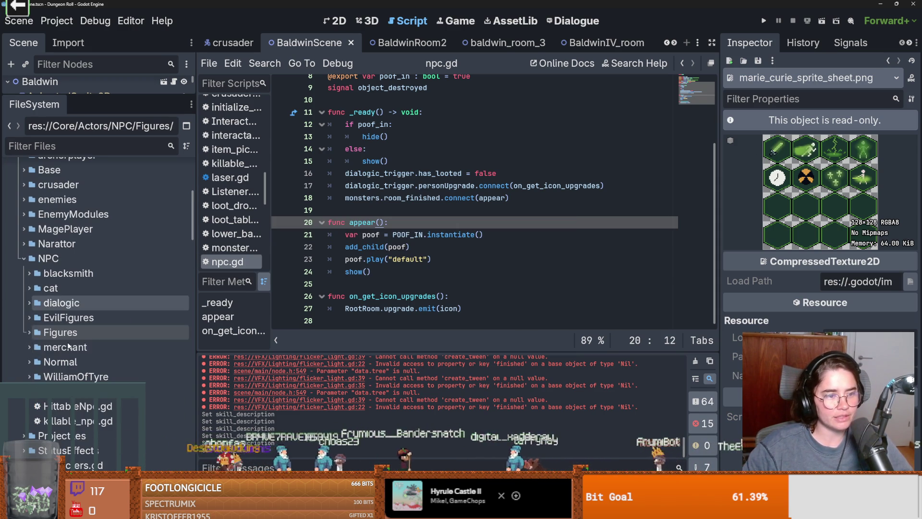
pyautogui.click(25, 331)
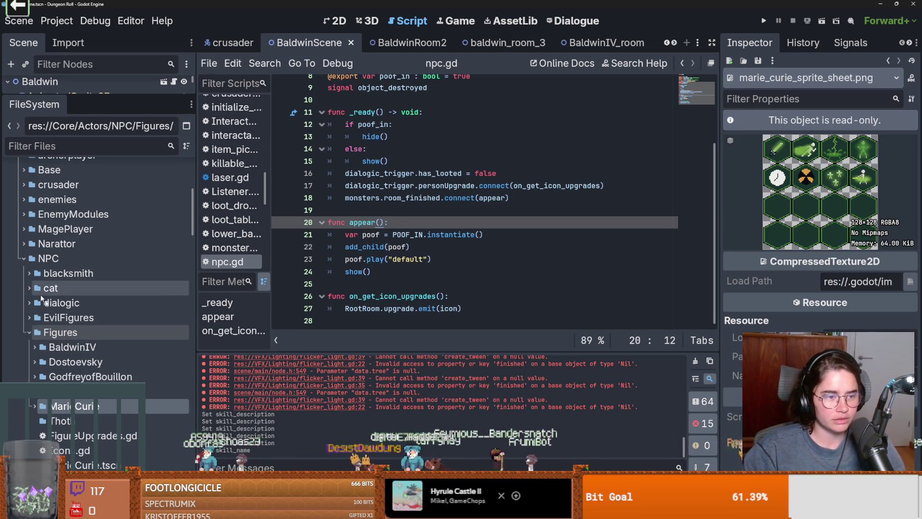
pyautogui.doubleClick(52, 347)
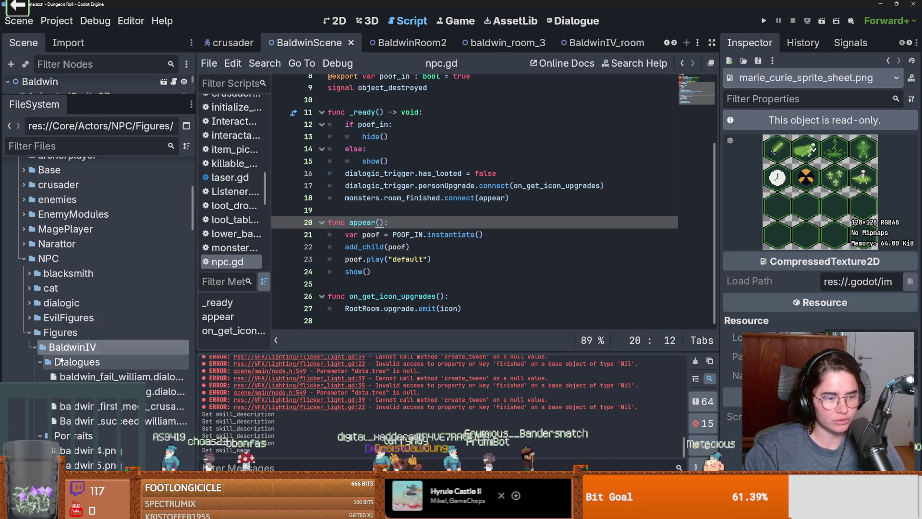
pyautogui.scroll(-3, 84, 421)
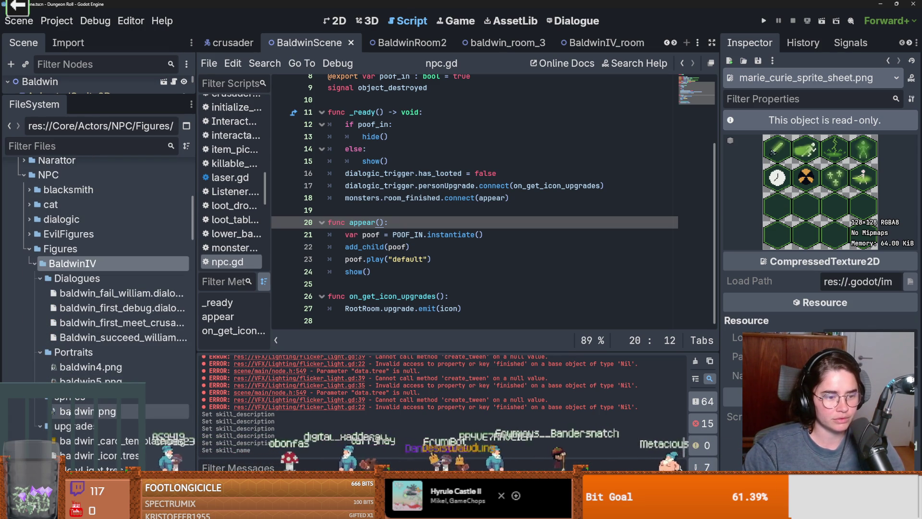
pyautogui.click(81, 469)
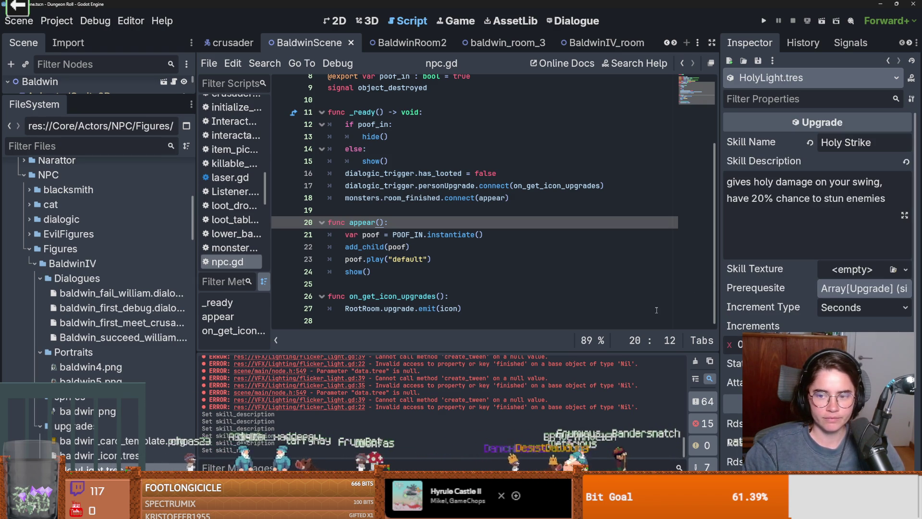
# Assign a new AtlasTexture as HolyLight's Skill Texture and expand its settings
pyautogui.click(866, 267)
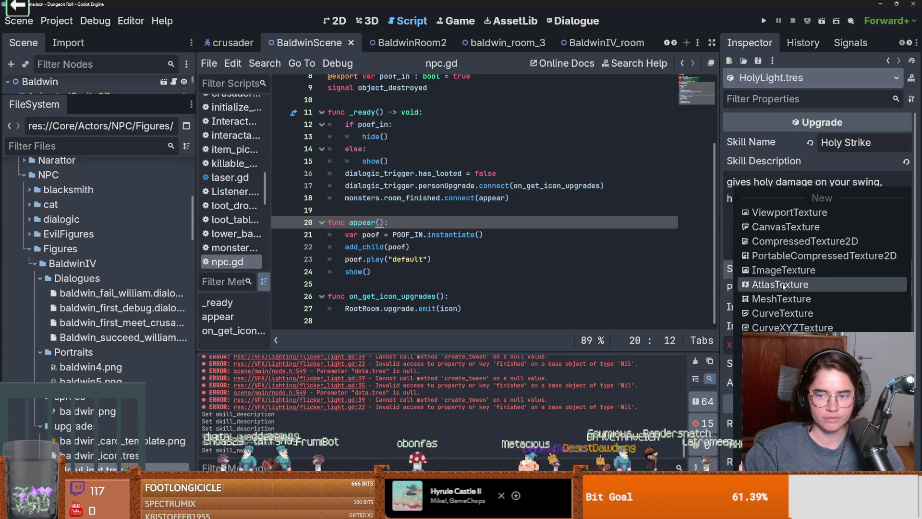
pyautogui.click(788, 297)
pyautogui.click(873, 270)
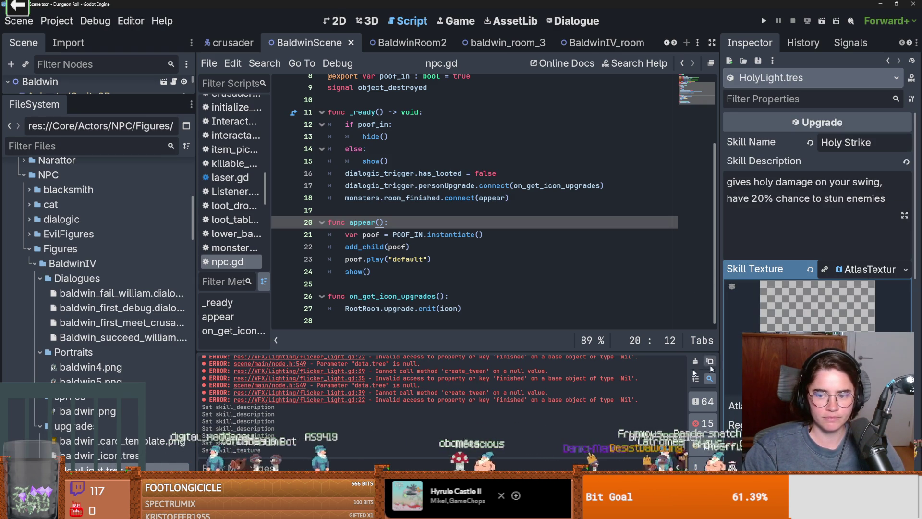
pyautogui.scroll(-3, 128, 432)
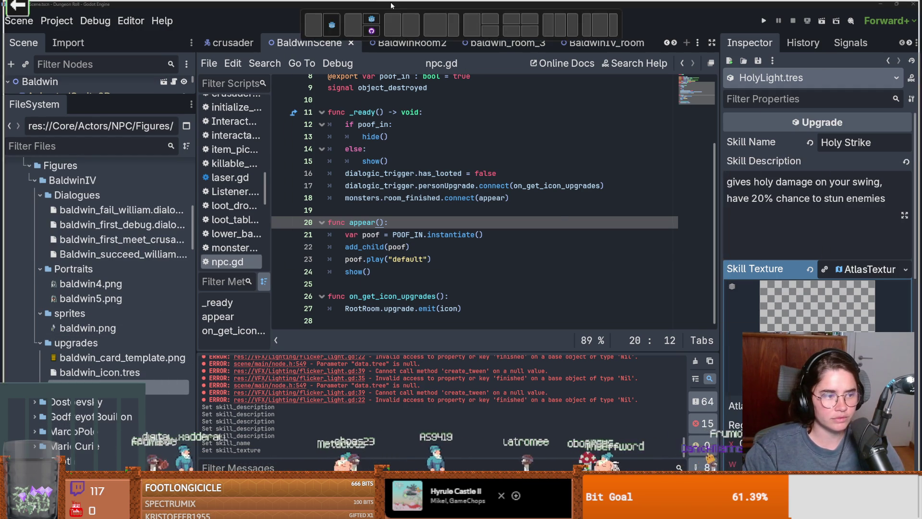
pyautogui.hotkey('alt', 'Tab')
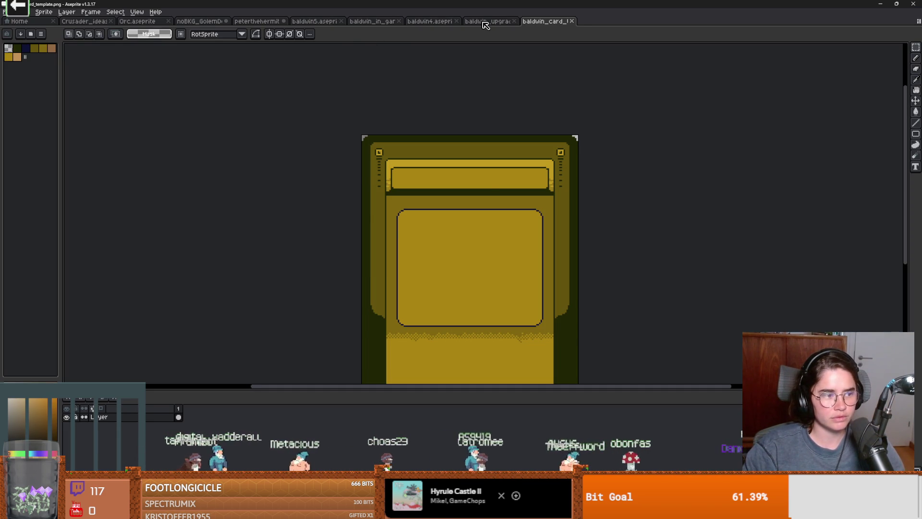
# Save the baldwin_upgrade sheet as baldwin_upgrade_sheet.png, accepting the layer flattening
pyautogui.click(485, 21)
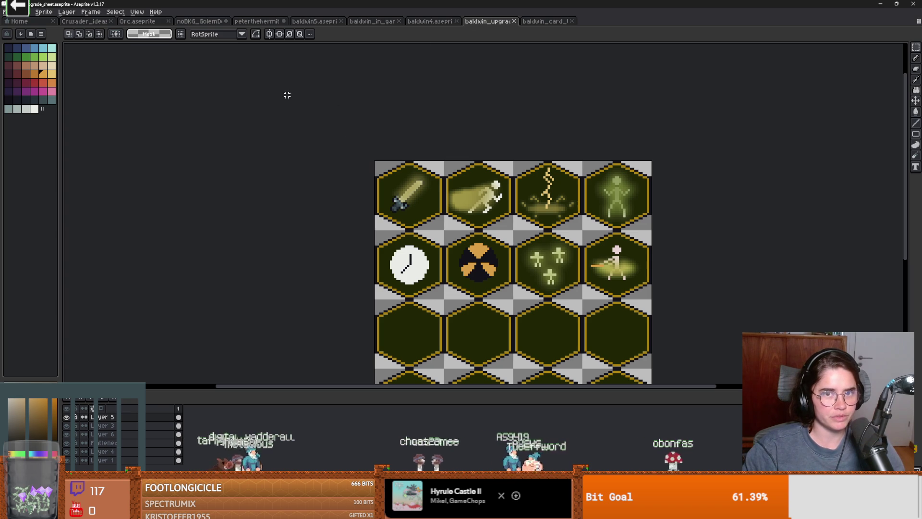
pyautogui.click(10, 15)
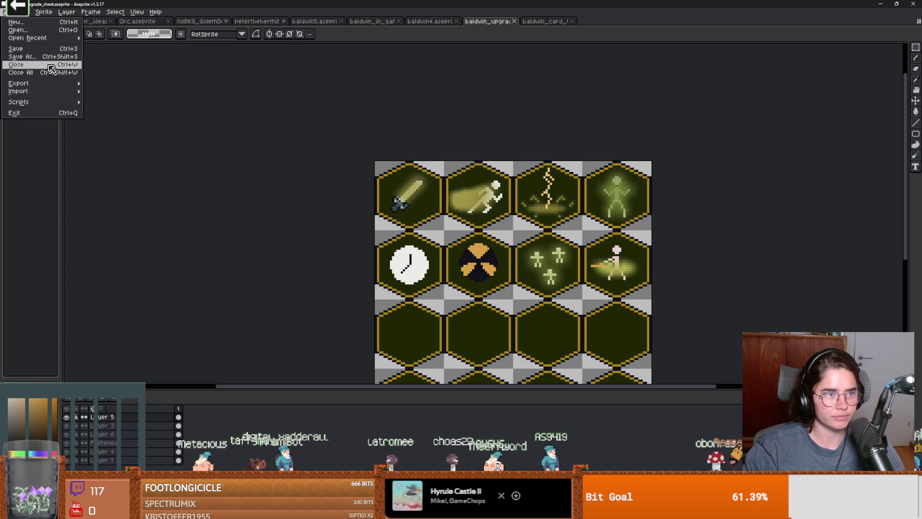
pyautogui.click(22, 57)
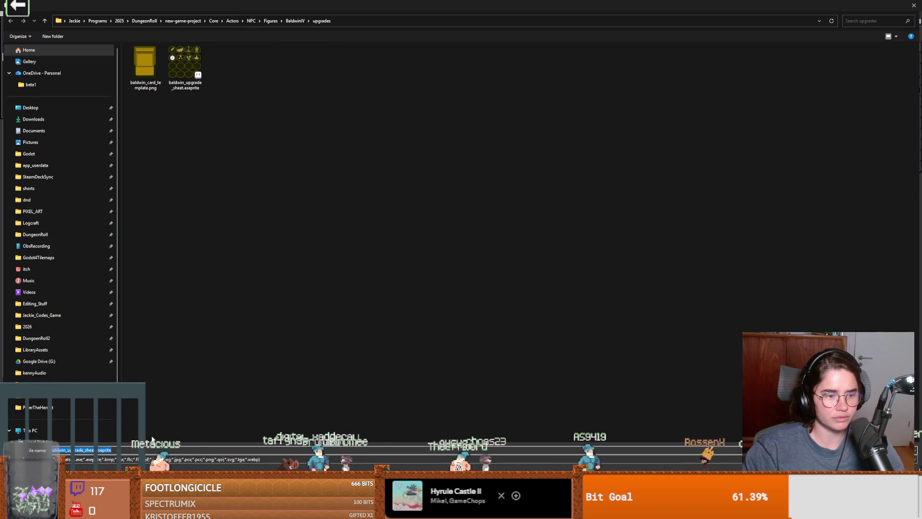
pyautogui.click(144, 460)
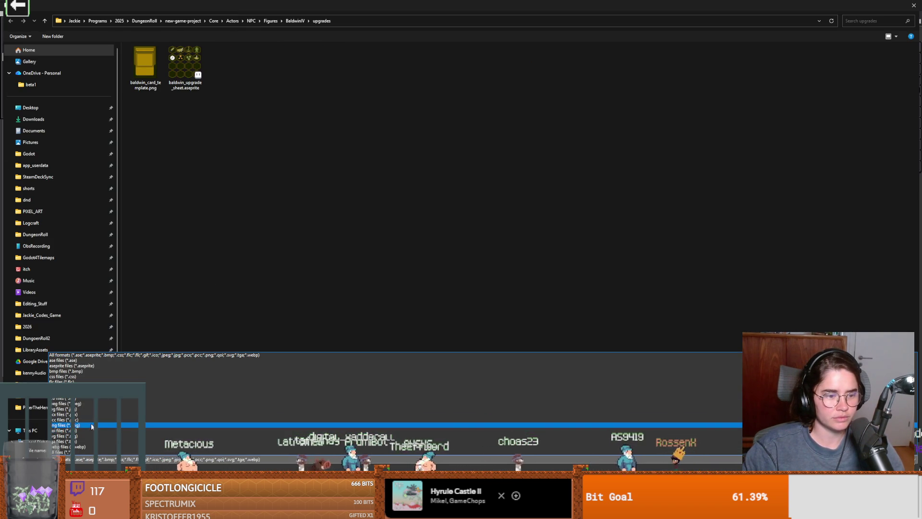
pyautogui.click(92, 426)
pyautogui.press('Return')
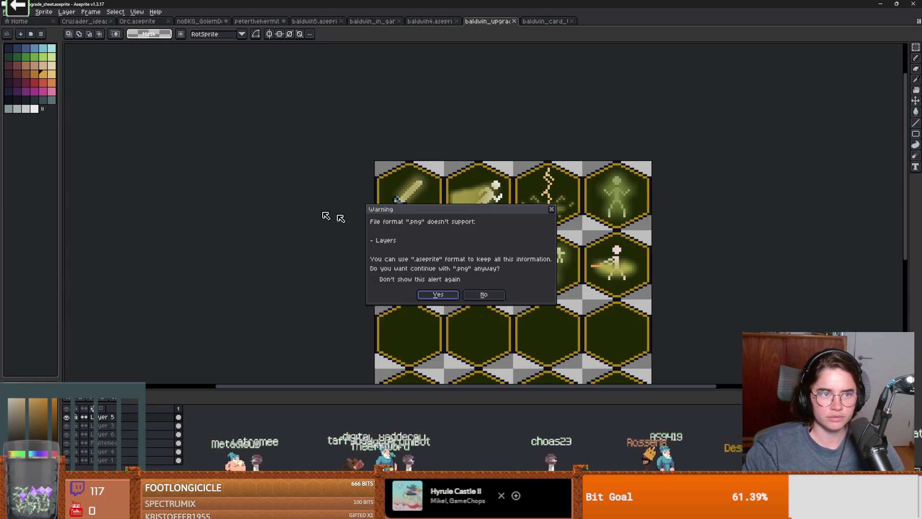
pyautogui.click(452, 294)
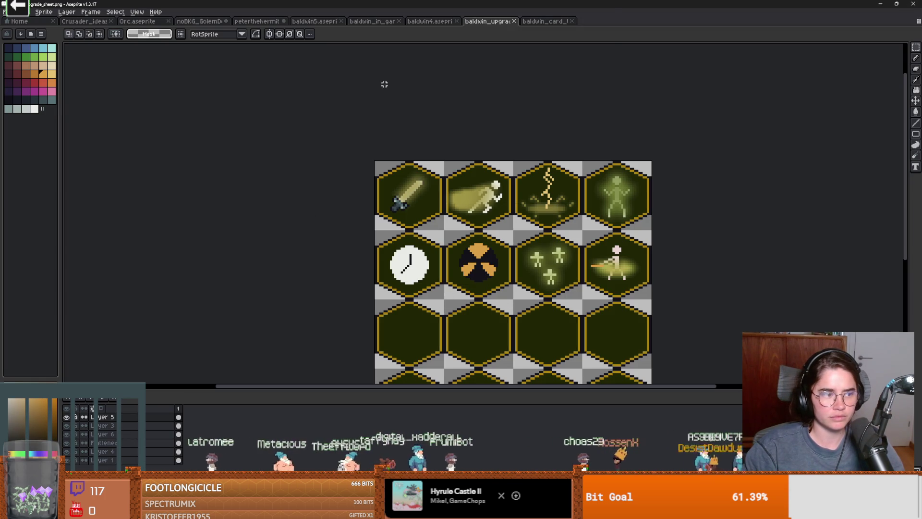
pyautogui.hotkey('alt', 'Tab')
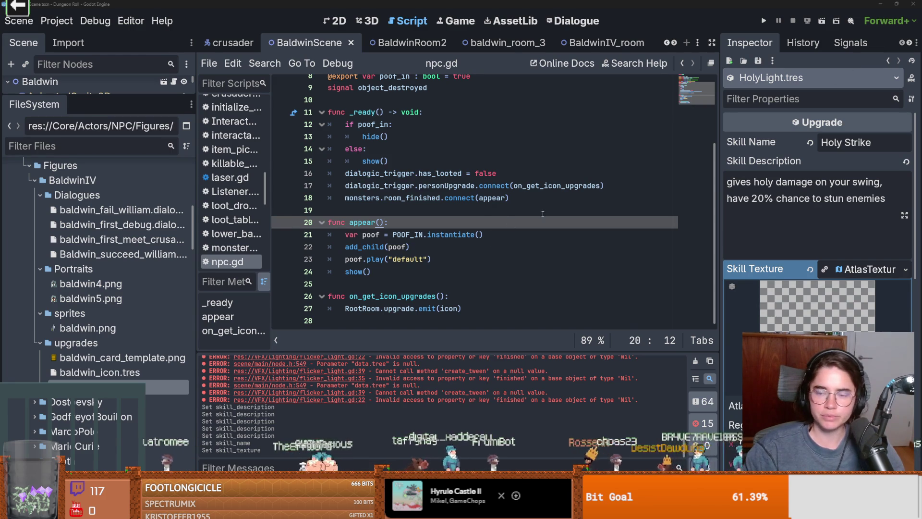
# Create a new AtlasTexture resource in the BaldwinIV upgrades folder
pyautogui.click(543, 214)
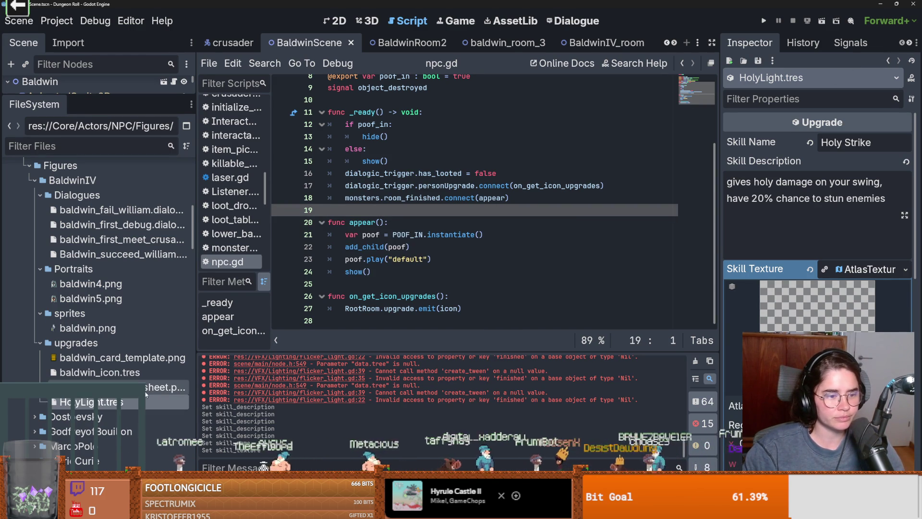
pyautogui.rightClick(91, 347)
pyautogui.moveTo(140, 287)
pyautogui.click(326, 330)
pyautogui.write('atm')
pyautogui.press('BackSpace')
pyautogui.write('last')
pyautogui.press('Return')
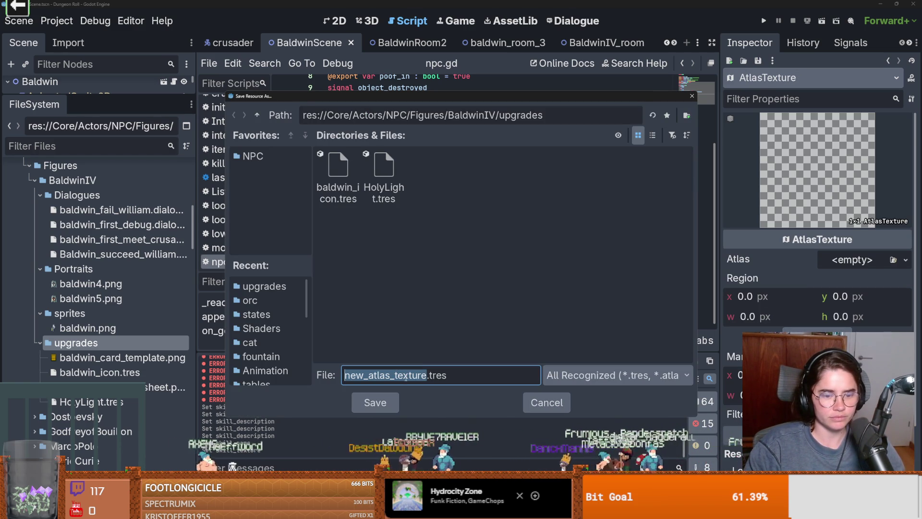
# Name the new resource baldwin_upgrade.tres and save it
pyautogui.write('upgrade')
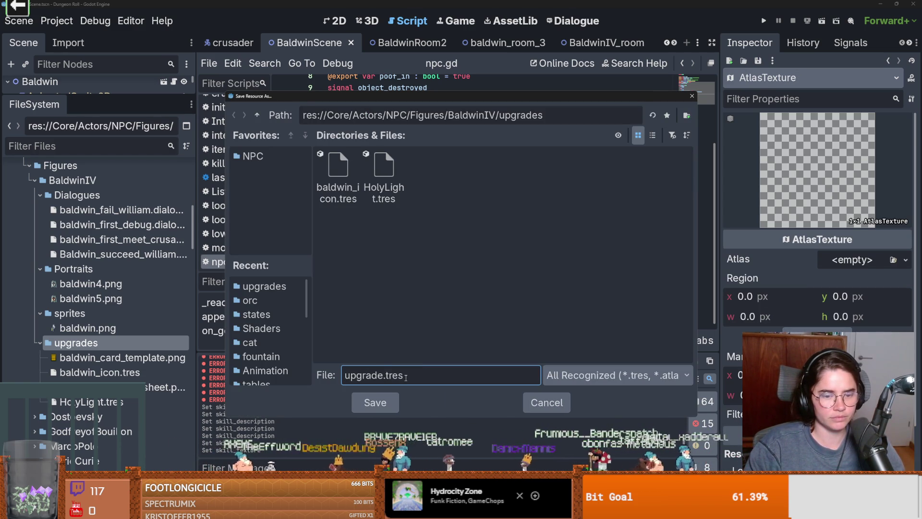
pyautogui.hotkey('ctrl', 'a')
pyautogui.click(406, 377)
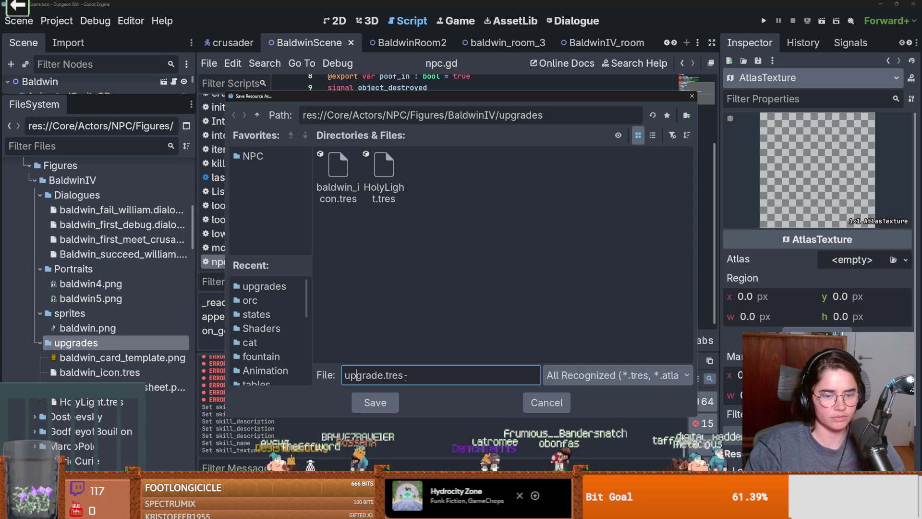
pyautogui.press('Home')
pyautogui.write('baldwin_')
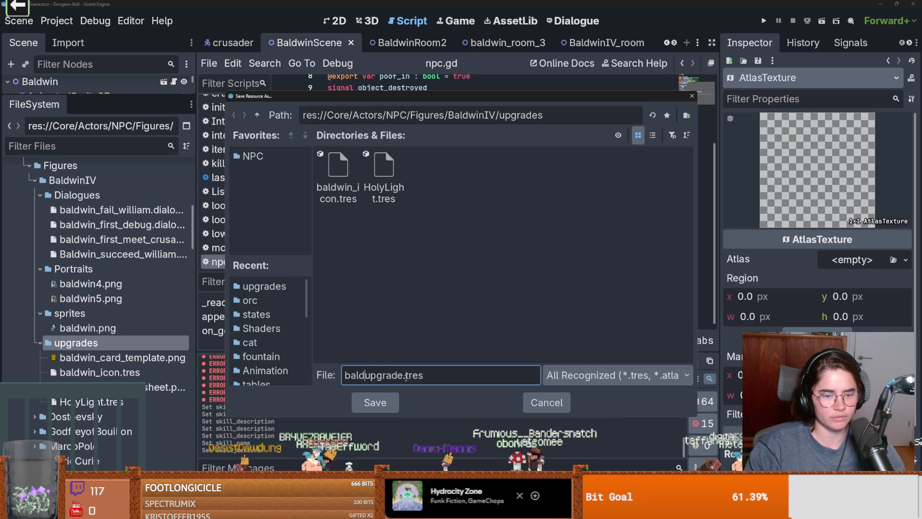
pyautogui.press('Return')
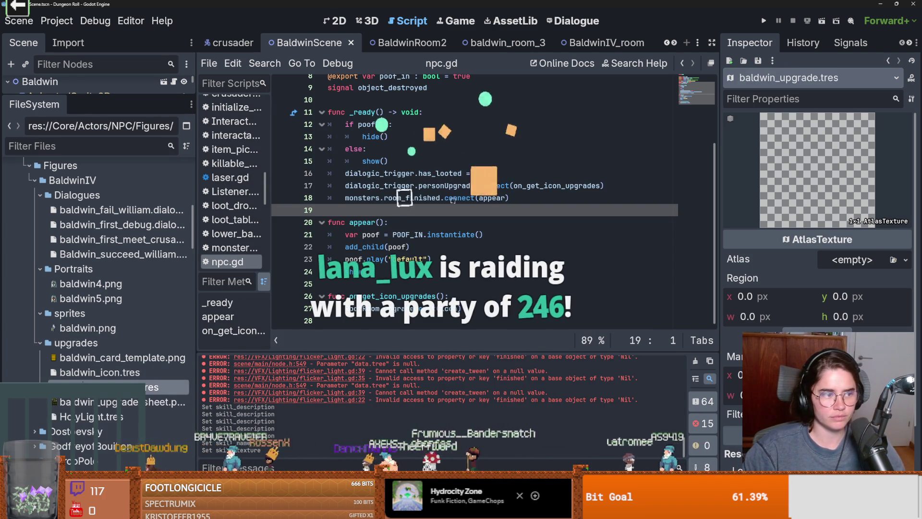
# Assign baldwin_upgrade_sheet.png as the atlas and frame the whole 128×128 sheet as region
pyautogui.moveTo(86, 401)
pyautogui.mouseDown()
pyautogui.moveTo(144, 407)
pyautogui.moveTo(635, 341)
pyautogui.moveTo(853, 260)
pyautogui.mouseUp()
pyautogui.hotkey('ctrl', 's')
pyautogui.click(817, 336)
pyautogui.moveTo(432, 229); pyautogui.dragTo(490, 287)
pyautogui.scroll(3, 552, 330)
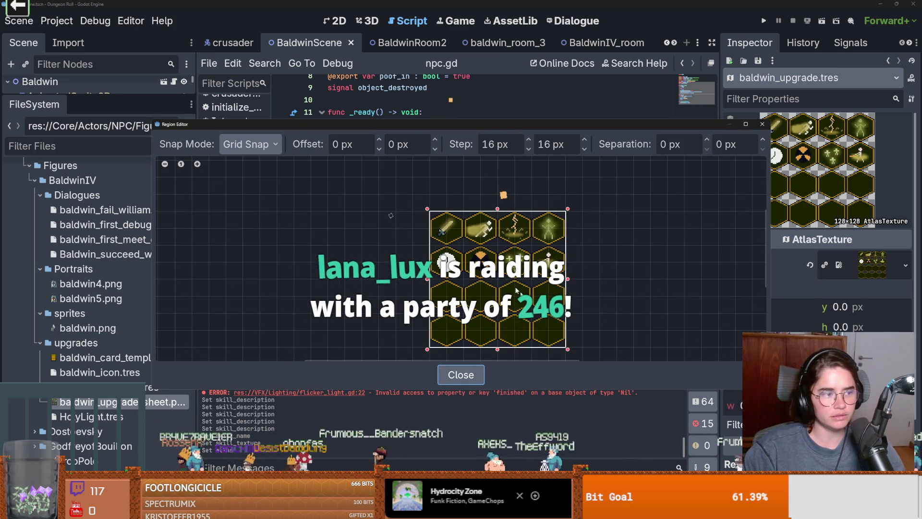
# Narrow the region to the top-left 32×32 sword icon, save, and run the game
pyautogui.moveTo(430, 212); pyautogui.dragTo(463, 245)
pyautogui.scroll(1, 498, 251)
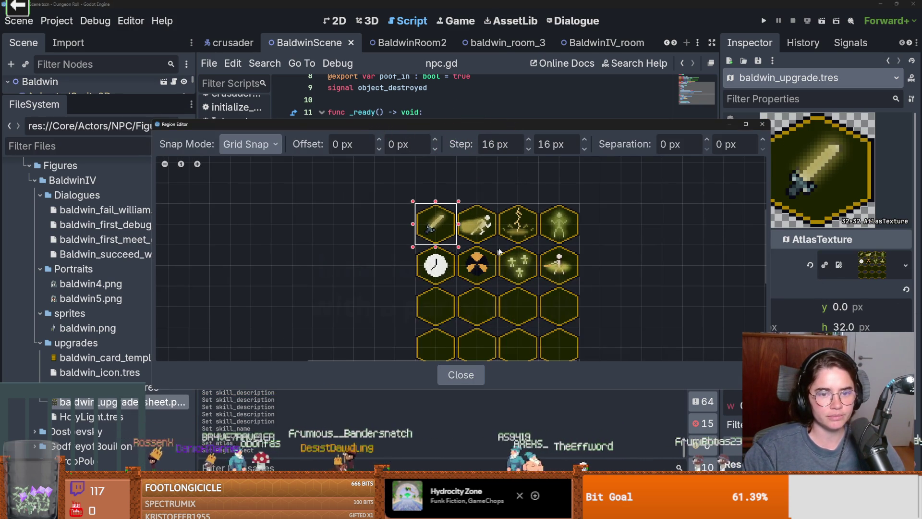
pyautogui.click(763, 124)
pyautogui.scroll(3, 433, 216)
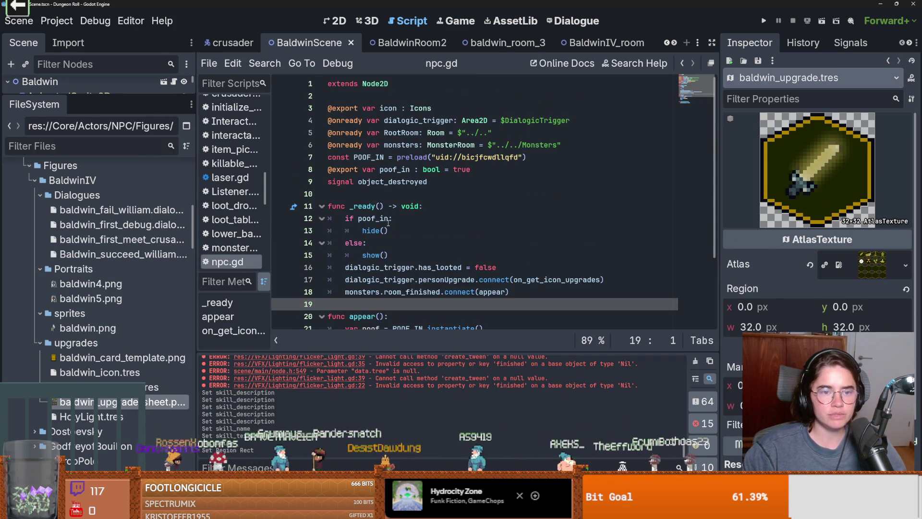
pyautogui.hotkey('ctrl', 's')
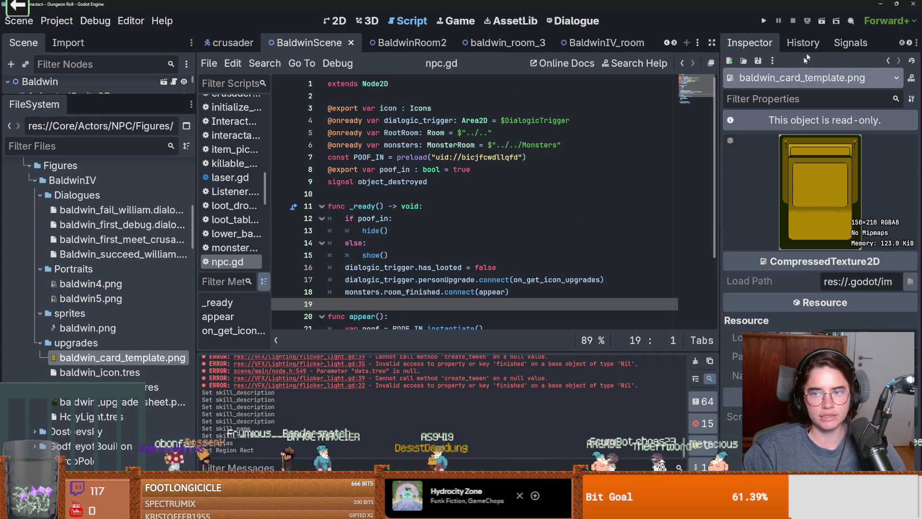
pyautogui.click(764, 20)
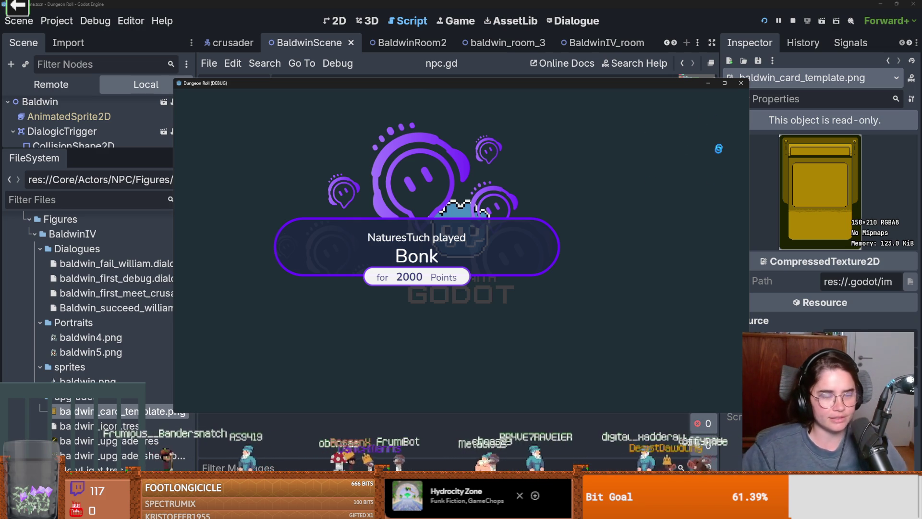
# Walk the knight past the fountain in the test run, then close the game
pyautogui.press('s')
pyautogui.press('d')
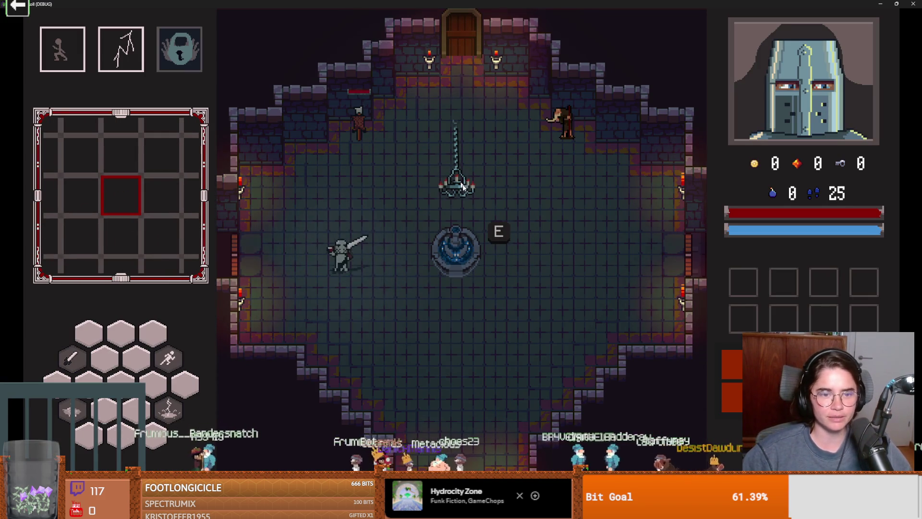
pyautogui.press('d')
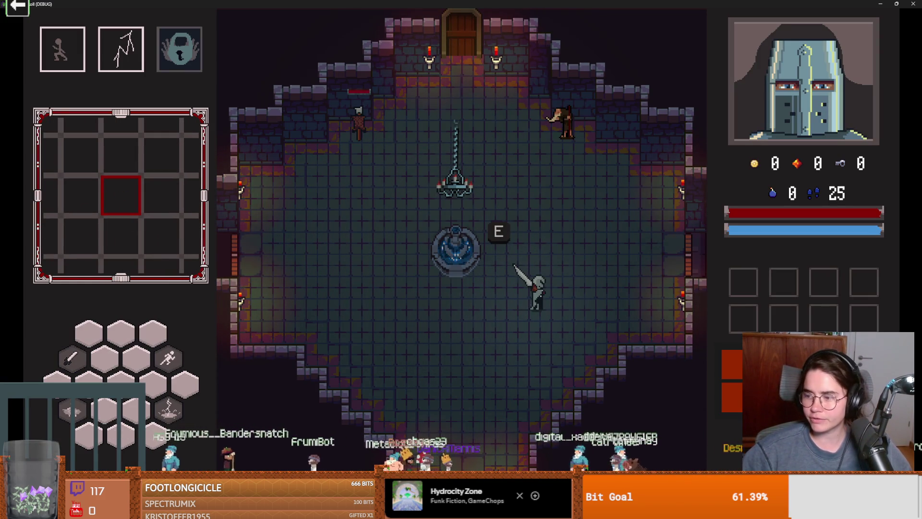
pyautogui.press('Print')
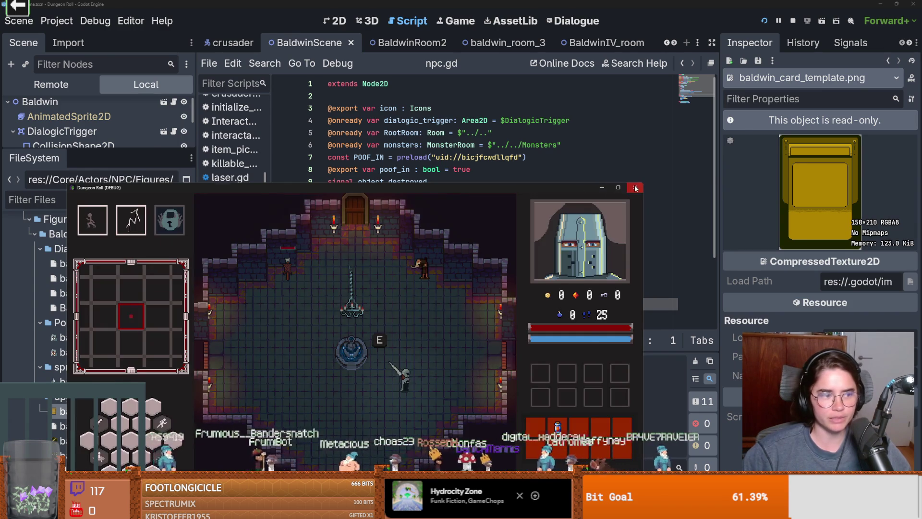
pyautogui.click(635, 187)
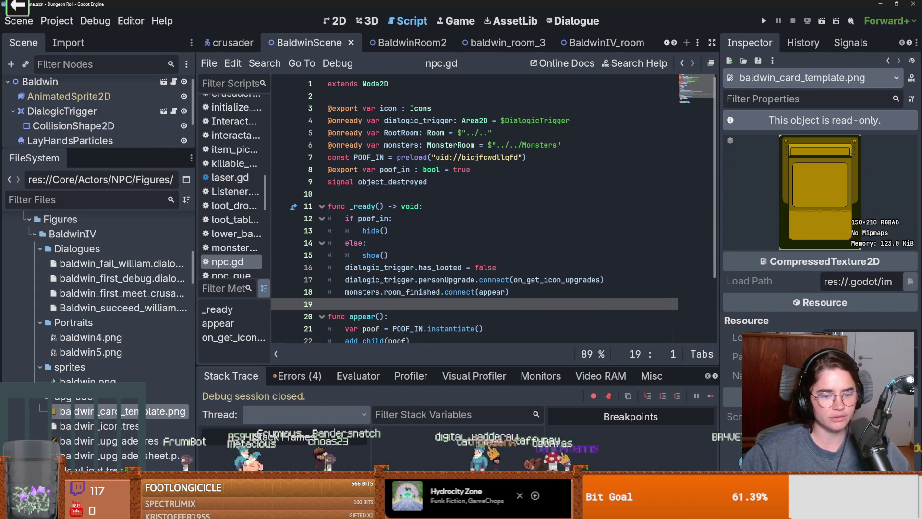
# Show the audio bus layout, then run and close the game again
pyautogui.hotkey('alt', 'a')
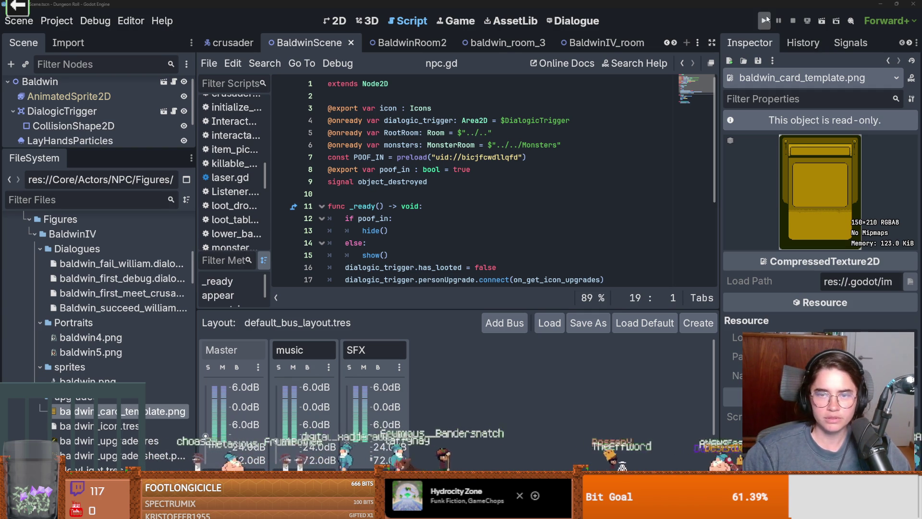
pyautogui.click(765, 21)
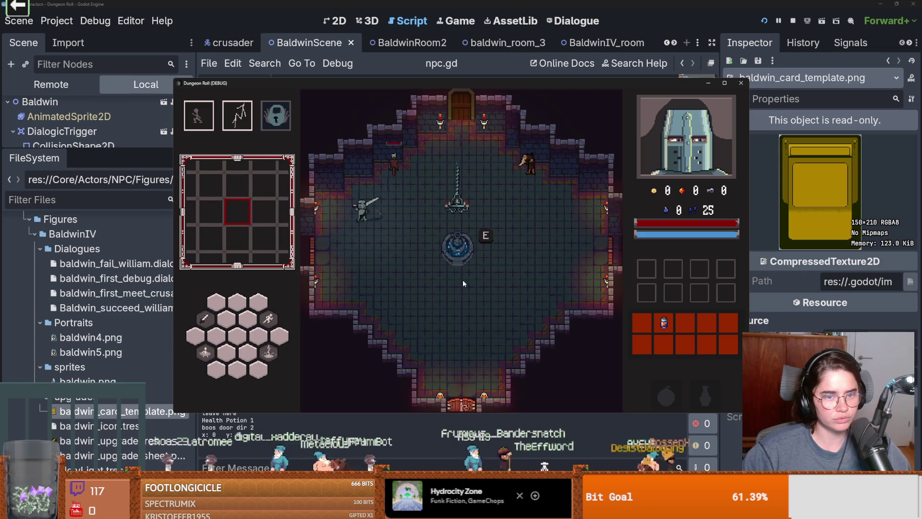
pyautogui.click(740, 84)
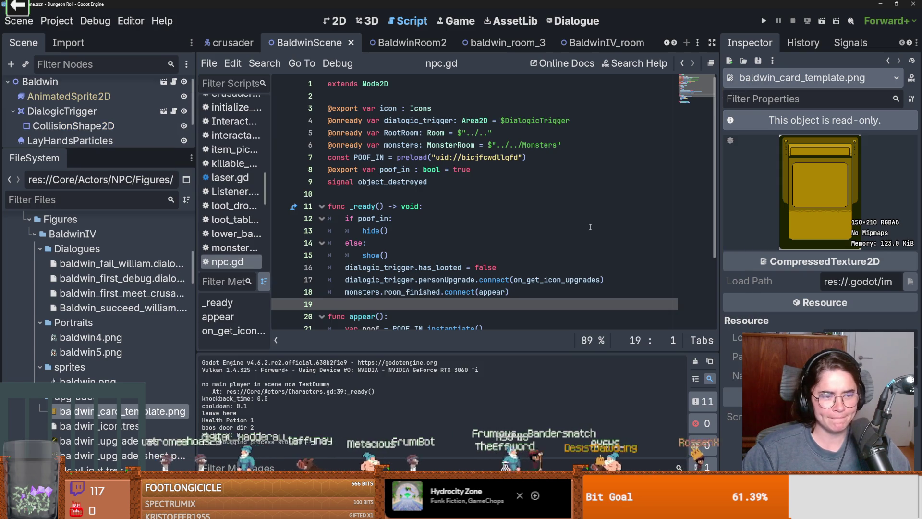
# Resize the editor panels, hide the audio bus layout, and relaunch the game
pyautogui.moveTo(117, 158)
pyautogui.mouseDown()
pyautogui.moveTo(117, 173)
pyautogui.moveTo(116, 120)
pyautogui.moveTo(117, 144)
pyautogui.mouseUp()
pyautogui.moveTo(194, 269); pyautogui.dragTo(195, 214)
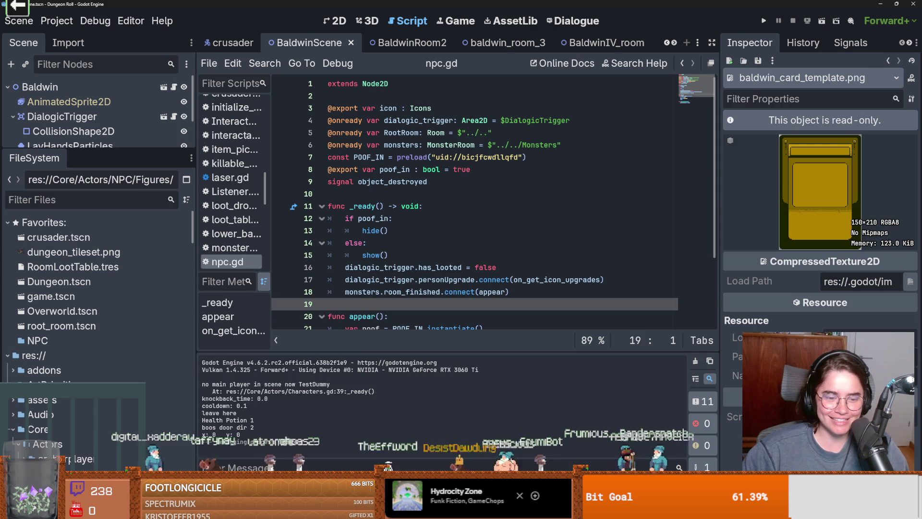
pyautogui.hotkey('alt', 'a')
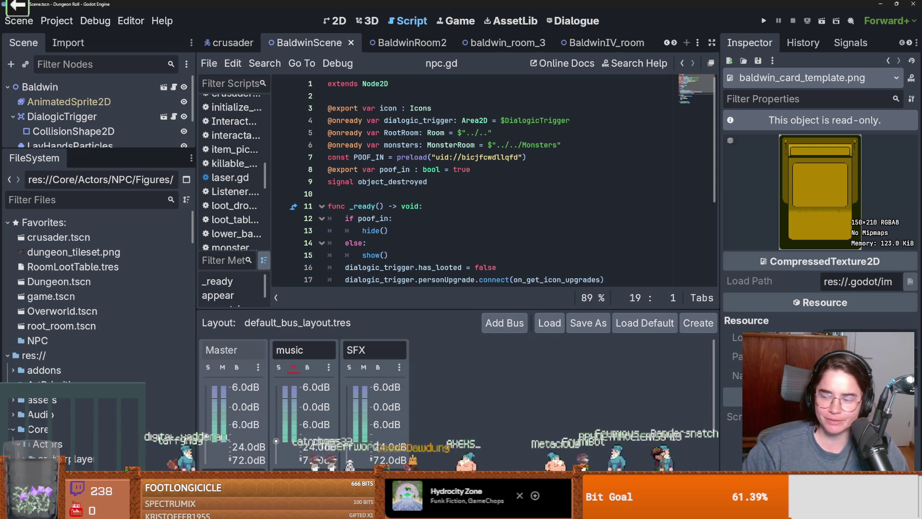
pyautogui.click(764, 20)
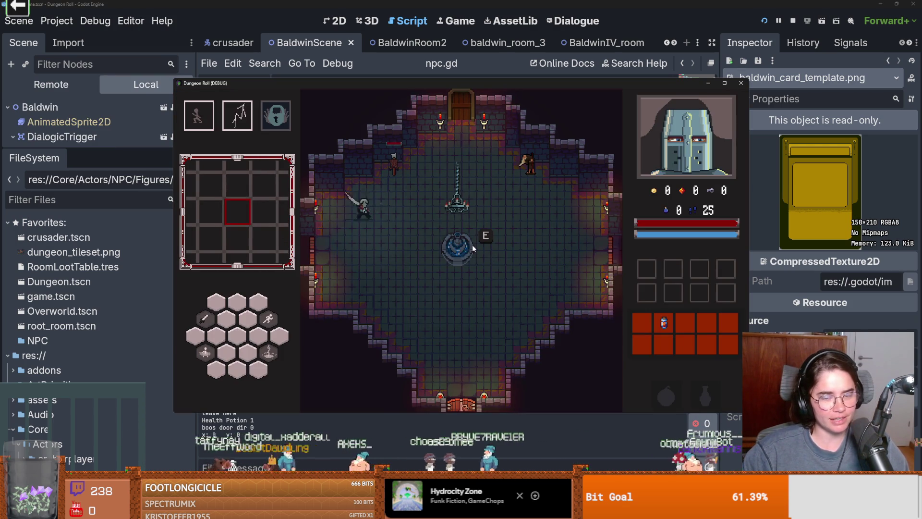
# Walk the knight to Peter The Hermit and start his conversation
pyautogui.press('w')
pyautogui.press('d')
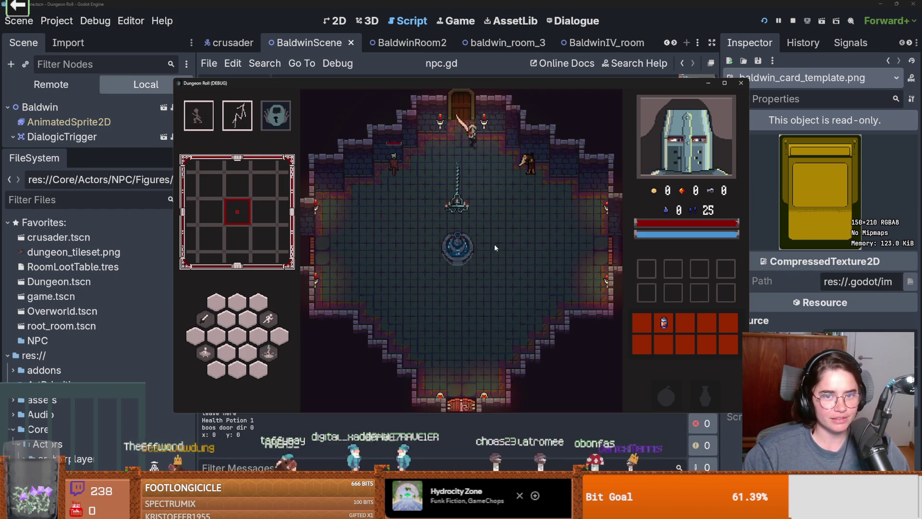
pyautogui.press('e')
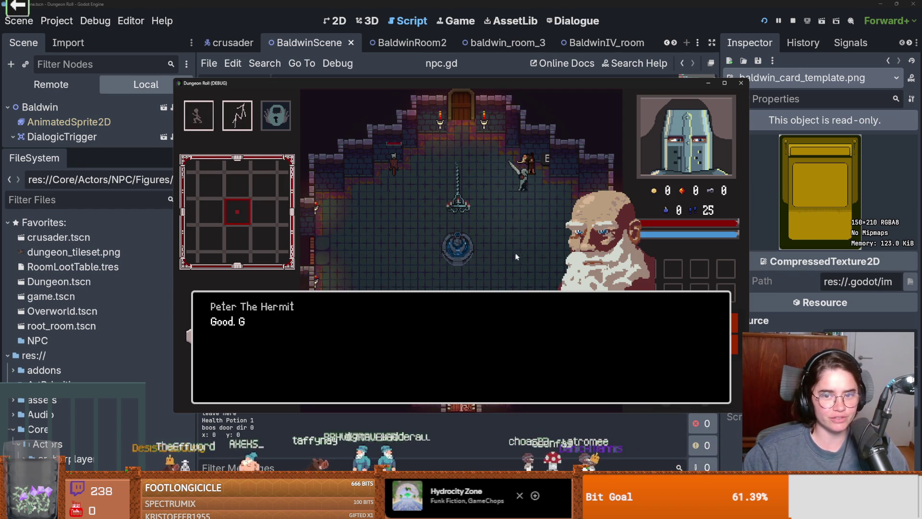
pyautogui.press('space')
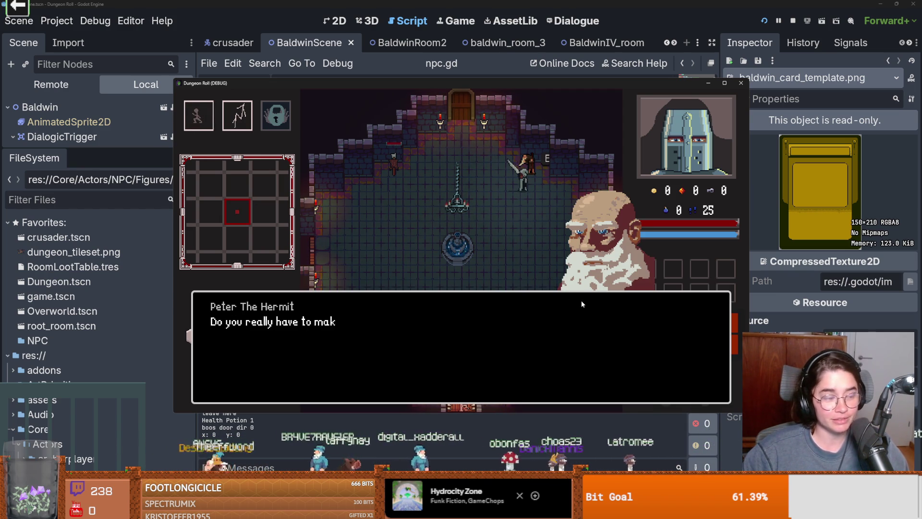
pyautogui.press('space')
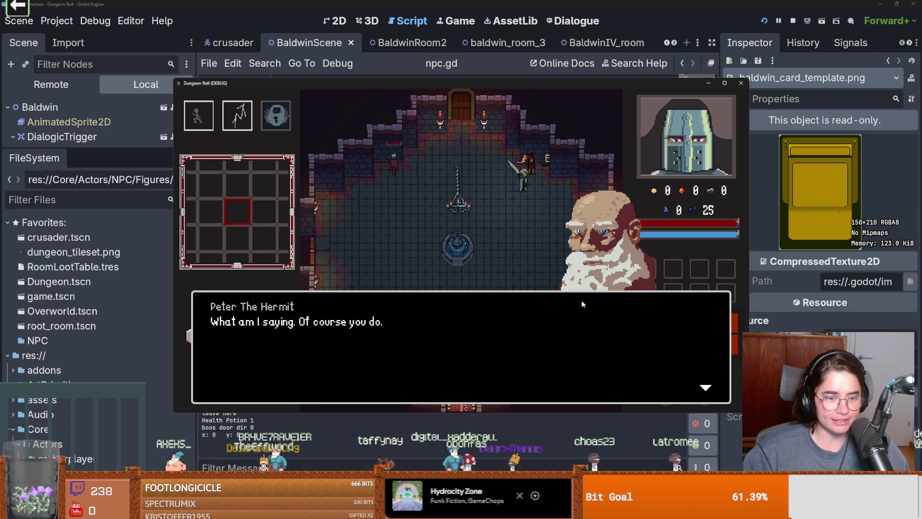
pyautogui.press('space')
pyautogui.press('space')
pyautogui.press('space')
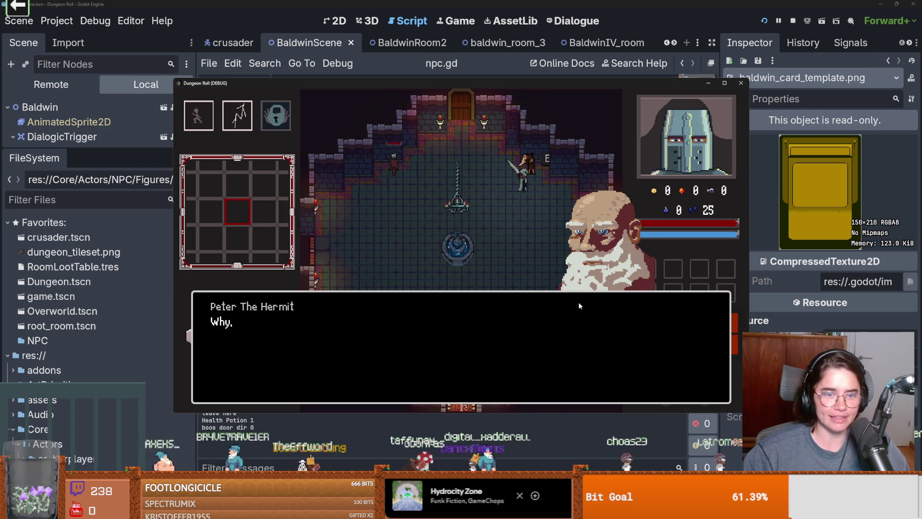
pyautogui.press('space')
pyautogui.press('space')
pyautogui.press('space')
# Advance through the rest of the dialogue and choose the default skeleton room card
pyautogui.press('space')
pyautogui.press('space')
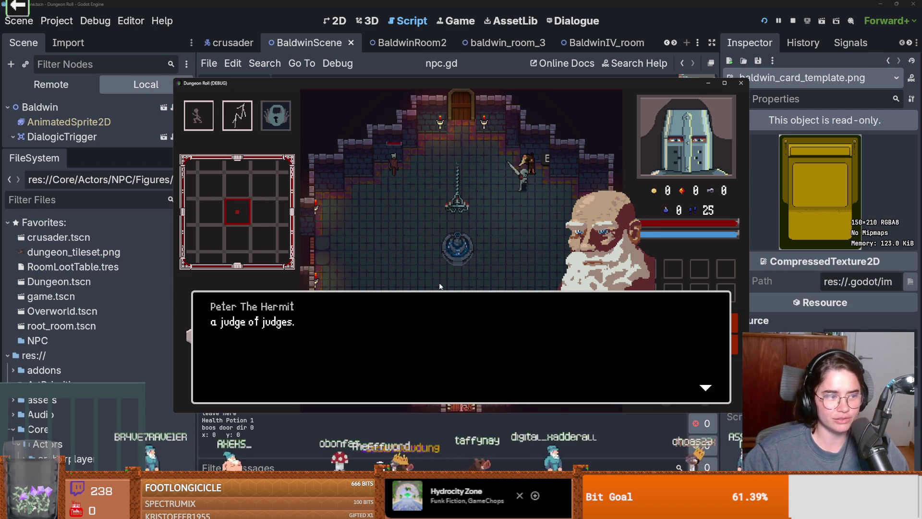
pyautogui.press('space')
pyautogui.press('space')
pyautogui.press('space')
pyautogui.press('space')
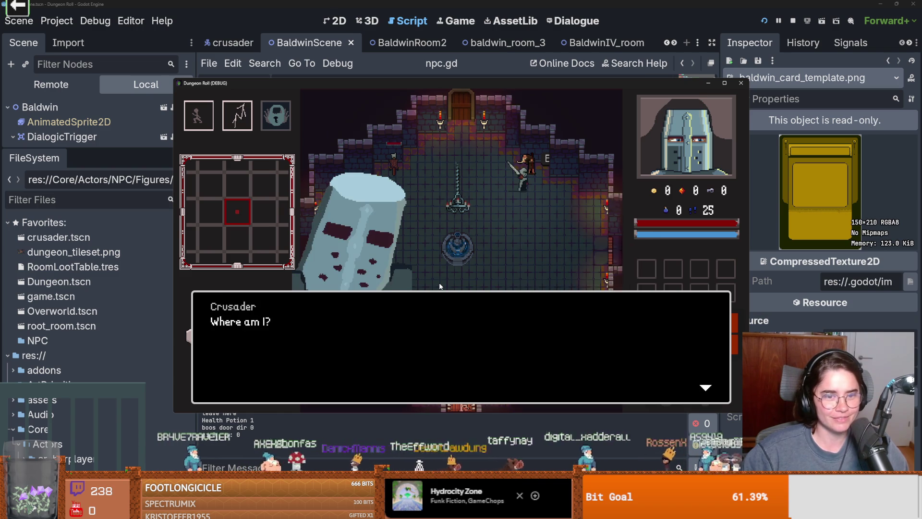
pyautogui.press('space')
pyautogui.press('space')
pyautogui.press('space')
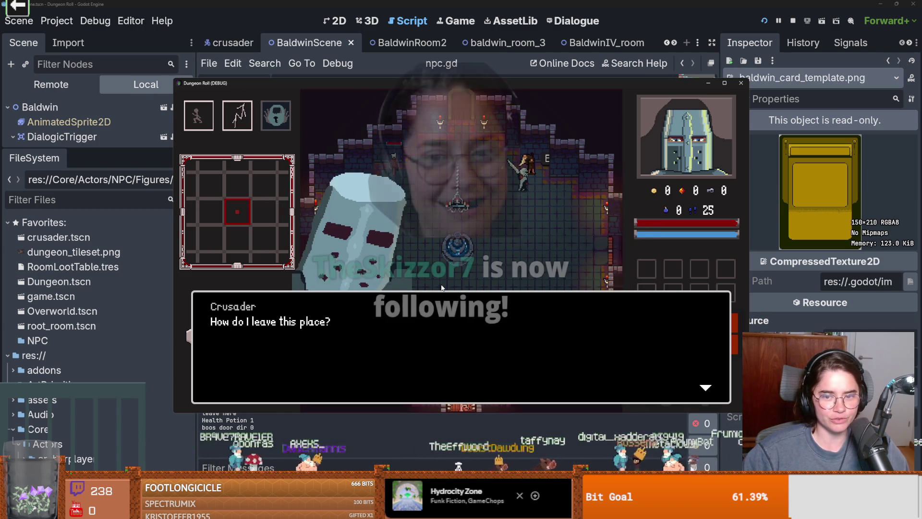
pyautogui.press('space')
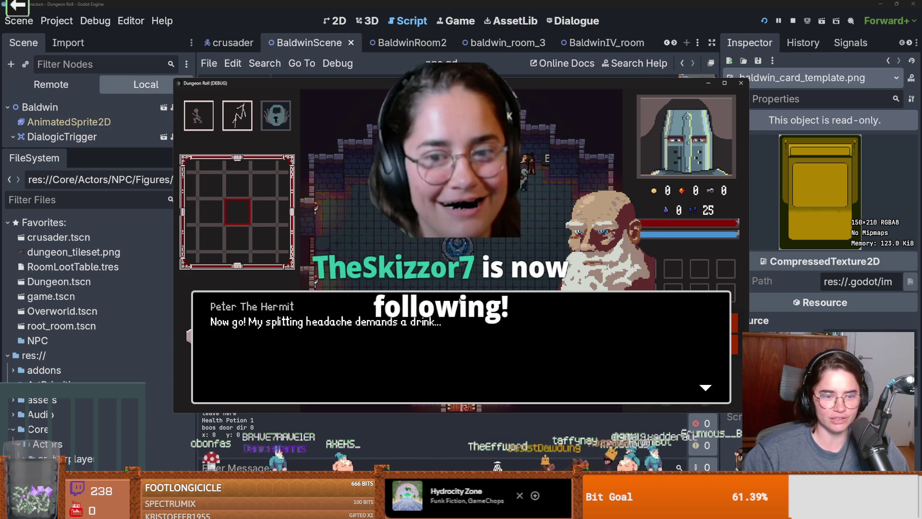
pyautogui.press('space')
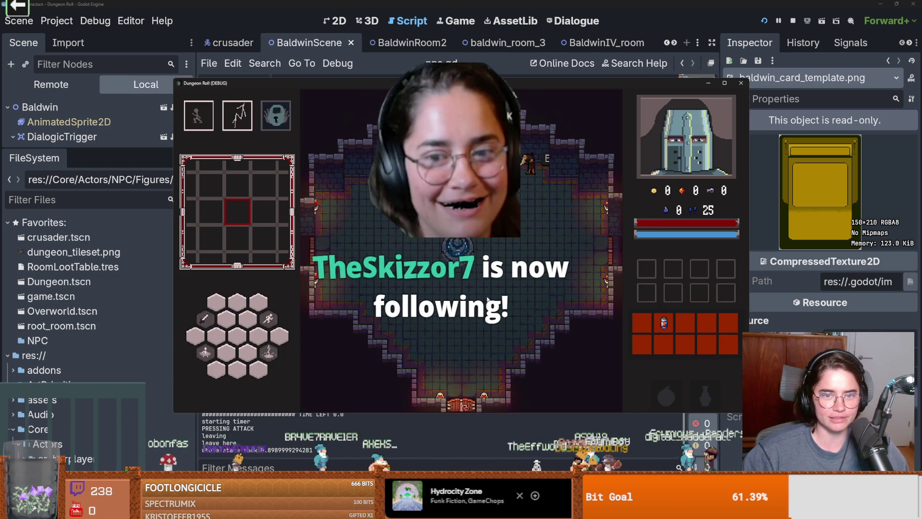
pyautogui.click(368, 227)
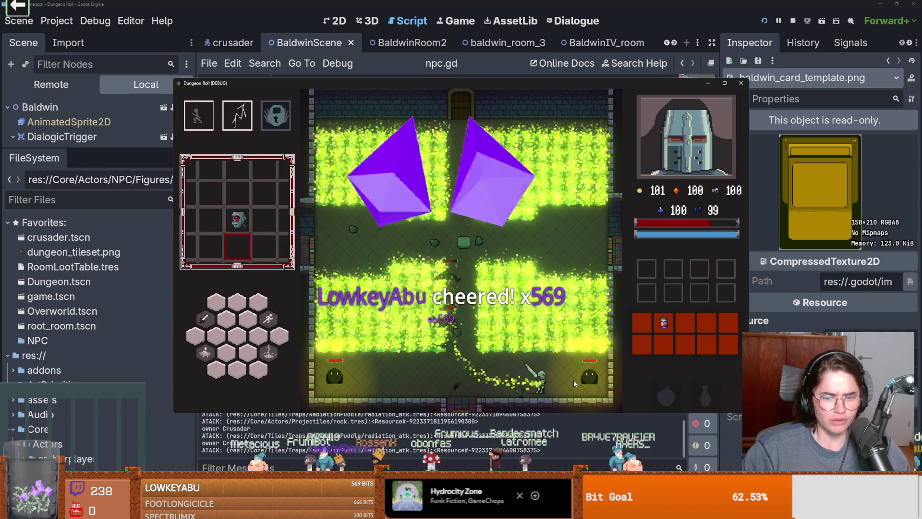
# Restart from the starting room and dash the knight to the top door for room cards
pyautogui.click(397, 286)
pyautogui.press('w')
pyautogui.press('d')
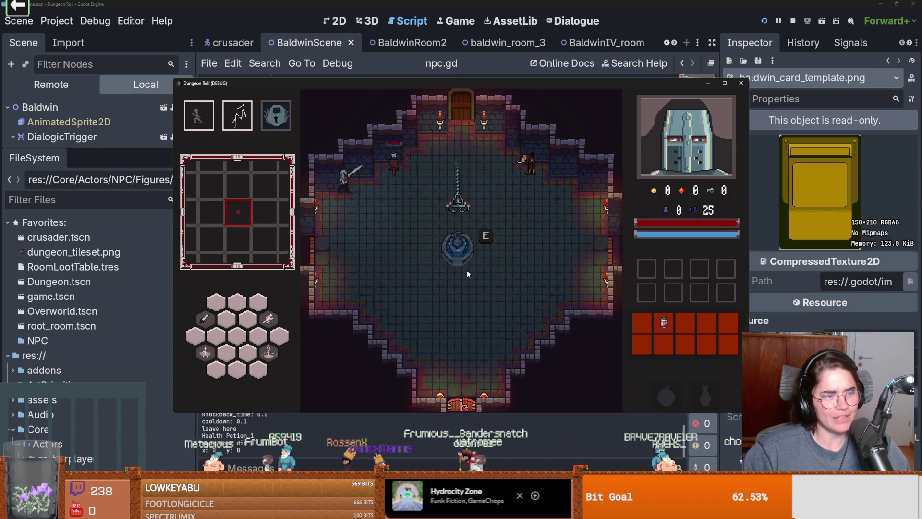
pyautogui.press('space')
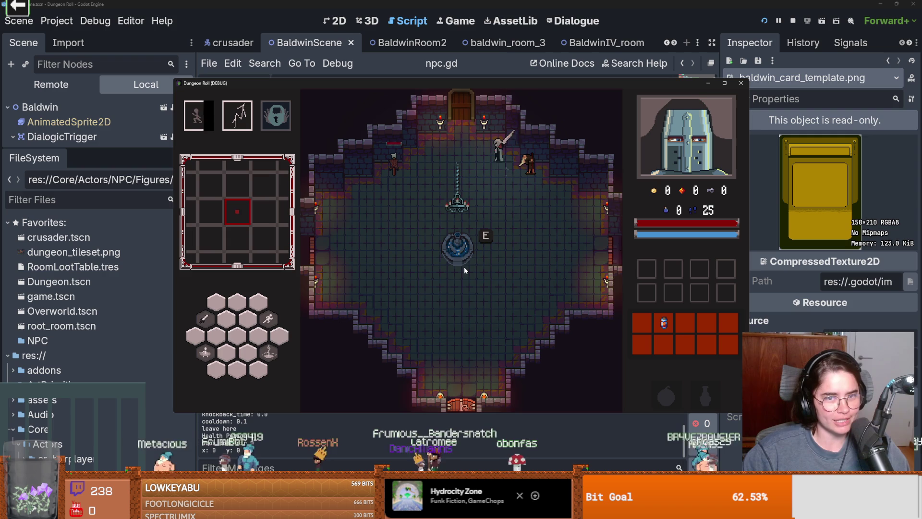
pyautogui.press('e')
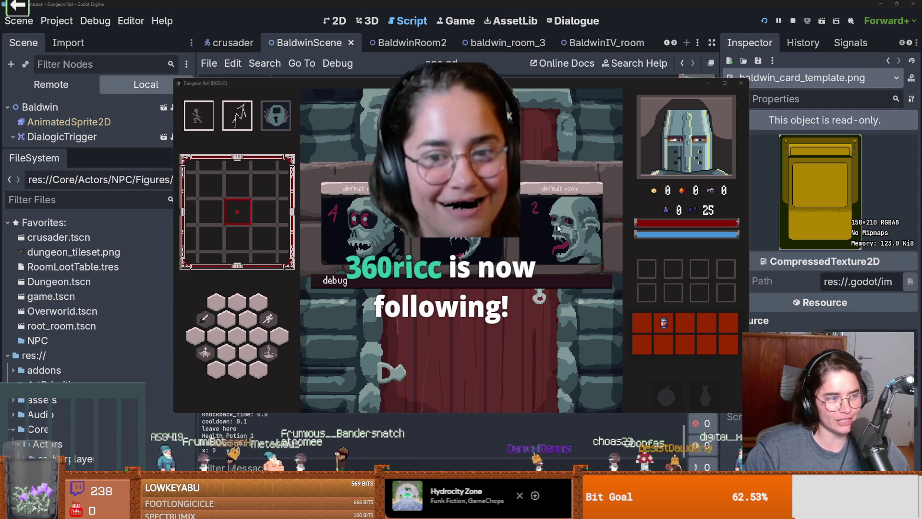
# Pick a room card, dash toward the goblins, and cast lightning at them
pyautogui.click(524, 224)
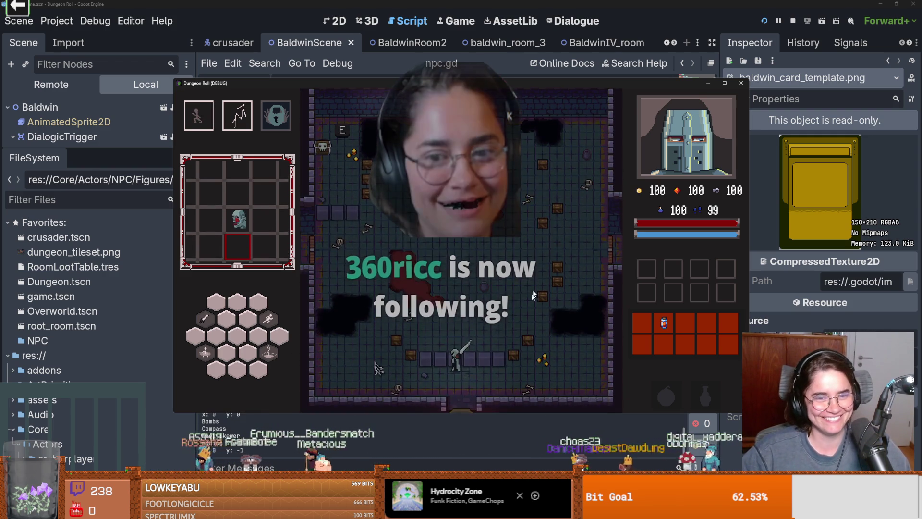
pyautogui.press('w')
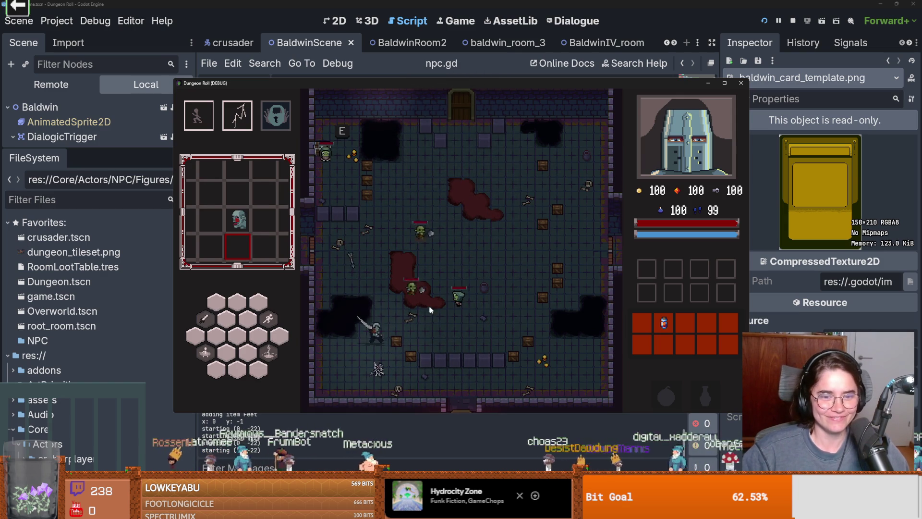
pyautogui.press('space')
pyautogui.press('d')
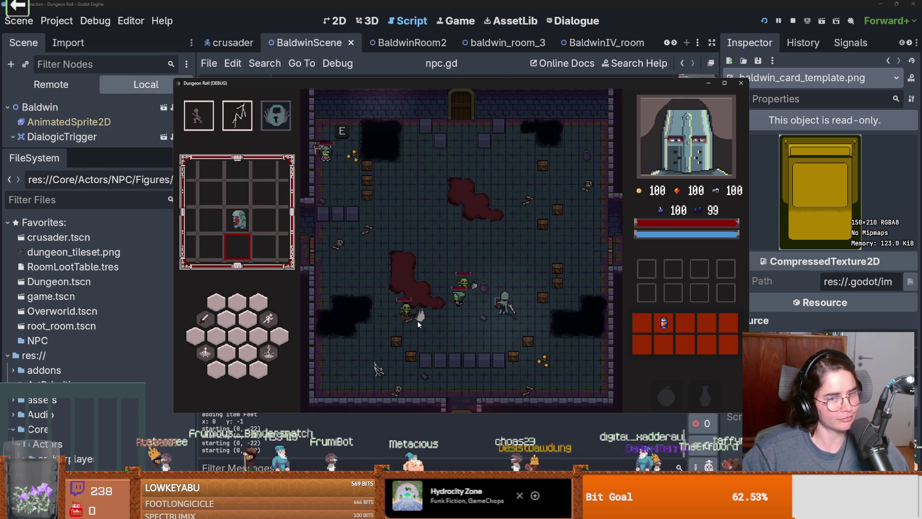
pyautogui.press('space')
pyautogui.click(452, 322)
pyautogui.press('a')
pyautogui.press('a')
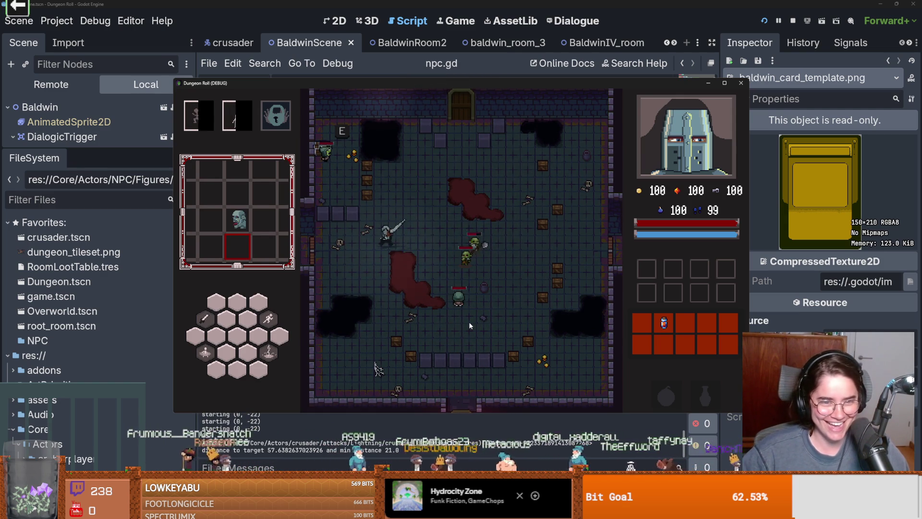
pyautogui.press('d')
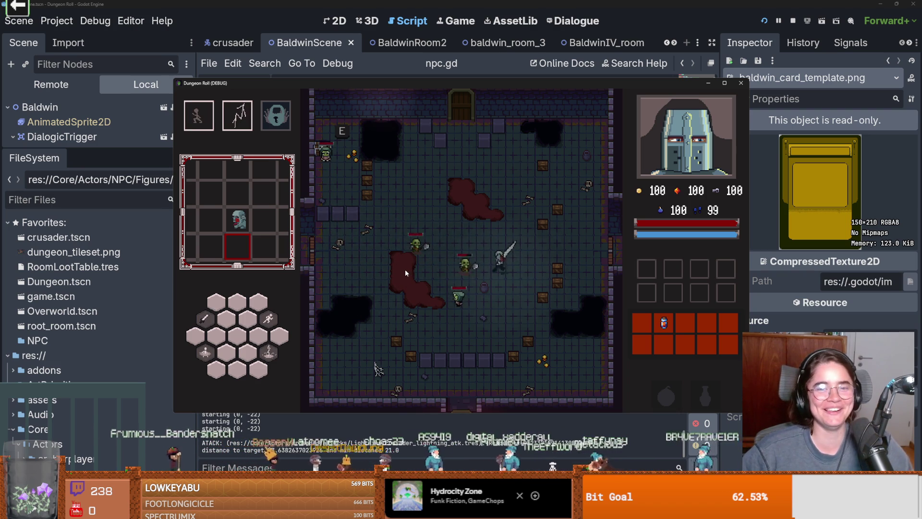
# Fight the goblins with sword combos and a lightning strike
pyautogui.click(405, 269)
pyautogui.press('s')
pyautogui.press('a')
pyautogui.click(441, 259)
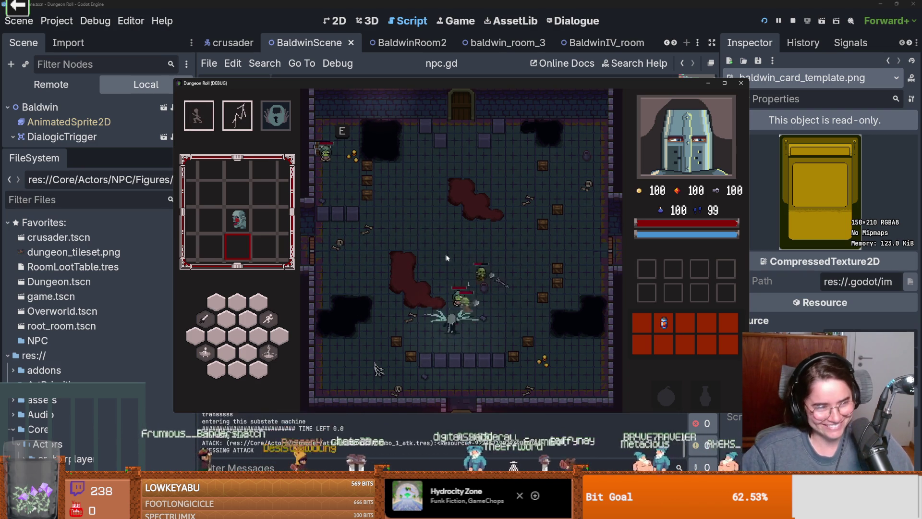
pyautogui.press('a')
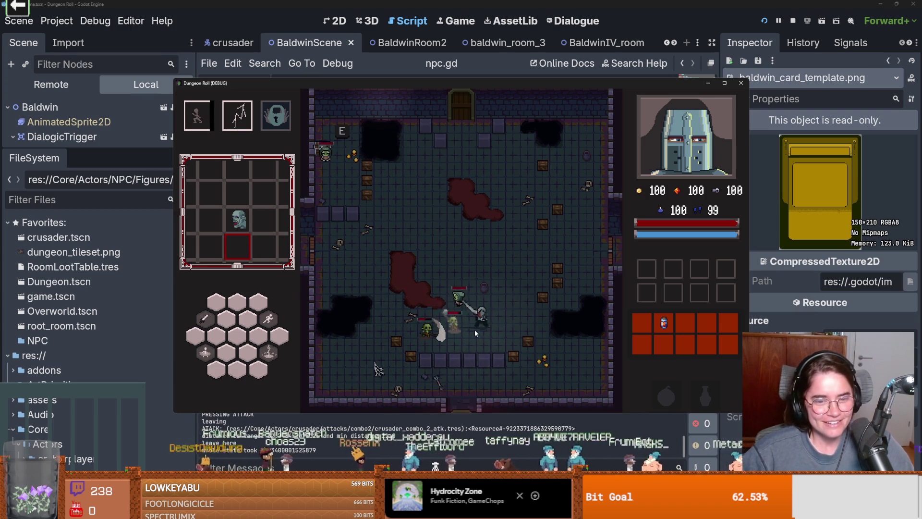
pyautogui.rightClick(475, 330)
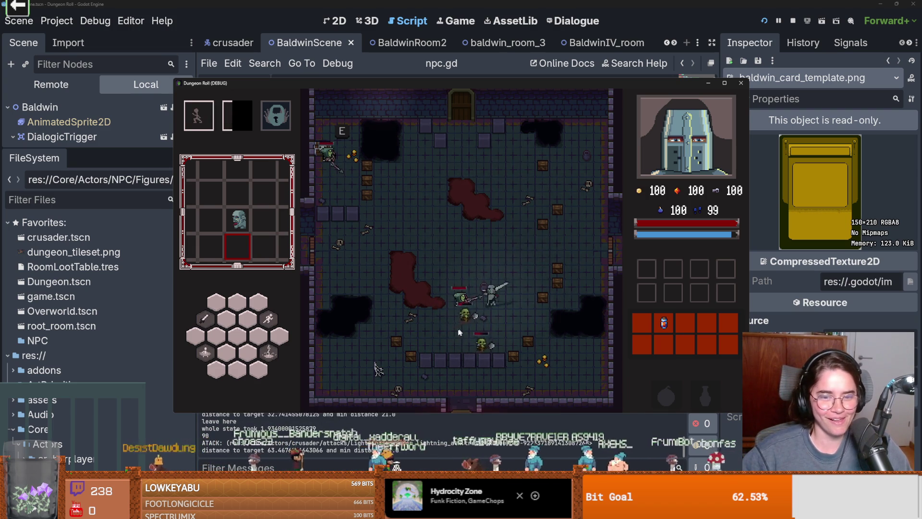
pyautogui.click(473, 315)
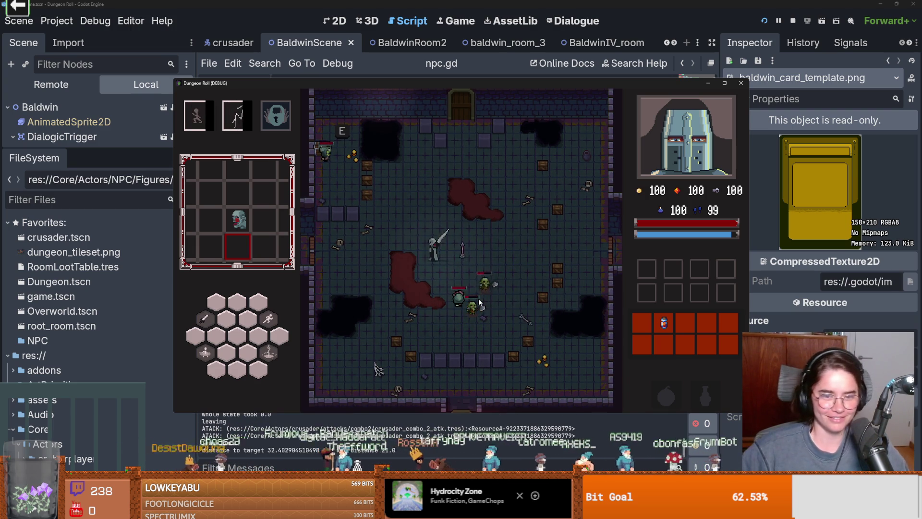
pyautogui.click(479, 299)
pyautogui.click(480, 296)
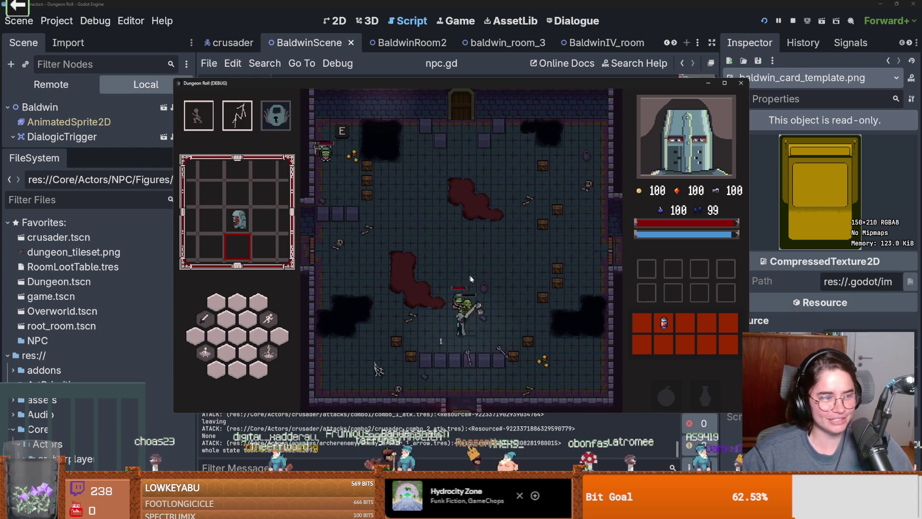
pyautogui.click(503, 313)
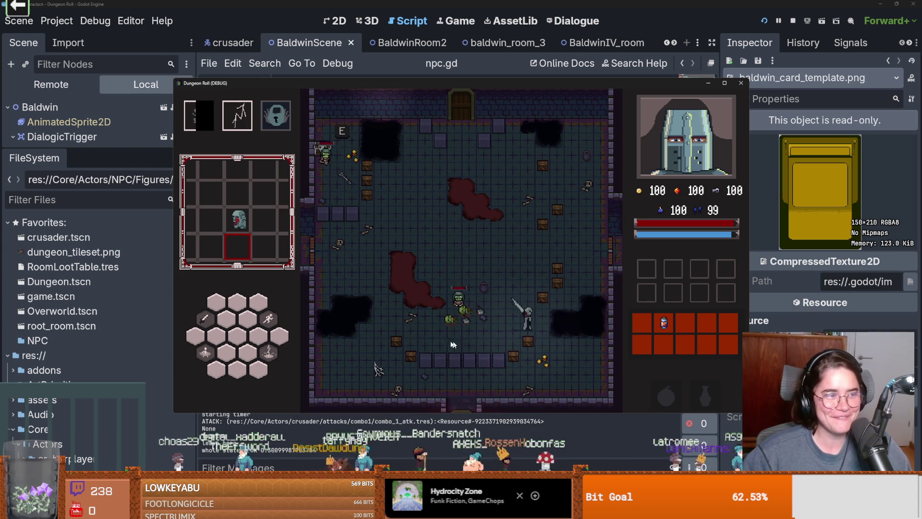
# Defeat the skeleton with lightning and sword combos while moving toward the door
pyautogui.press('2')
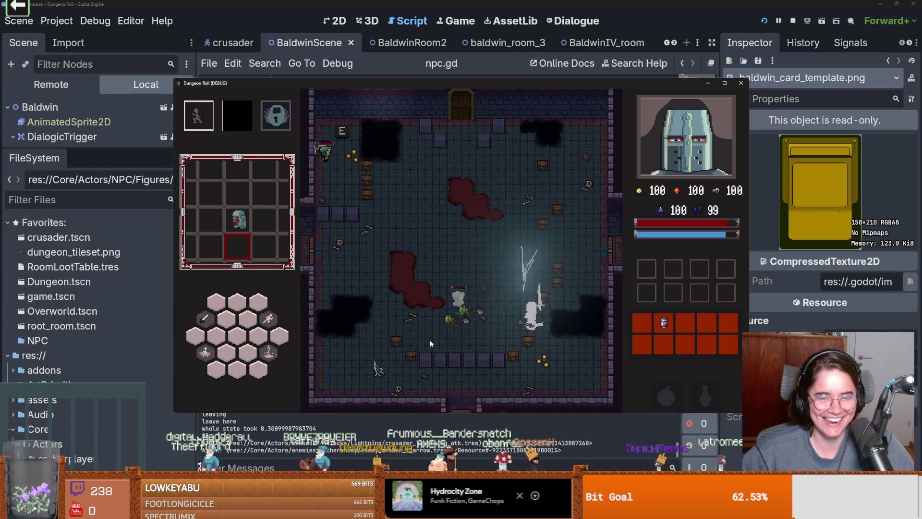
pyautogui.click(402, 335)
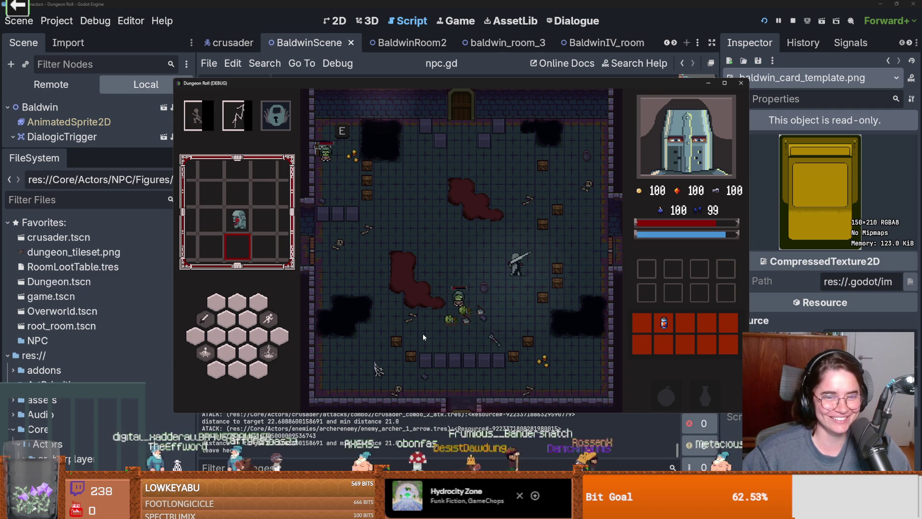
pyautogui.click(402, 339)
pyautogui.click(401, 337)
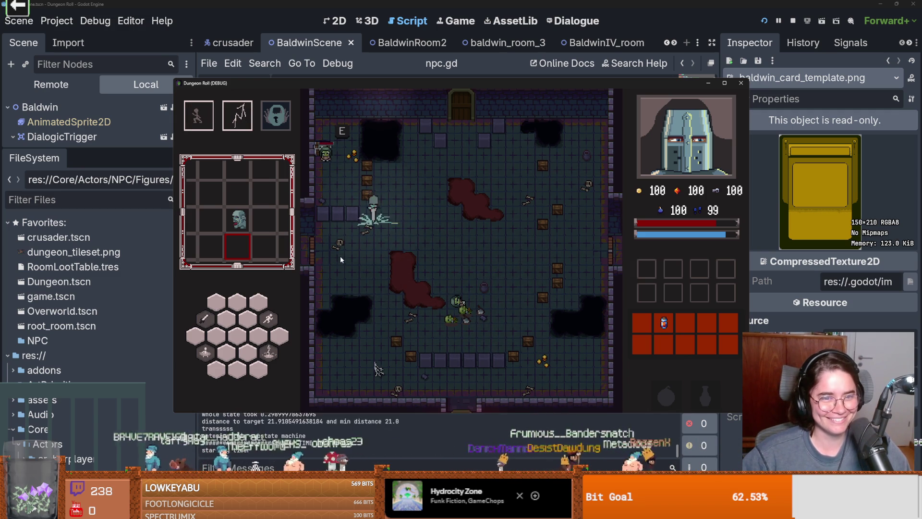
pyautogui.click(361, 164)
pyautogui.press('a')
pyautogui.press('w')
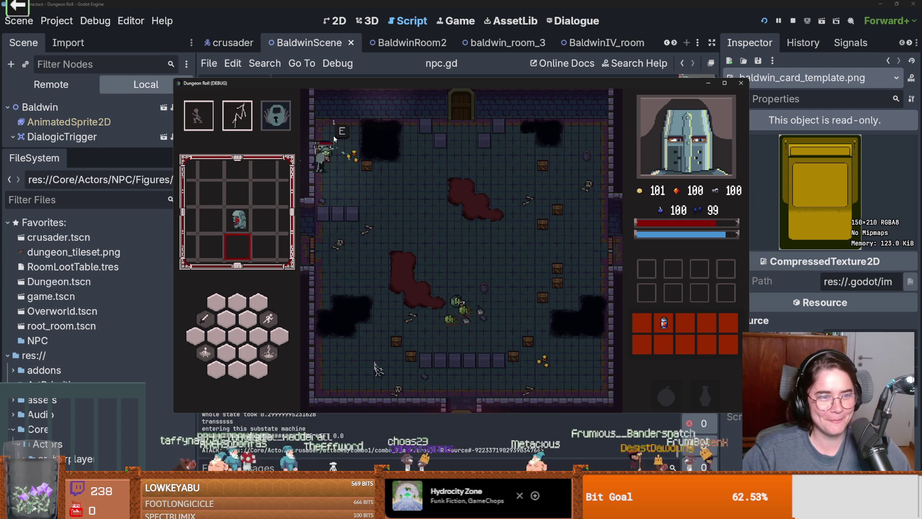
pyautogui.click(334, 136)
pyautogui.click(338, 175)
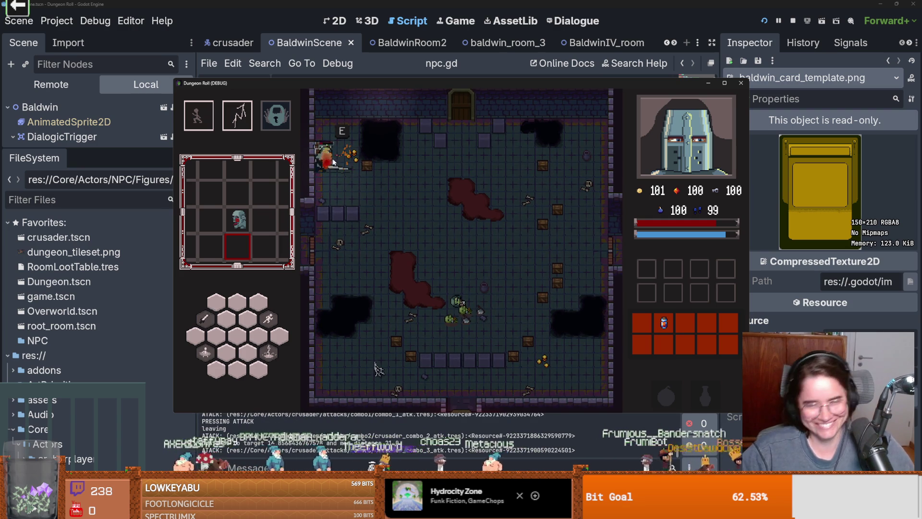
# Walk the knight to the top door and interact to bring up Unlock Door
pyautogui.press('space')
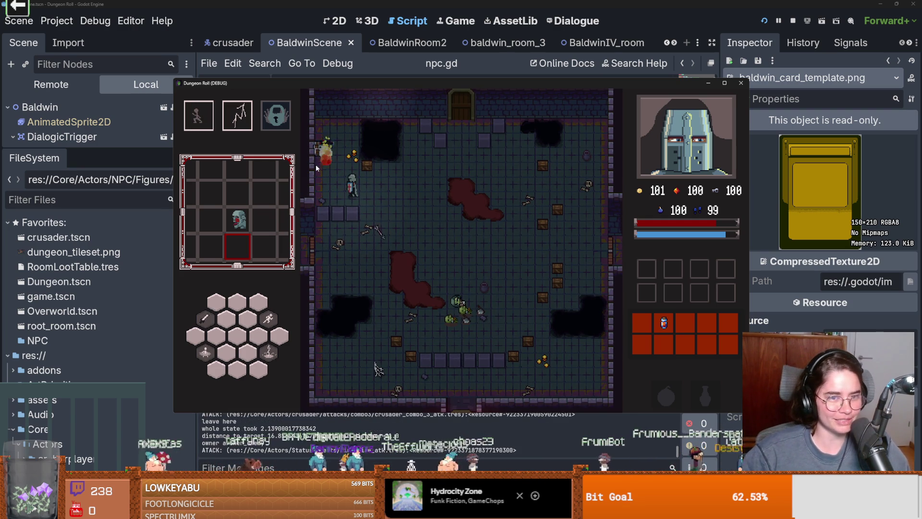
pyautogui.press('d')
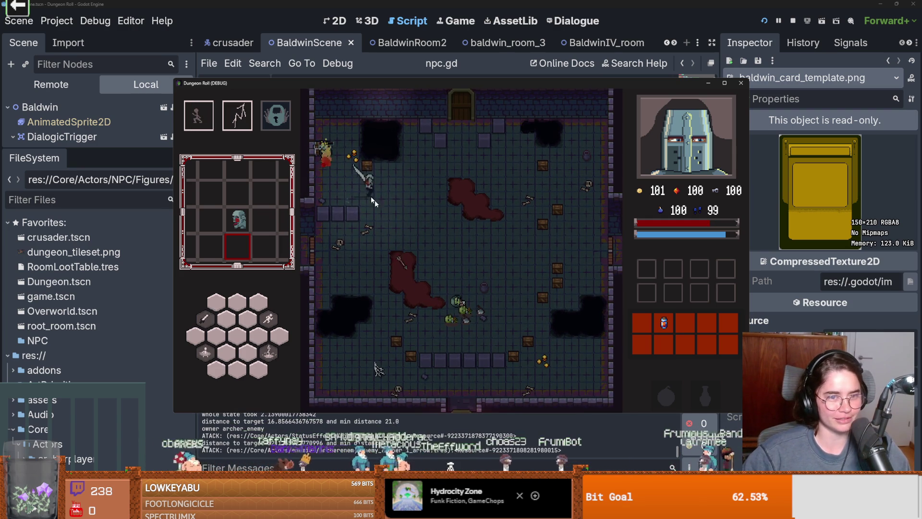
pyautogui.click(370, 147)
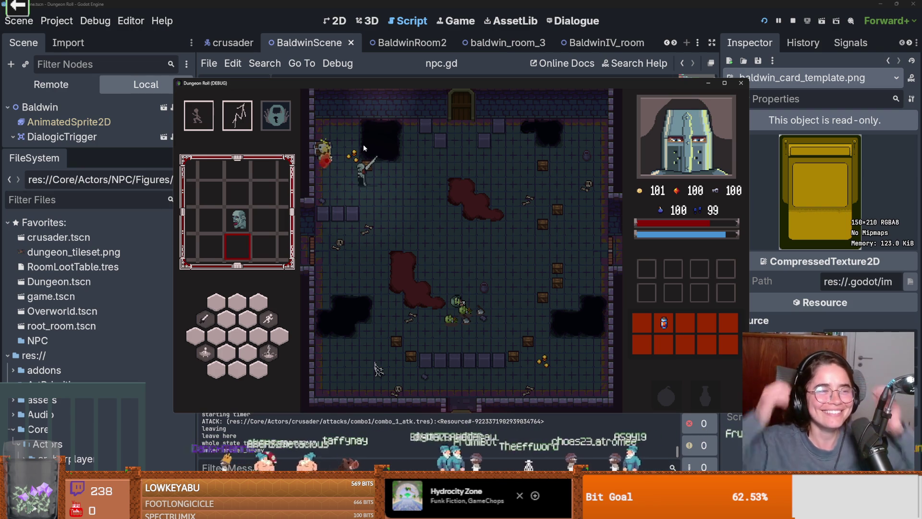
pyautogui.press('d')
pyautogui.press('d')
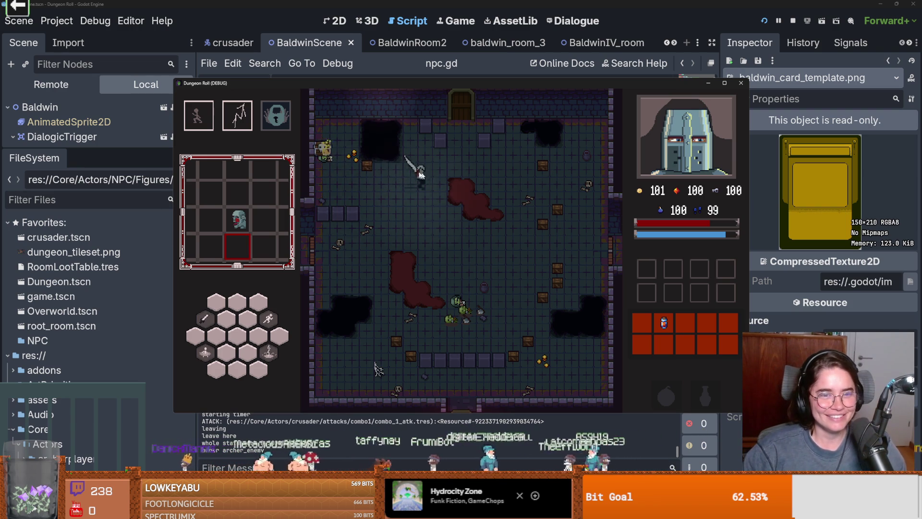
pyautogui.press('w')
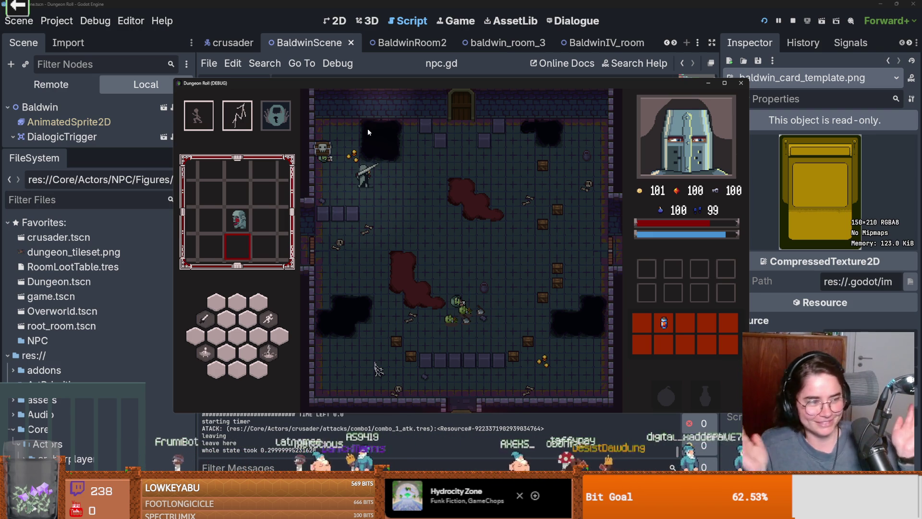
pyautogui.press('d')
pyautogui.hotkey('w', 'd')
# Unlock the top door and pick a room card for the next room
pyautogui.press('e')
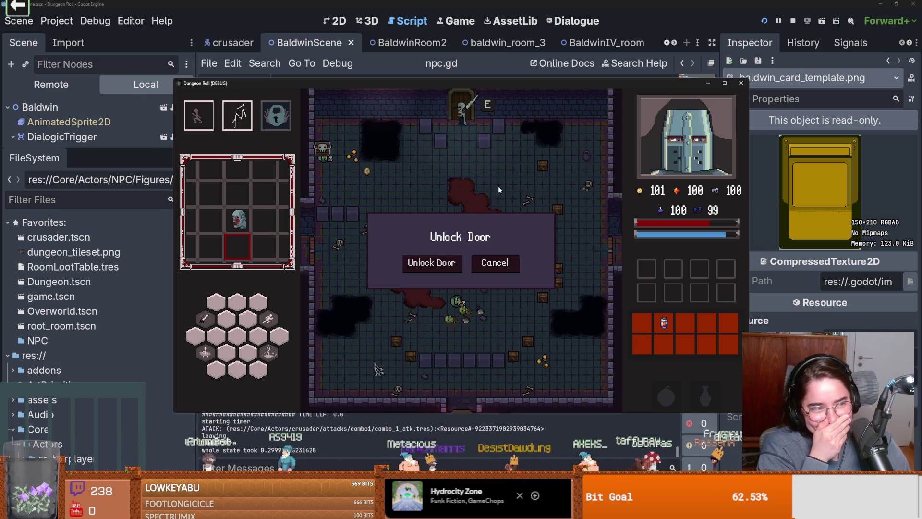
pyautogui.click(436, 265)
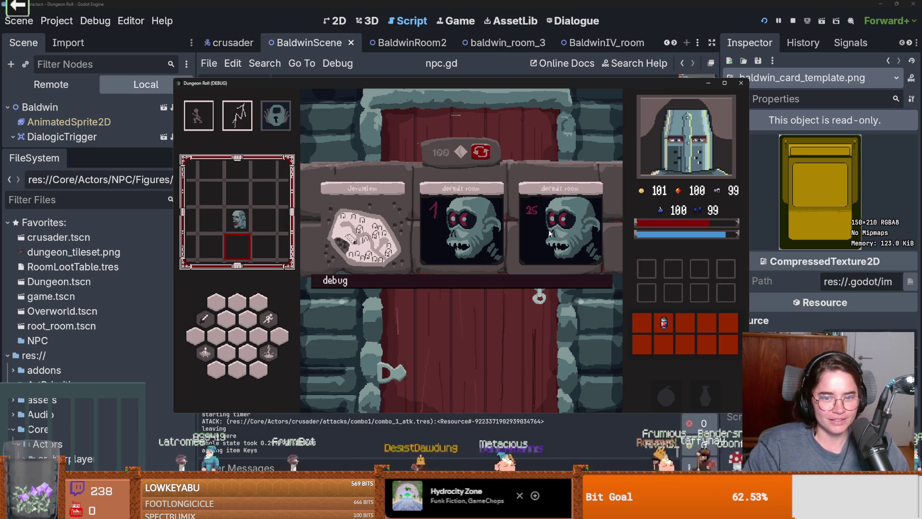
pyautogui.click(477, 230)
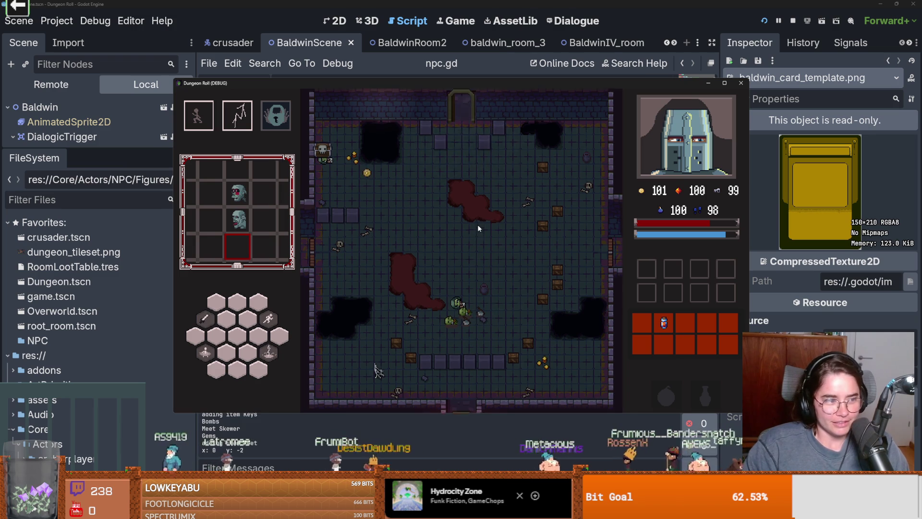
# Move into the spiked room and attack the goblins with lightning and strikes near the crates
pyautogui.press('w')
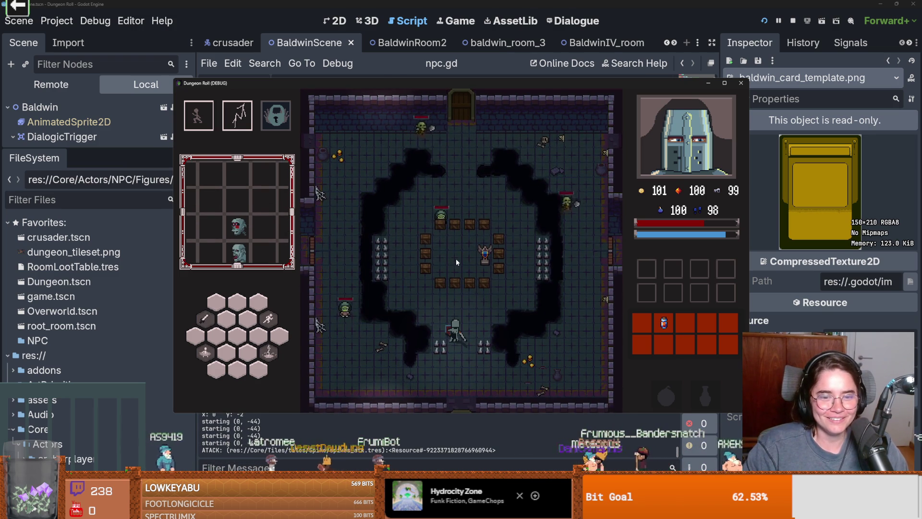
pyautogui.press('2')
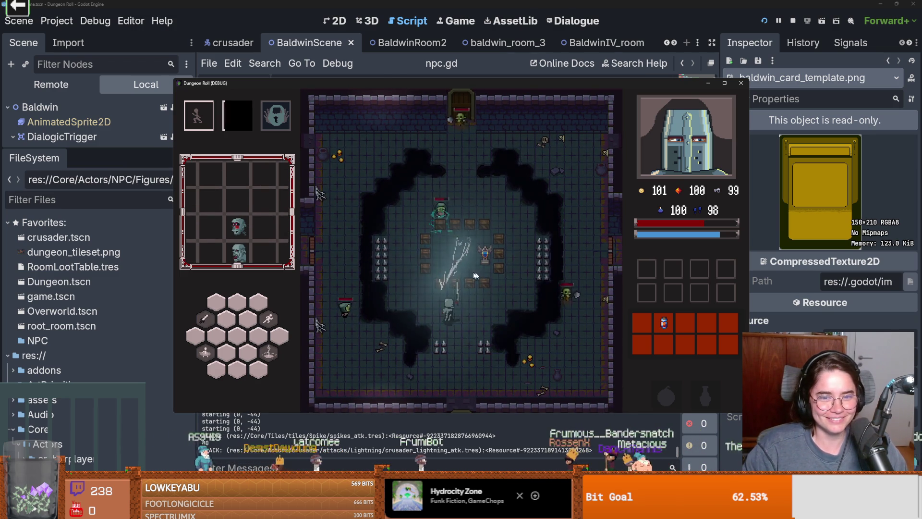
pyautogui.press('1')
pyautogui.press('w')
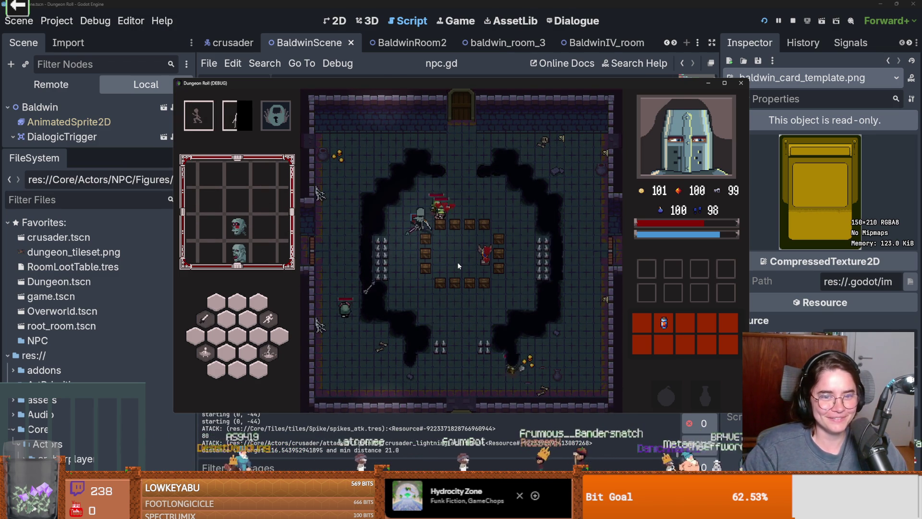
pyautogui.press('space')
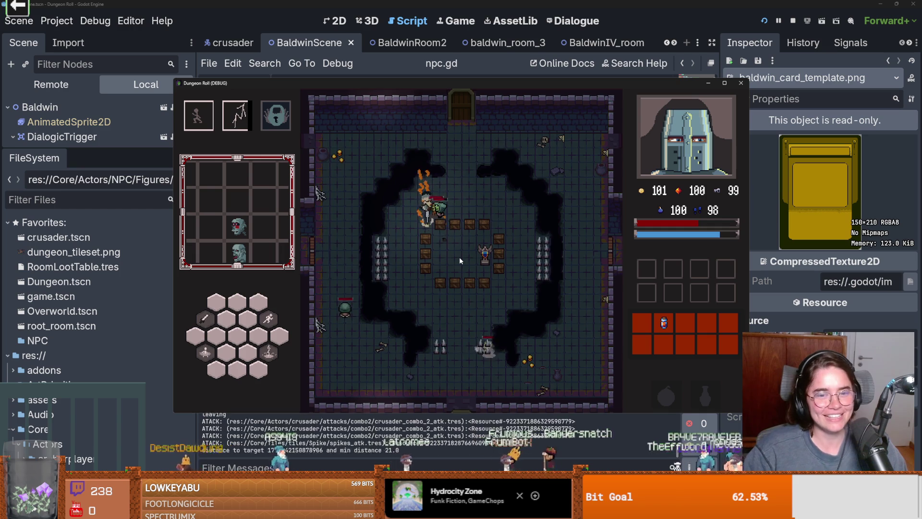
pyautogui.press('space')
pyautogui.press('space')
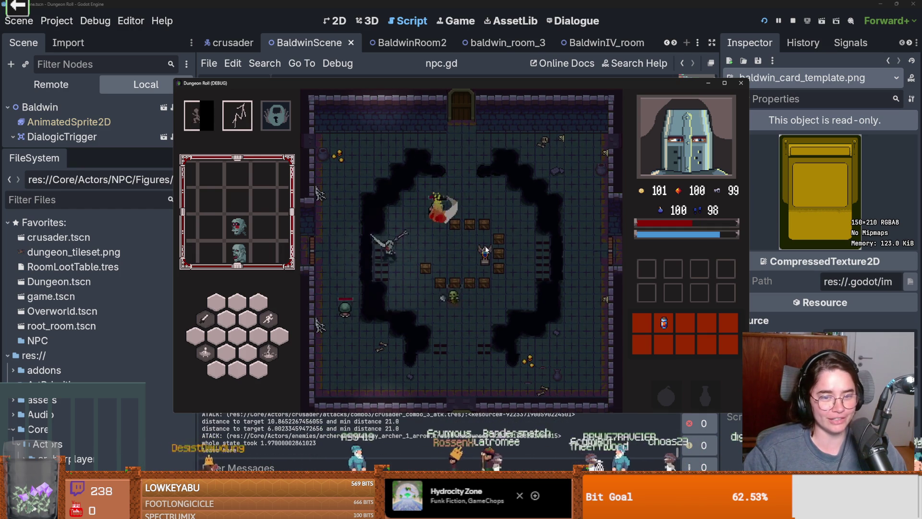
pyautogui.press('space')
pyautogui.press('space')
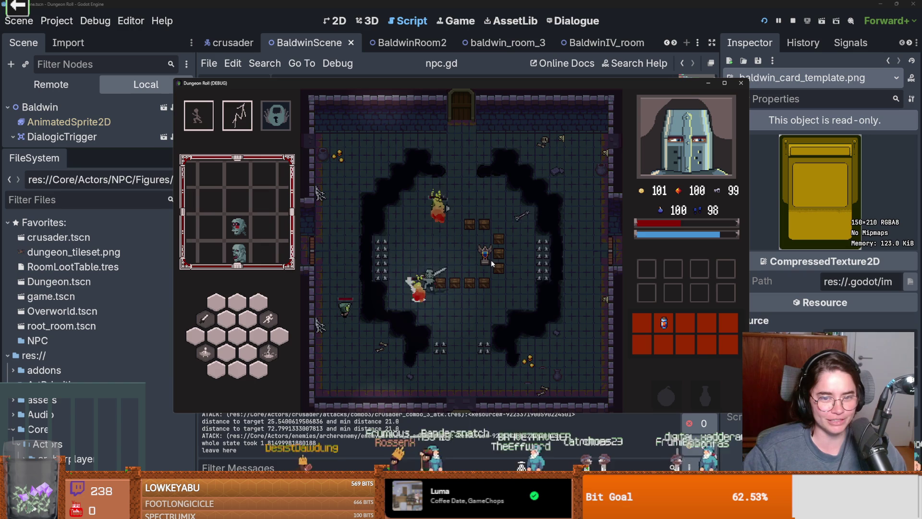
pyautogui.press('space')
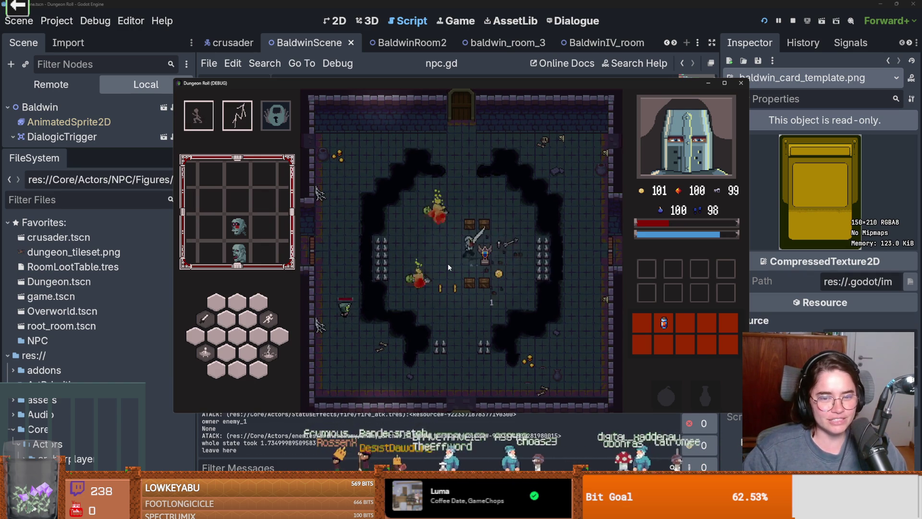
pyautogui.press('space')
pyautogui.press('space')
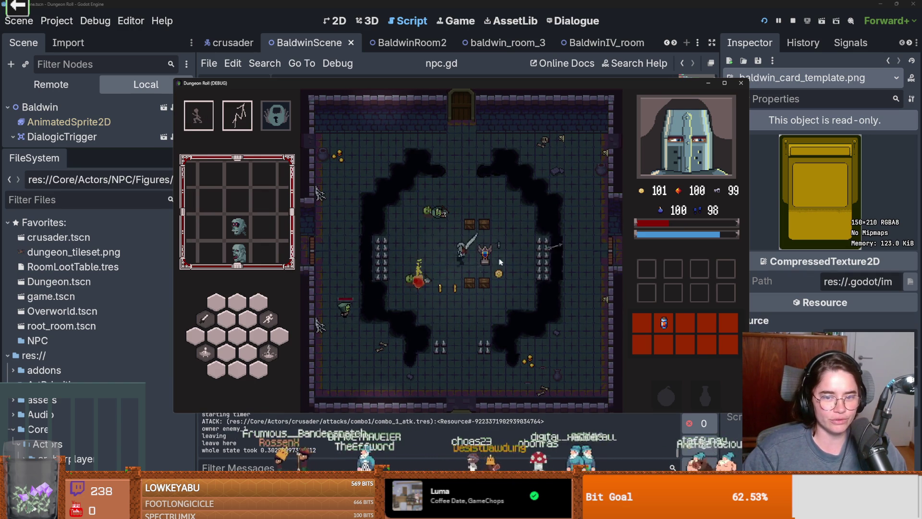
# Finish the remaining goblins with combo attacks and lightning, then use the exit door
pyautogui.click(503, 257)
pyautogui.click(503, 257)
pyautogui.click(447, 274)
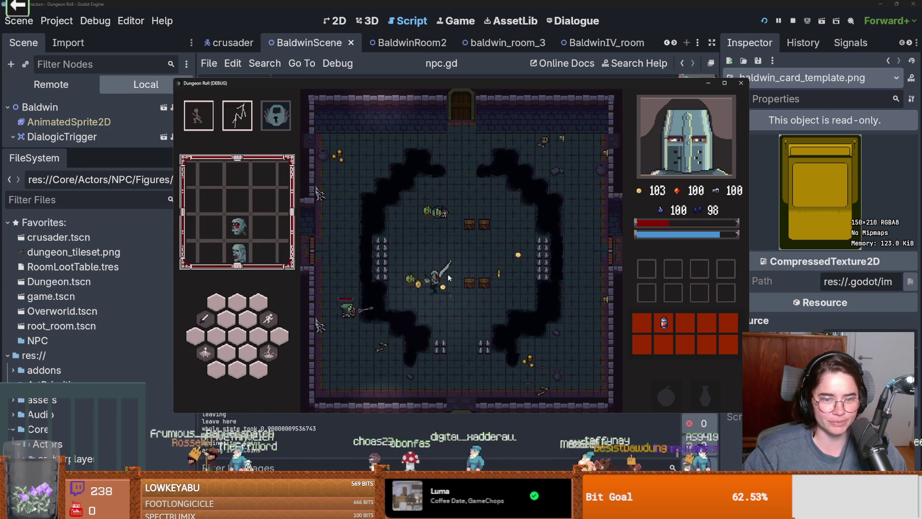
pyautogui.press('space')
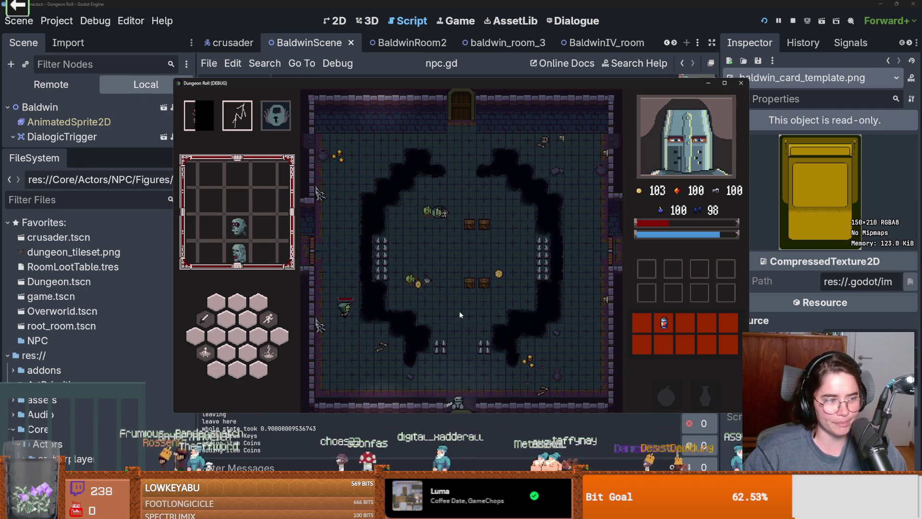
pyautogui.click(356, 283)
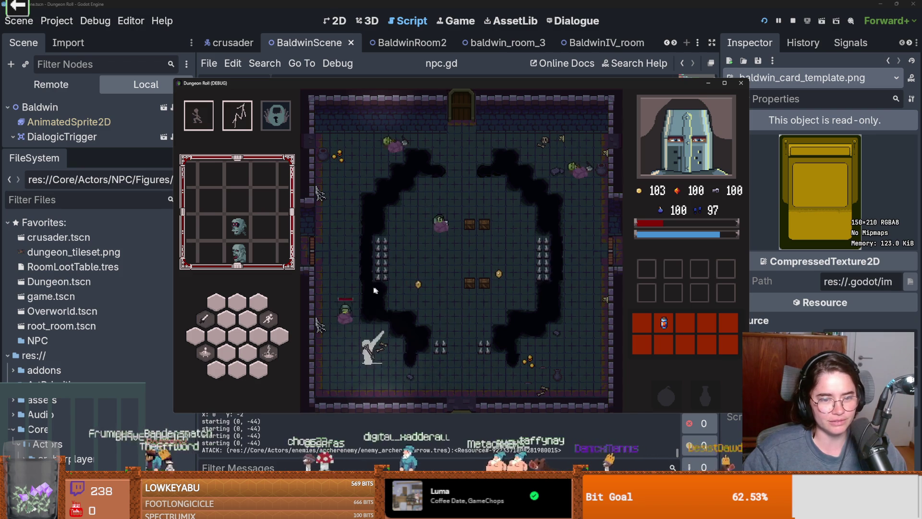
pyautogui.click(353, 278)
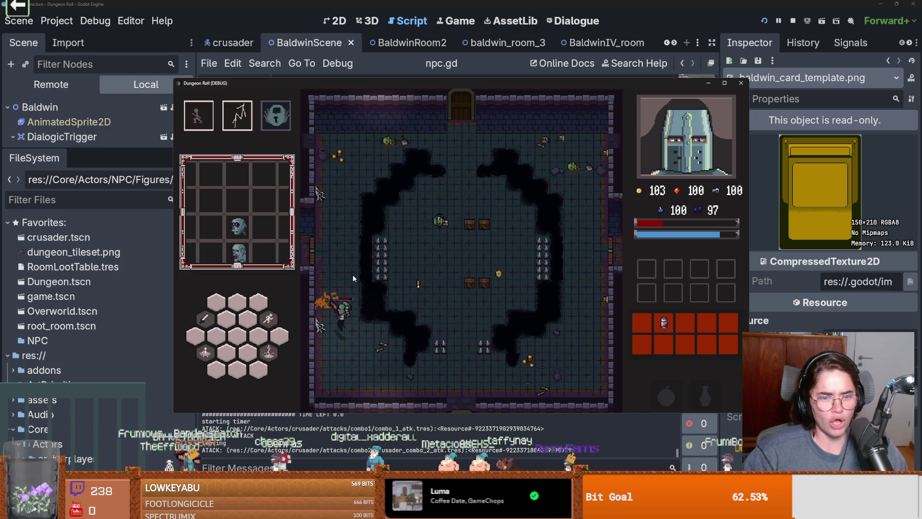
pyautogui.rightClick(353, 275)
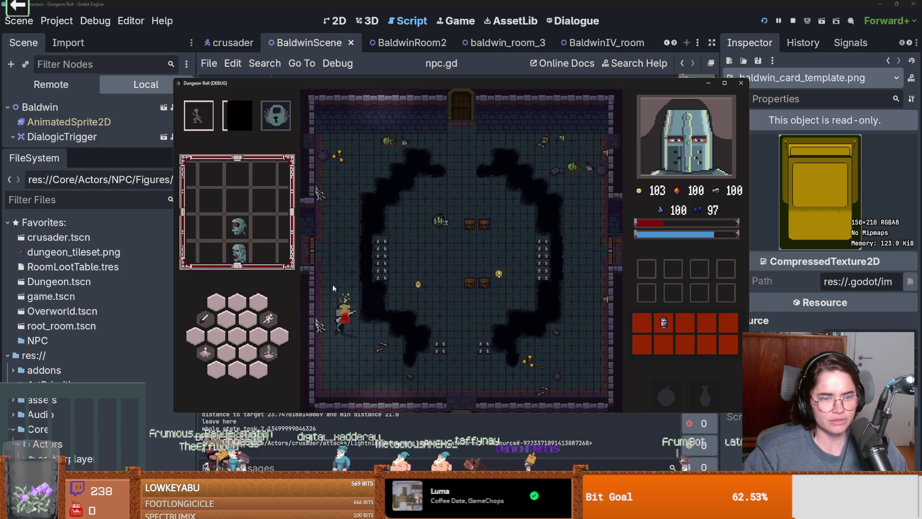
pyautogui.press('e')
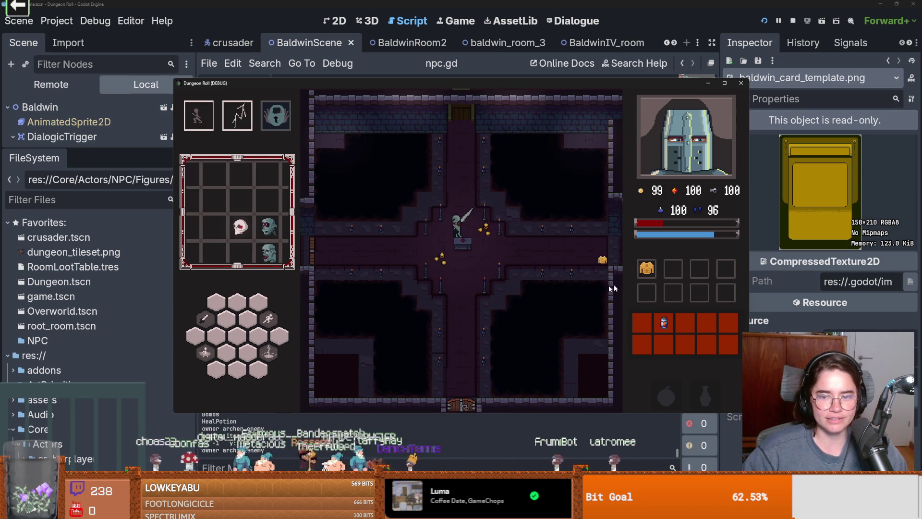
# Enter the next room and buy the two bombs from the shop
pyautogui.moveTo(647, 267)
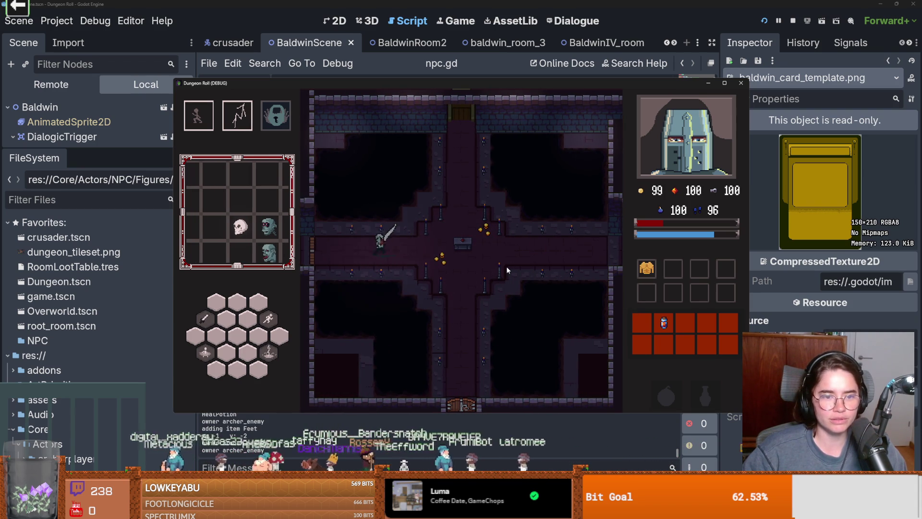
pyautogui.click(545, 236)
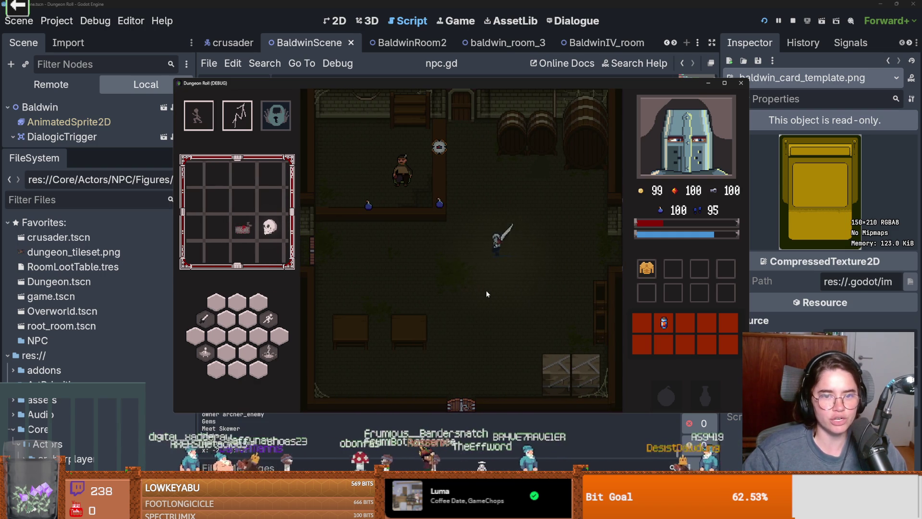
pyautogui.press('e')
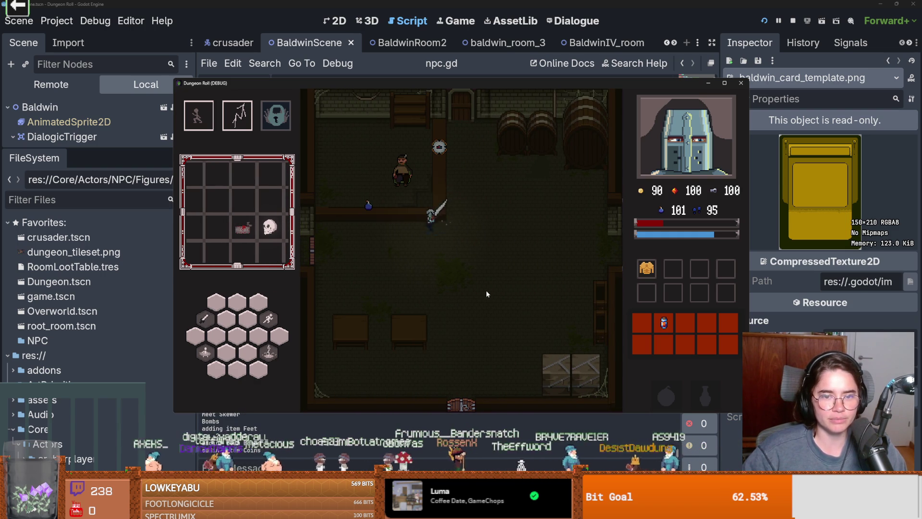
pyautogui.press('e')
# Walk to the floor compass and buy it for 5 gold
pyautogui.press('d')
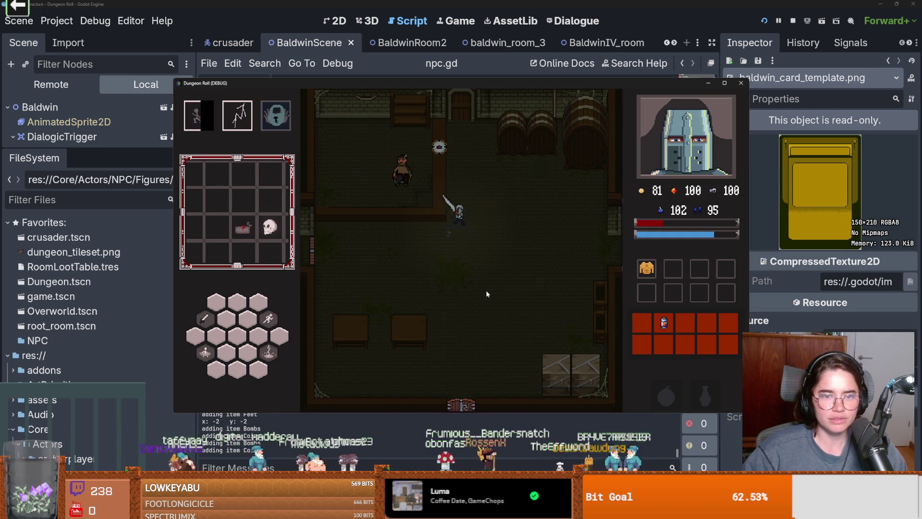
pyautogui.press('w')
pyautogui.press('e')
pyautogui.press('d')
pyautogui.press('s')
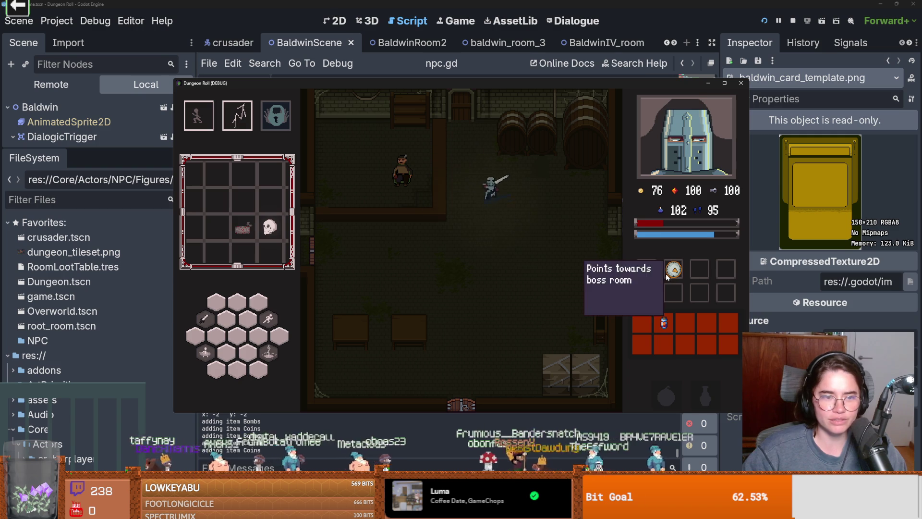
# Check the dungeon map, then type tp_to_before_boss into the debug console
pyautogui.moveTo(679, 276)
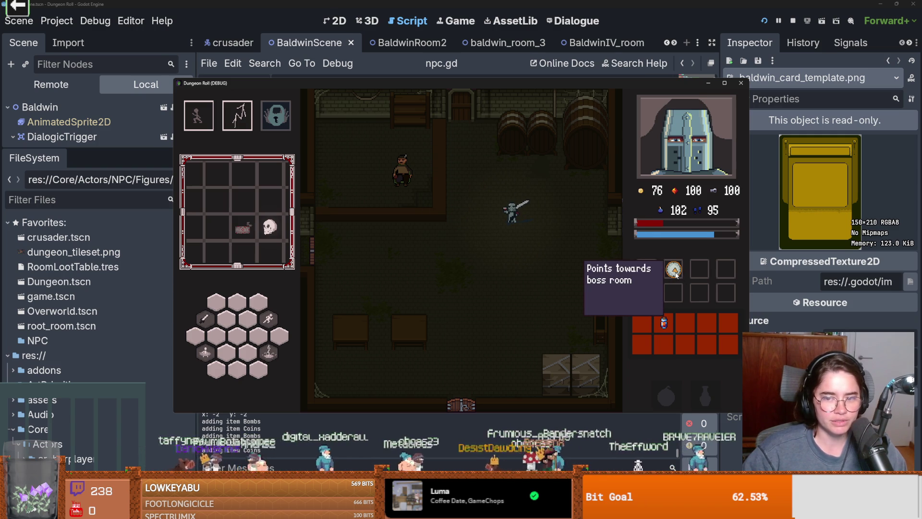
pyautogui.press('m')
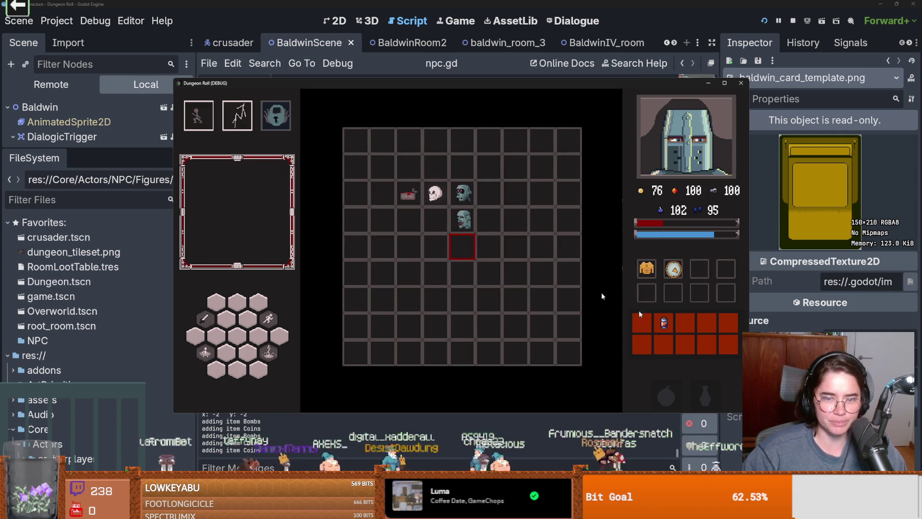
pyautogui.press('m')
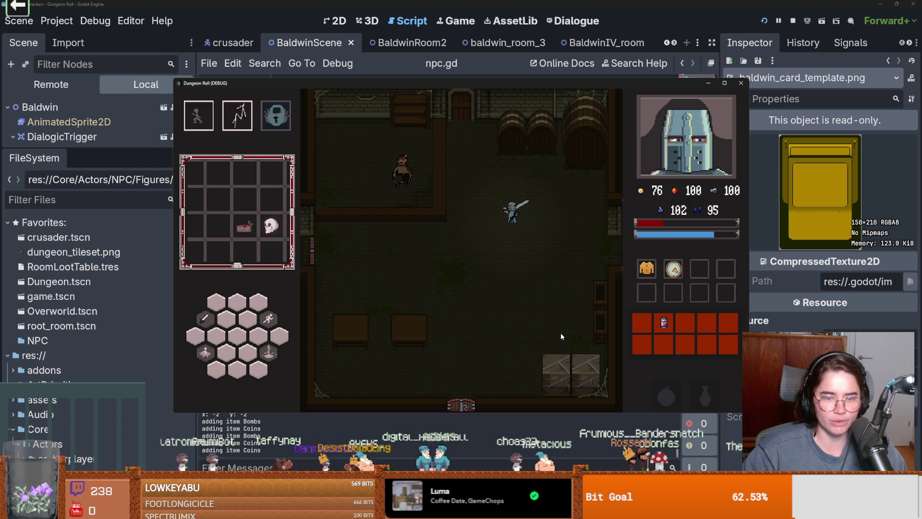
pyautogui.press('`')
pyautogui.write('tp_to_before_boss')
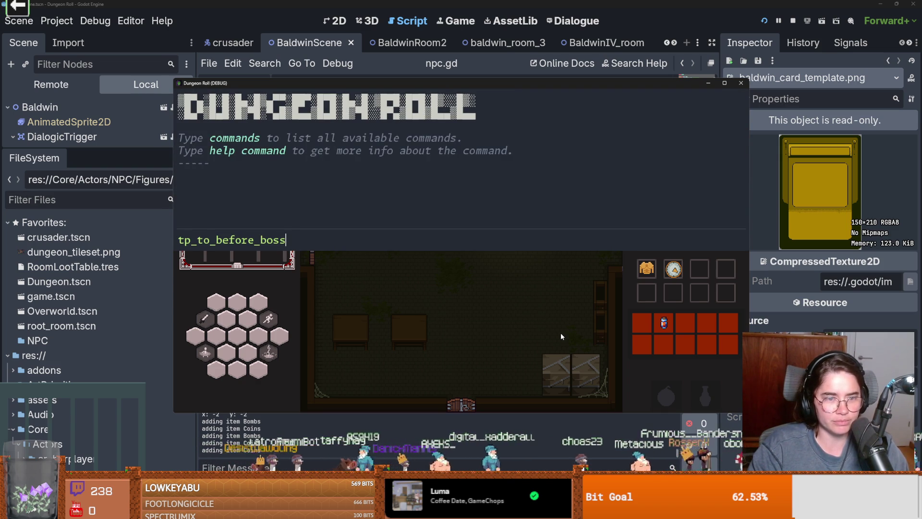
# Run tp_to_before_boss and check the new position on the dungeon map
pyautogui.press('Return')
pyautogui.press('m')
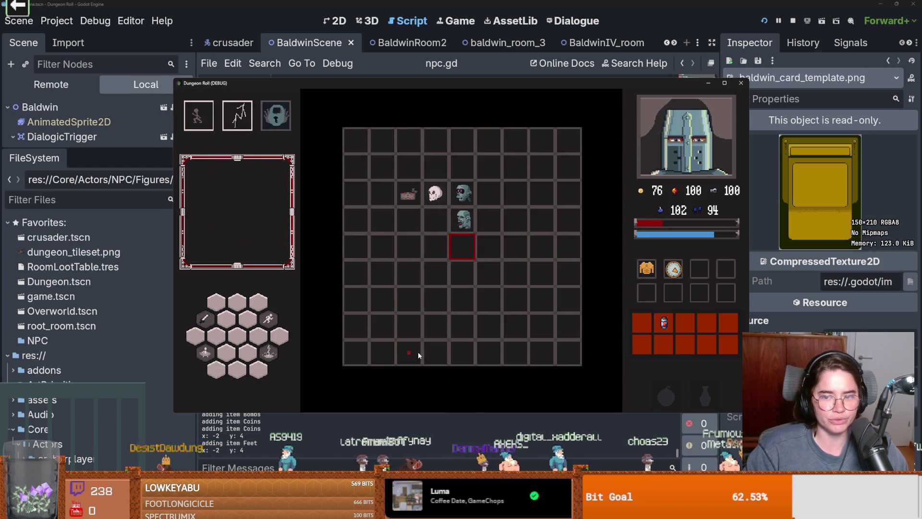
pyautogui.press('m')
# Walk through the bottom doorway, then relaunch the game with F5 after the error
pyautogui.press('s')
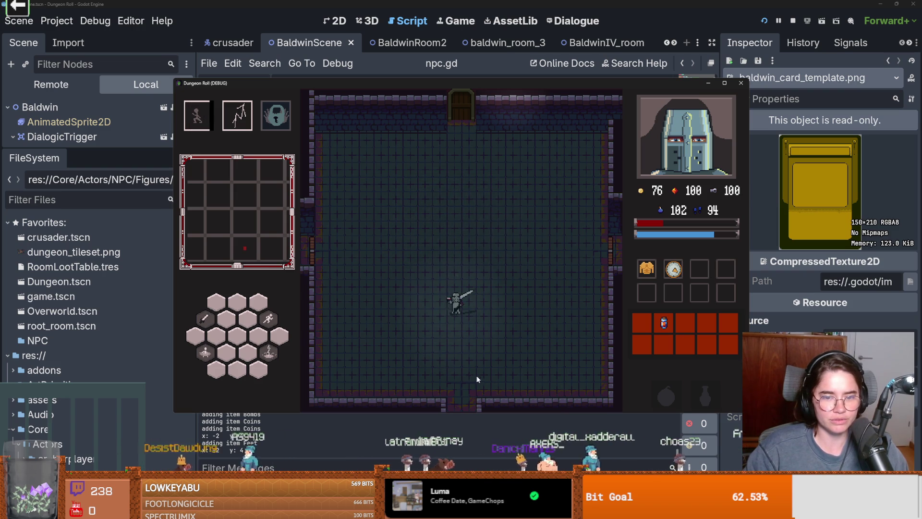
pyautogui.press('s')
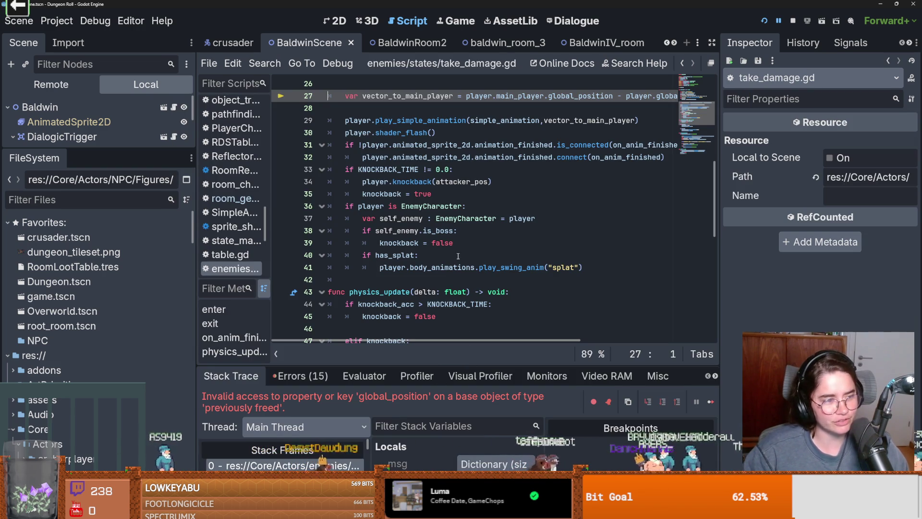
pyautogui.press('F5')
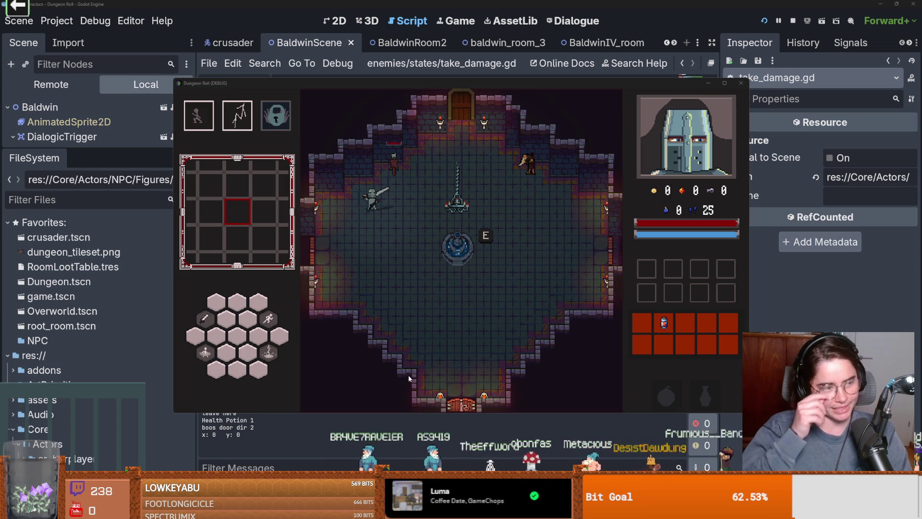
pyautogui.click(438, 256)
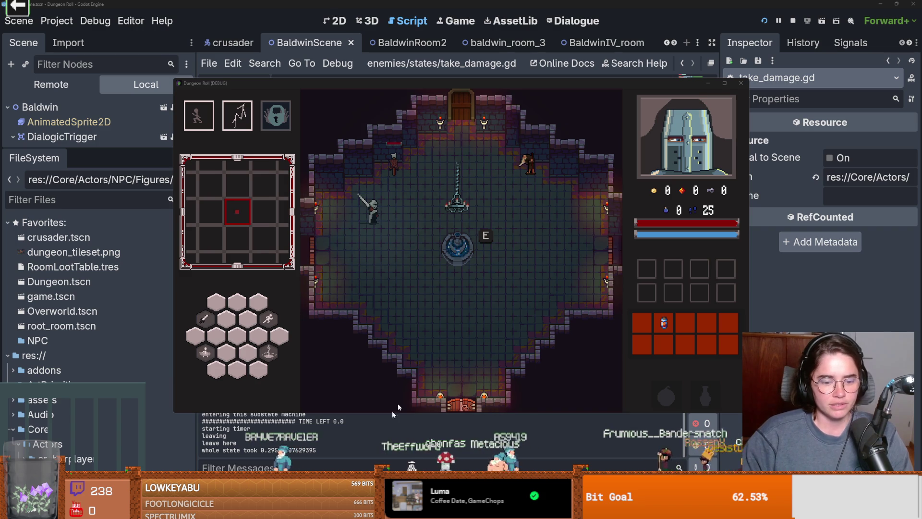
pyautogui.hotkey('alt', 'Tab')
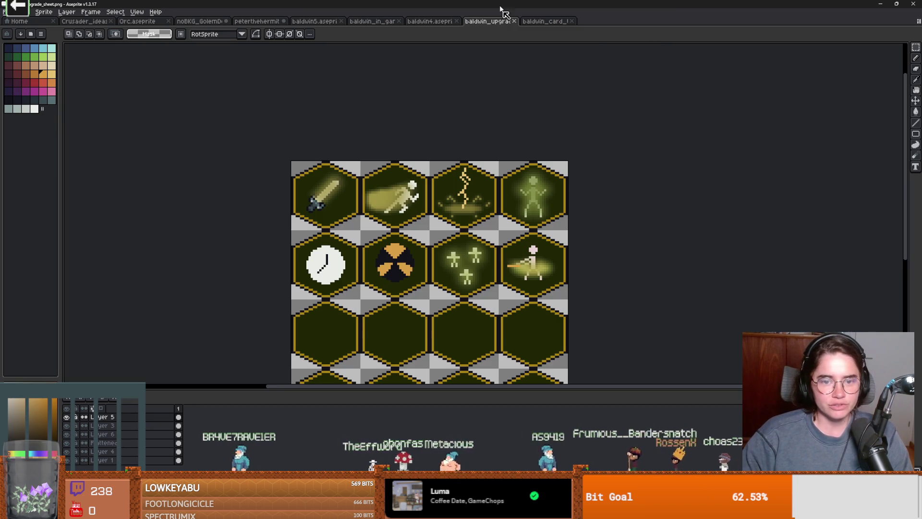
pyautogui.scroll(2, 278, 207)
pyautogui.moveTo(260, 124); pyautogui.dragTo(382, 252)
pyautogui.scroll(1, 369, 241)
pyautogui.scroll(-1, 369, 241)
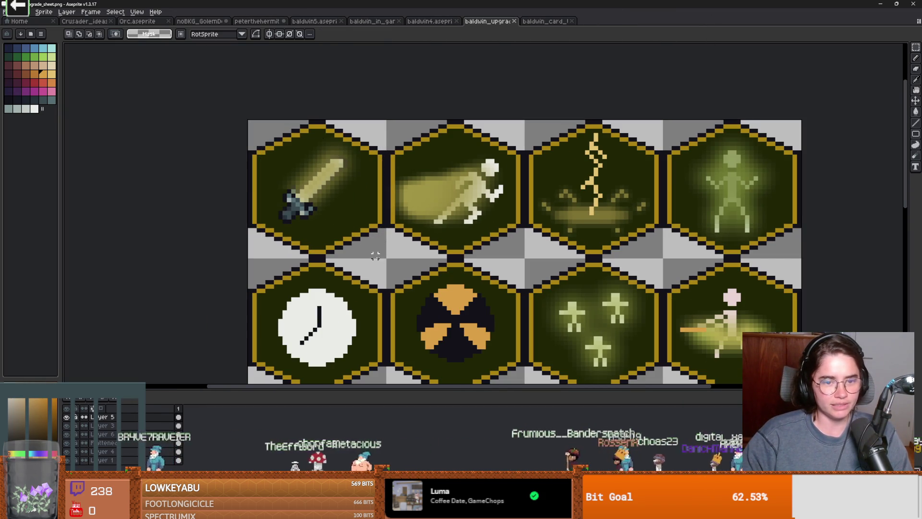
pyautogui.click(412, 137)
pyautogui.moveTo(648, 252); pyautogui.dragTo(519, 117)
pyautogui.moveTo(670, 122)
pyautogui.mouseDown()
pyautogui.moveTo(798, 250)
pyautogui.moveTo(654, 119)
pyautogui.mouseUp()
pyautogui.click(798, 254)
pyautogui.moveTo(583, 343)
pyautogui.mouseDown()
pyautogui.moveTo(511, 272)
pyautogui.moveTo(618, 279)
pyautogui.mouseUp()
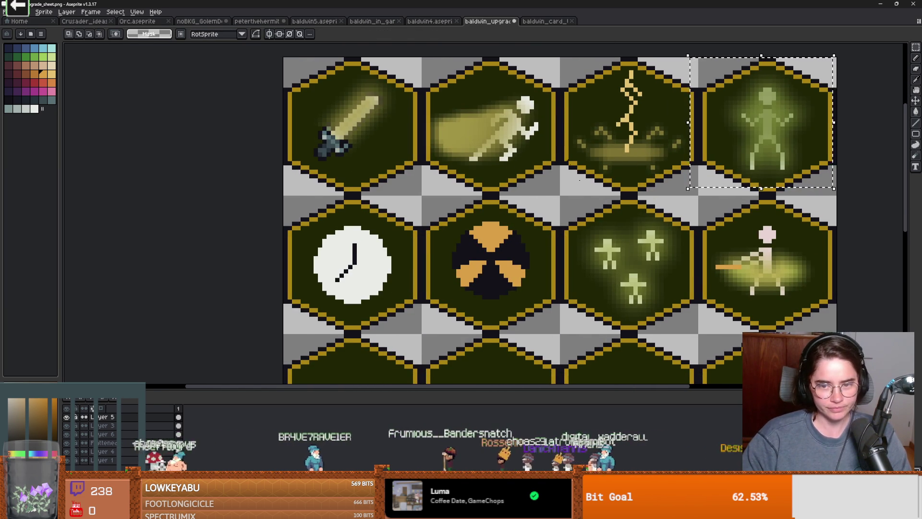
pyautogui.moveTo(561, 201); pyautogui.dragTo(701, 326)
pyautogui.moveTo(553, 313); pyautogui.dragTo(424, 202)
pyautogui.hotkey('alt', 'Tab')
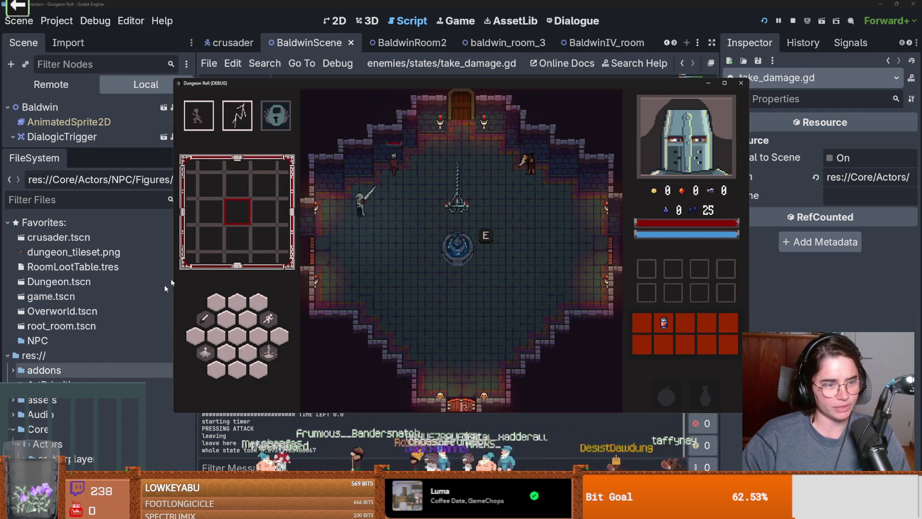
# Stop the running game and launch the project again
pyautogui.click(557, 38)
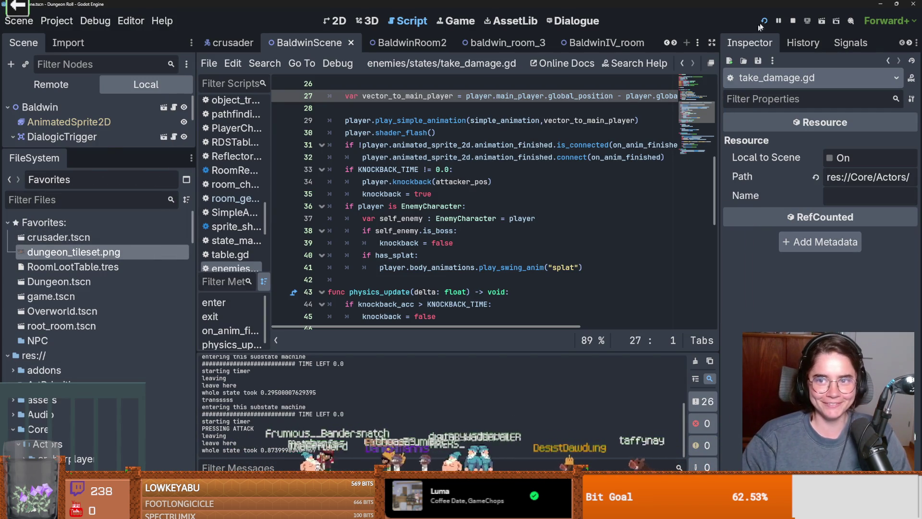
pyautogui.click(793, 20)
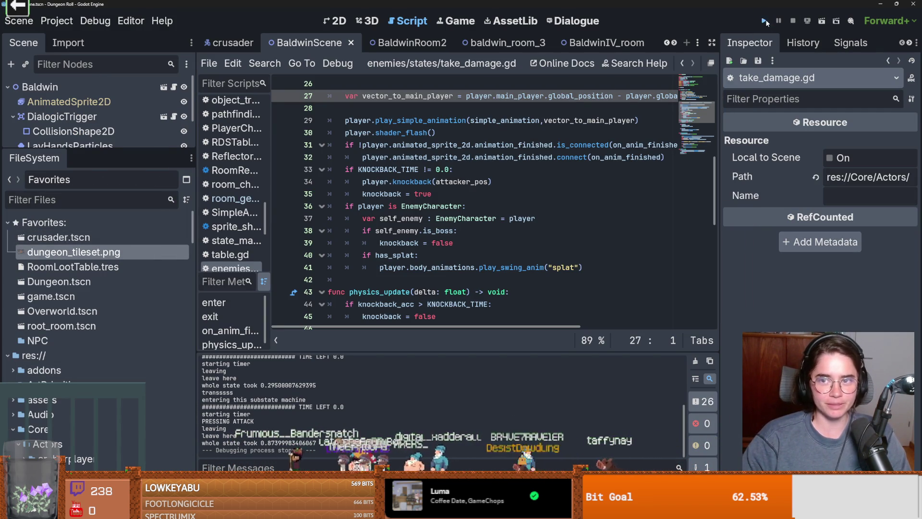
pyautogui.click(764, 21)
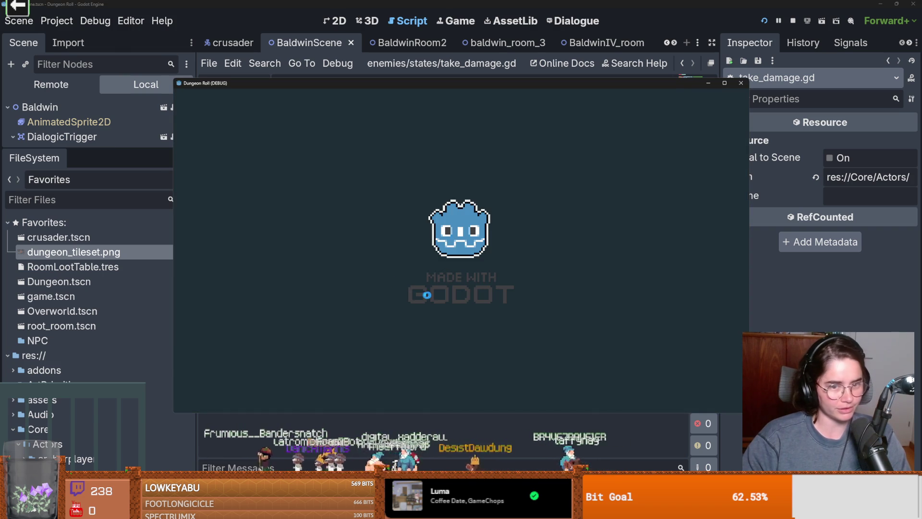
# Walk the knight around the fountain room in every direction
pyautogui.press('s')
pyautogui.press('d')
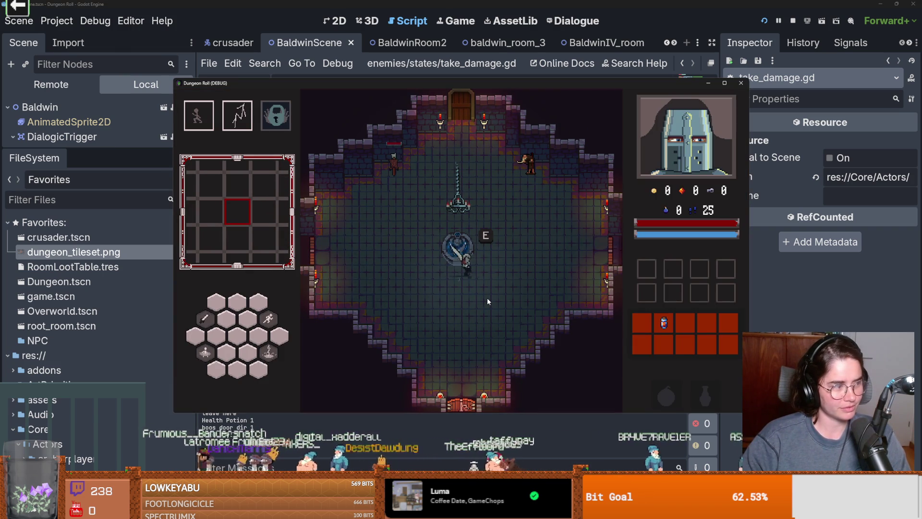
pyautogui.press('w')
pyautogui.press('w')
pyautogui.press('a')
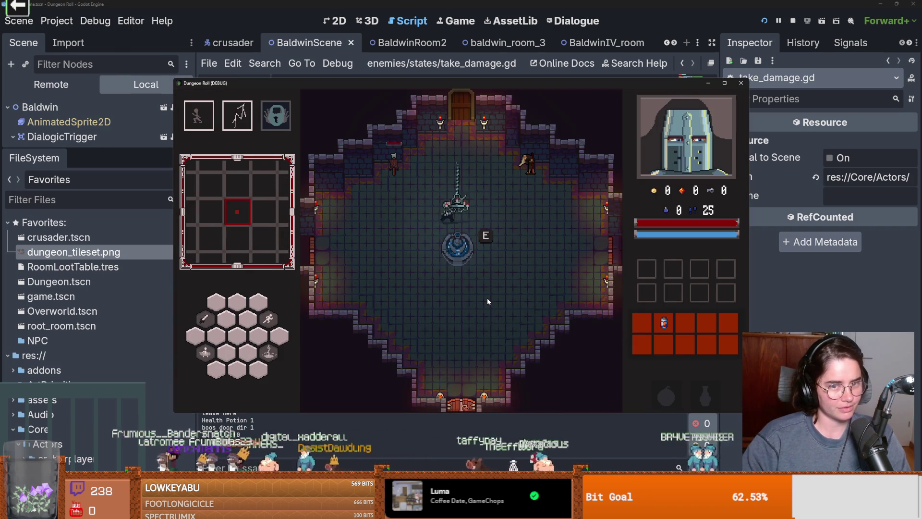
pyautogui.press('s')
pyautogui.press('d')
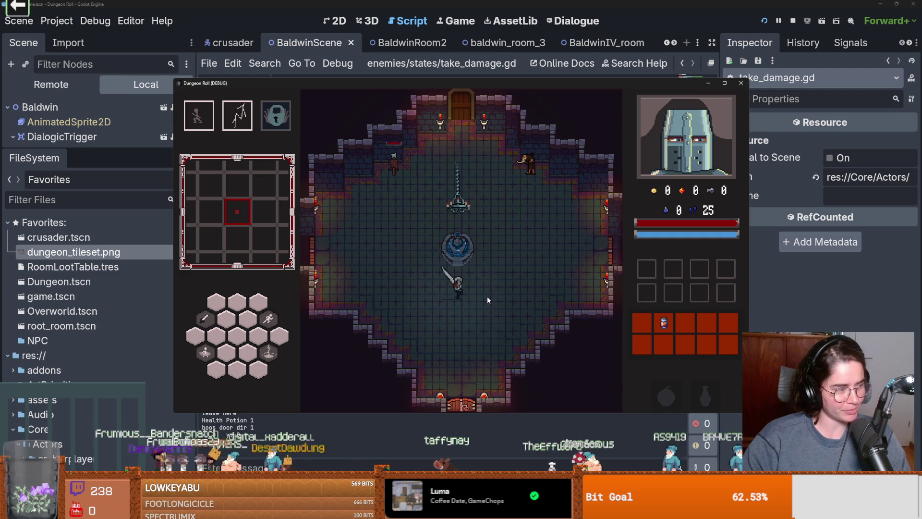
pyautogui.press('w')
pyautogui.press('a')
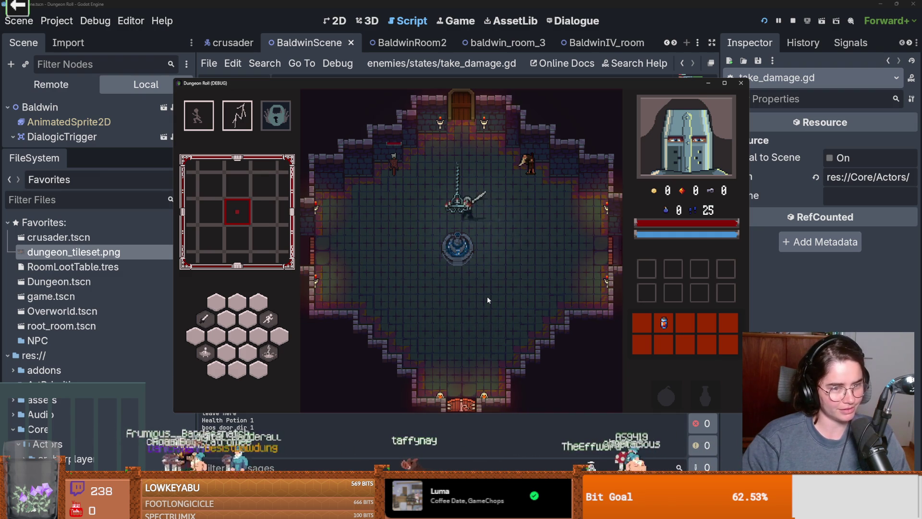
pyautogui.press('s')
pyautogui.press('d')
pyautogui.press('w')
pyautogui.press('w')
pyautogui.press('a')
pyautogui.press('s')
pyautogui.press('d')
pyautogui.press('a')
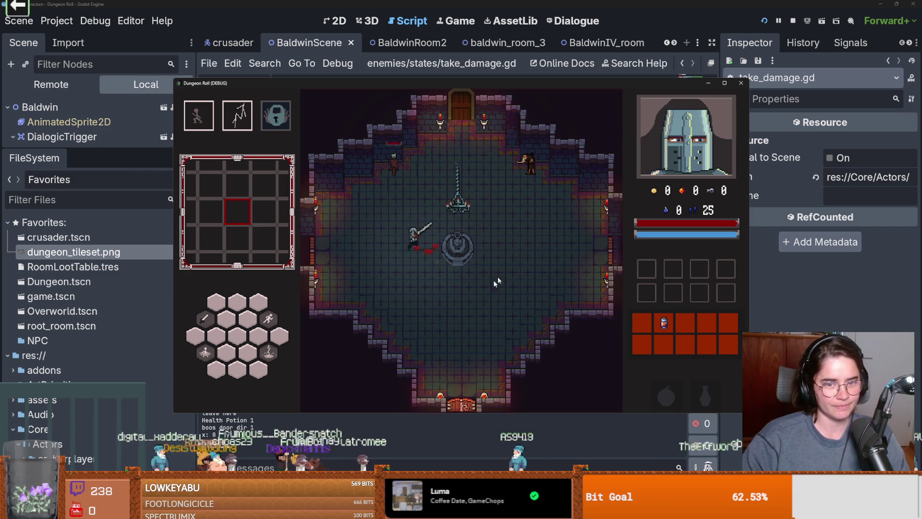
# Close the game window to return to take_damage.gd in the script editor
pyautogui.click(740, 84)
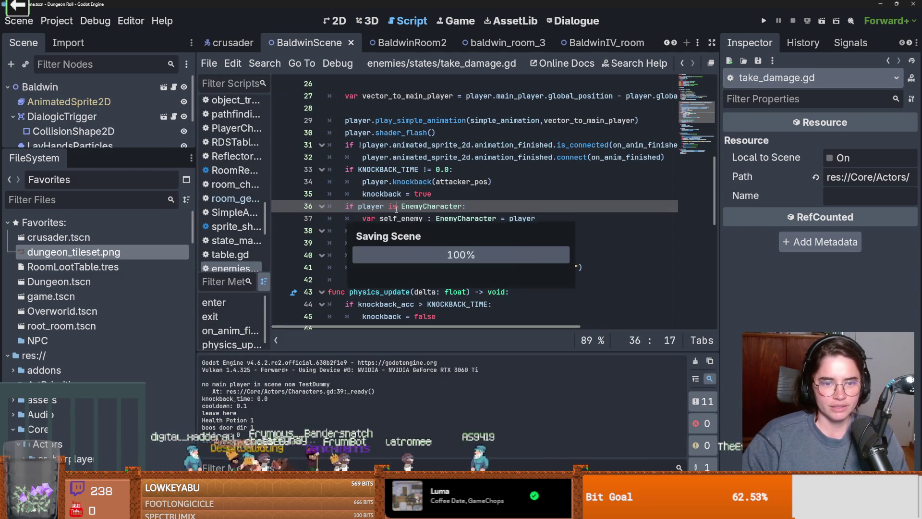
pyautogui.scroll(-5, 80, 246)
pyautogui.scroll(5, 81, 245)
# Save the scene while reviewing the has_splat lines, then expand Core to list Actors subfolders
pyautogui.hotkey('ctrl', 's')
pyautogui.doubleClick(406, 240)
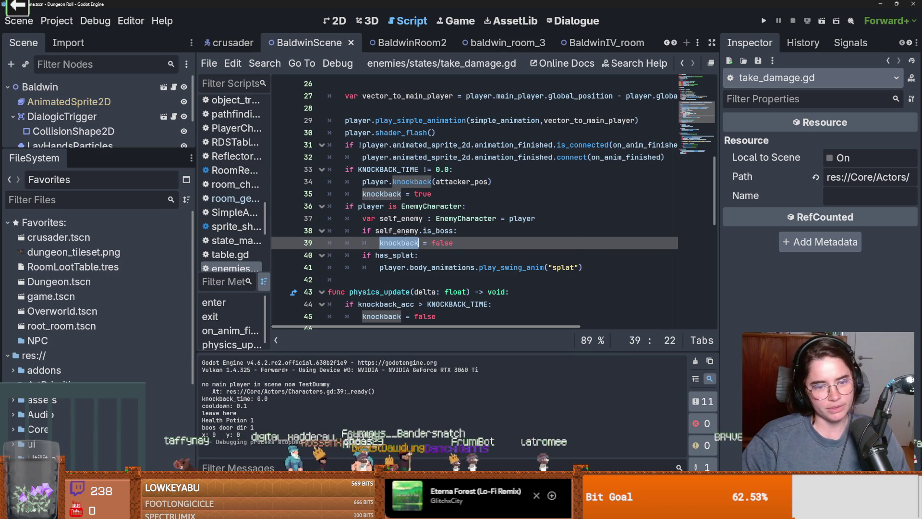
pyautogui.hotkey('ctrl', 's')
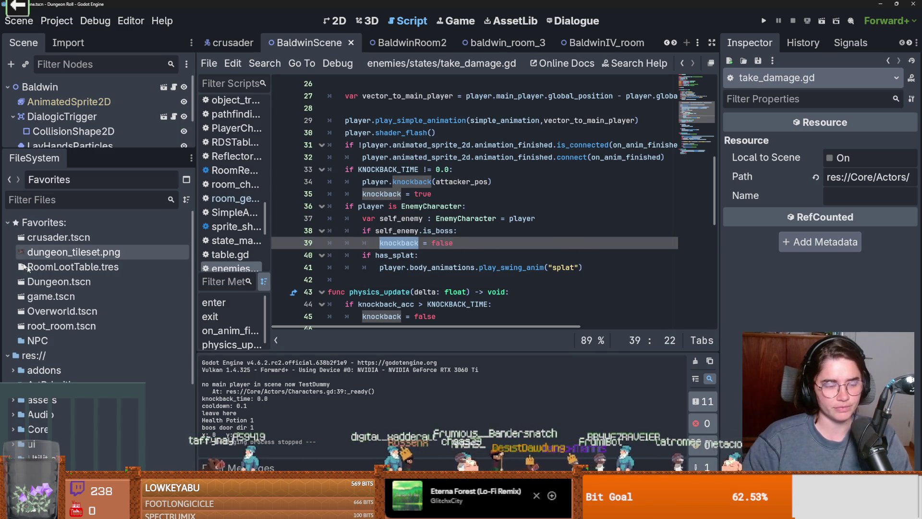
pyautogui.press('Down')
pyautogui.press('Down')
pyautogui.press('Down')
pyautogui.hotkey('ctrl', 's')
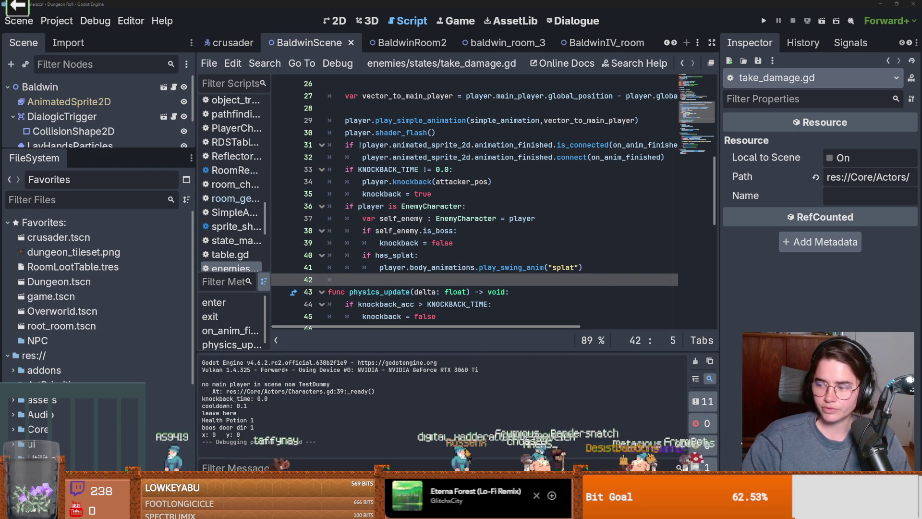
pyautogui.press('Up')
pyautogui.press('Up')
pyautogui.press('End')
pyautogui.hotkey('ctrl', 's')
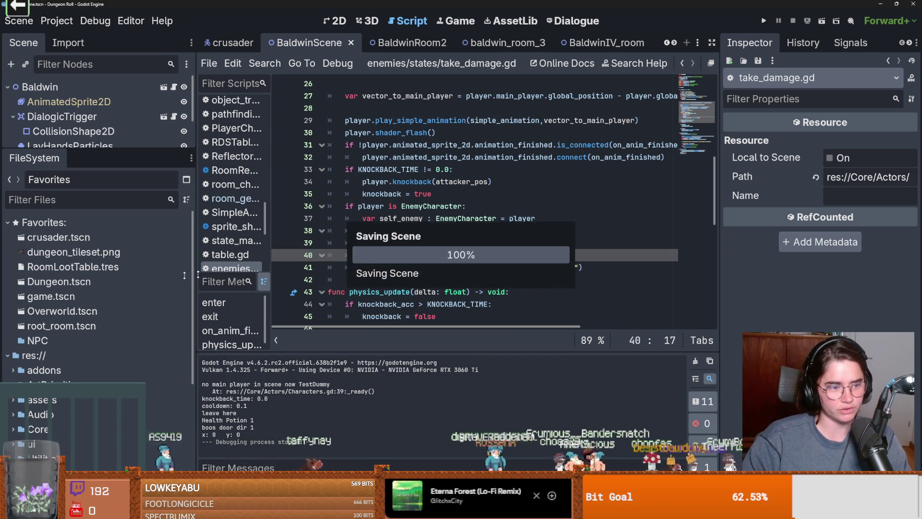
pyautogui.scroll(-4, 58, 404)
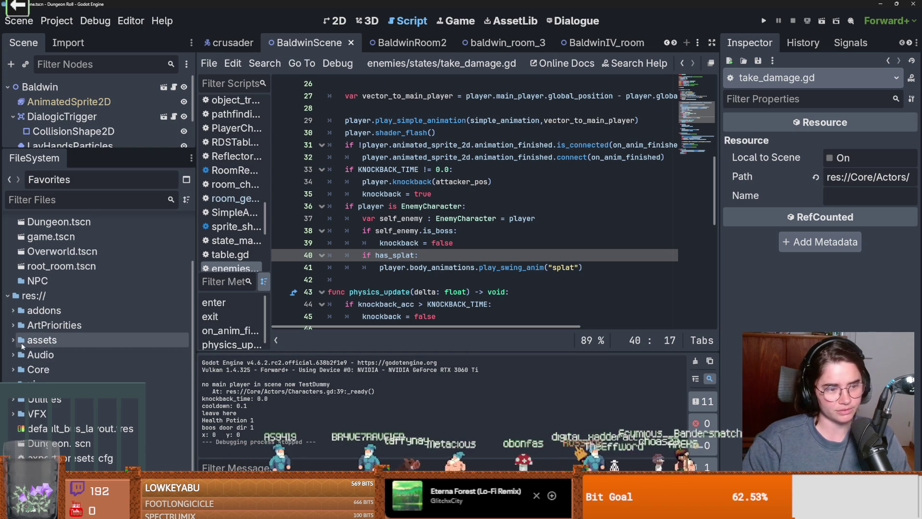
pyautogui.click(13, 370)
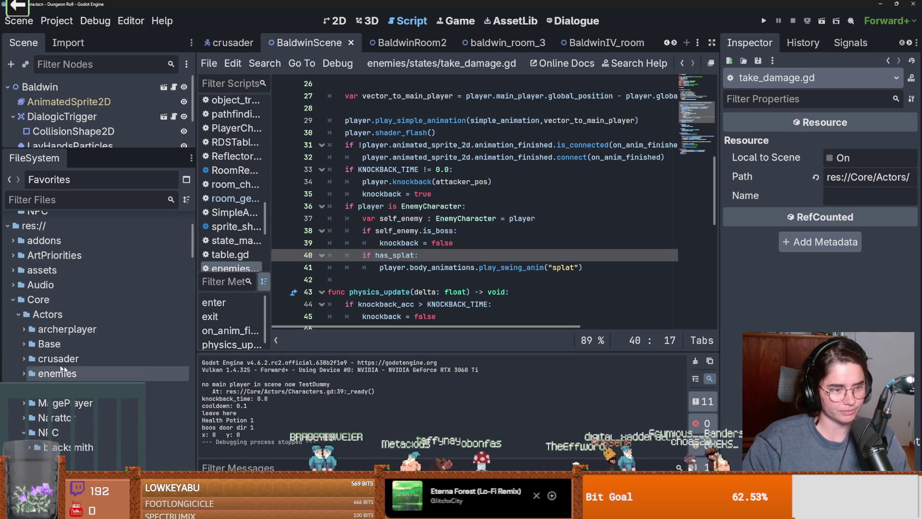
# Scroll the FileSystem dock and re-expand the NPC folder
pyautogui.scroll(-3, 14, 365)
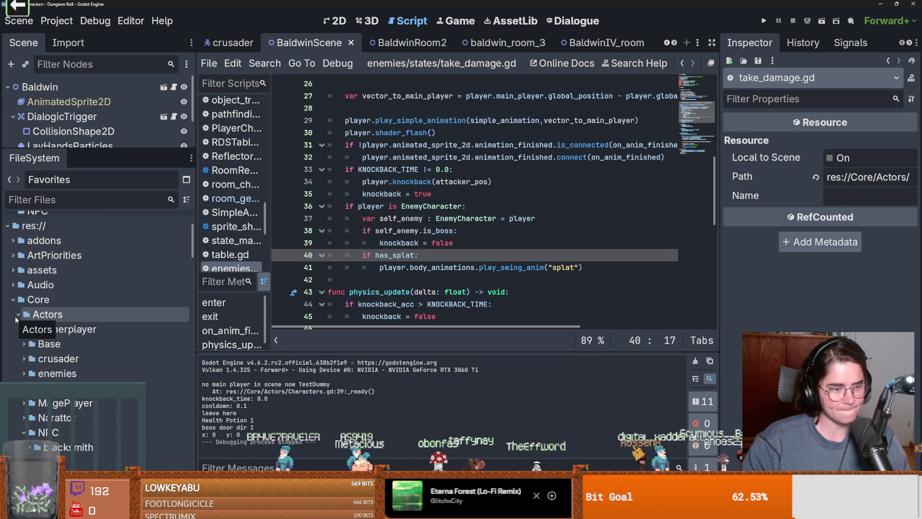
pyautogui.scroll(-3, 18, 336)
pyautogui.click(22, 362)
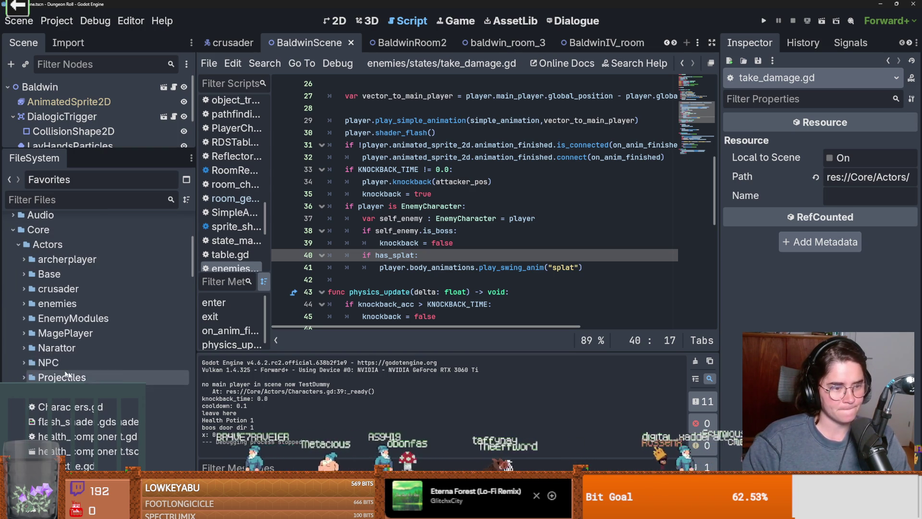
pyautogui.click(22, 363)
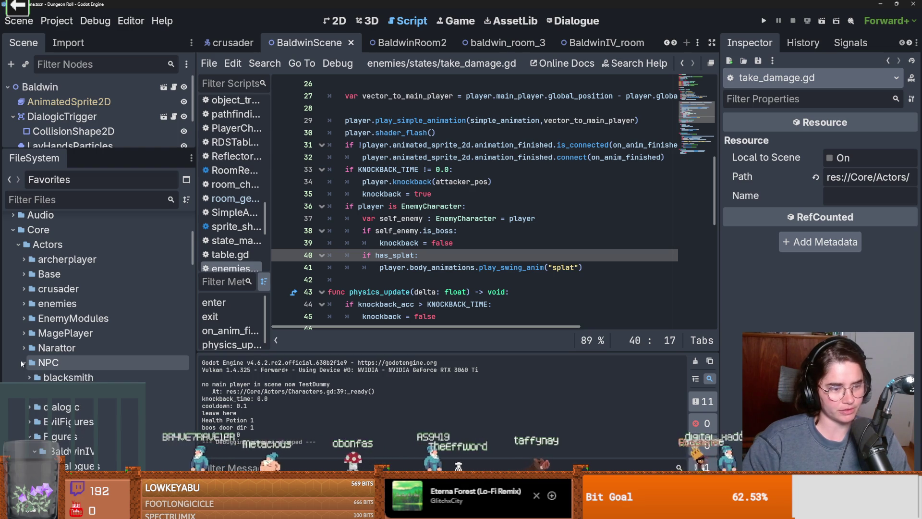
pyautogui.scroll(-5, 43, 374)
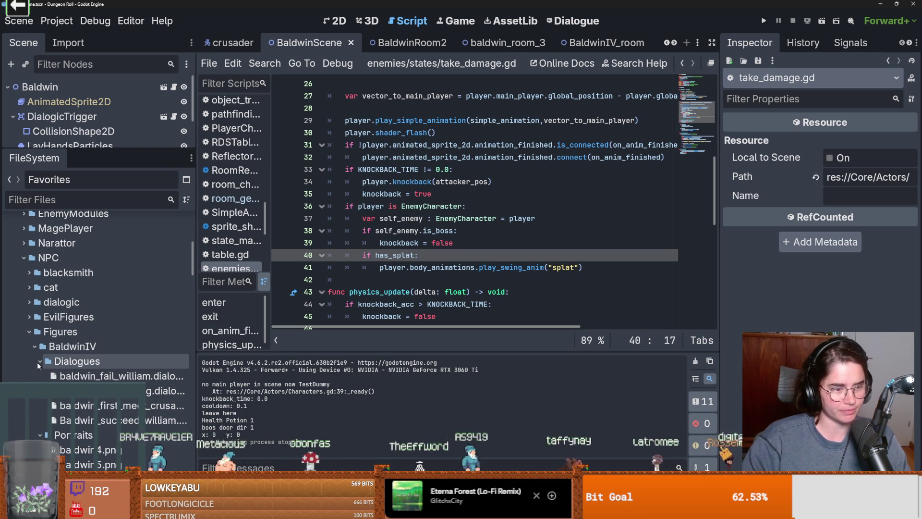
pyautogui.scroll(-2, 95, 379)
# Collapse Dialogues, Portraits and sprites, expand upgrades, and open HolyLight.tres
pyautogui.click(37, 329)
pyautogui.click(37, 329)
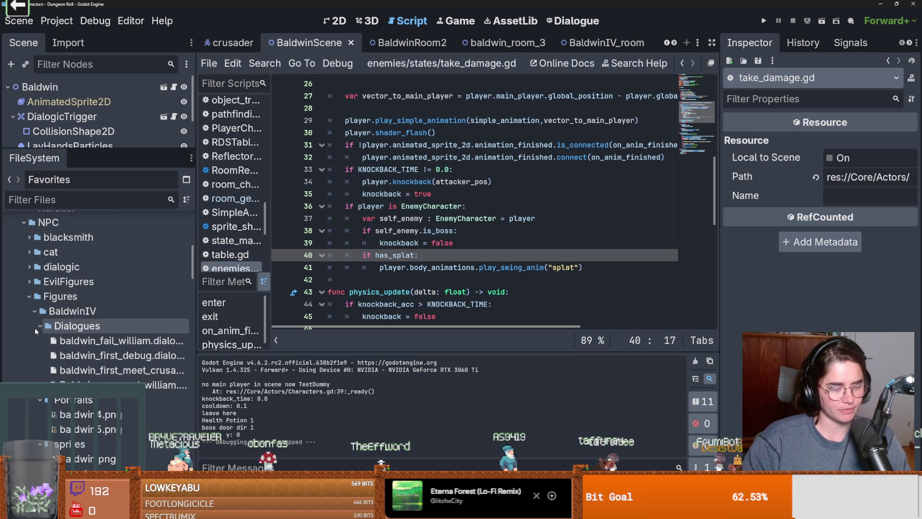
pyautogui.click(40, 326)
pyautogui.click(40, 340)
pyautogui.click(40, 356)
pyautogui.click(40, 370)
pyautogui.click(85, 444)
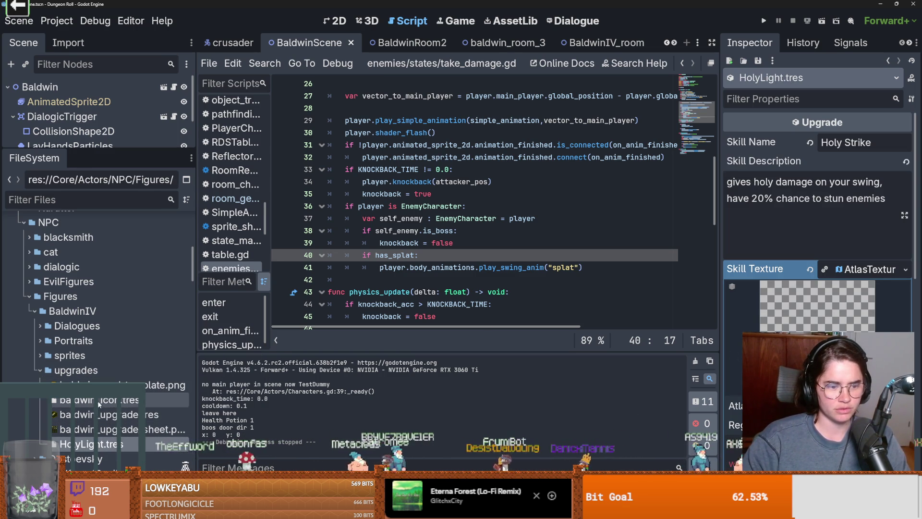
# Drag the Baldwin sword icon into the Skill Texture slot and save
pyautogui.moveTo(89, 417); pyautogui.dragTo(805, 304)
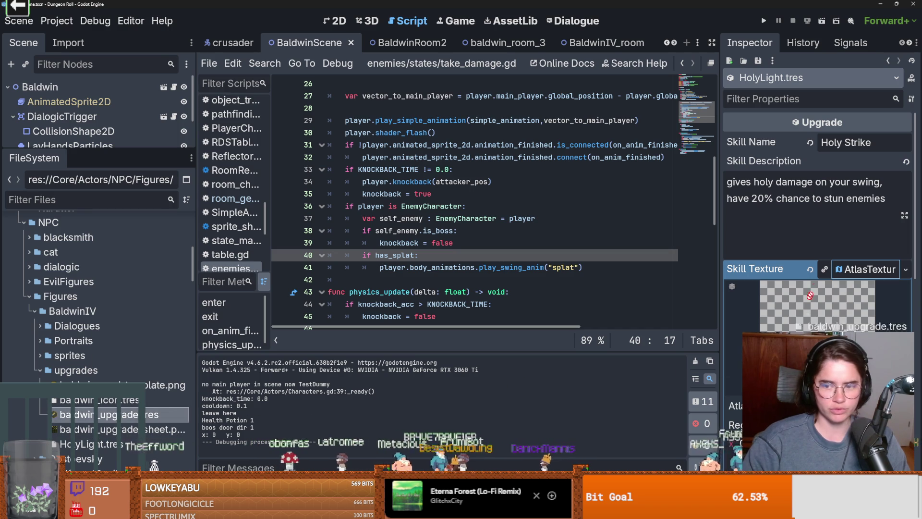
pyautogui.moveTo(843, 277); pyautogui.dragTo(851, 272)
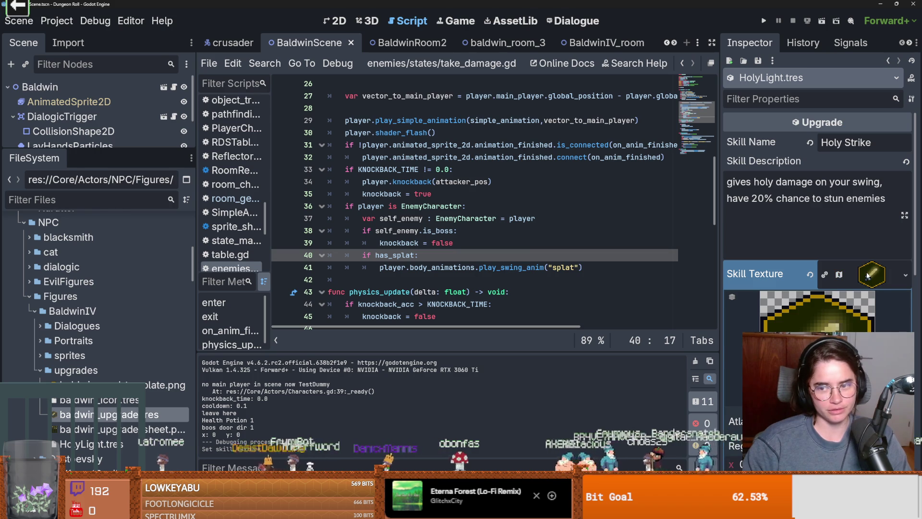
pyautogui.hotkey('ctrl', 's')
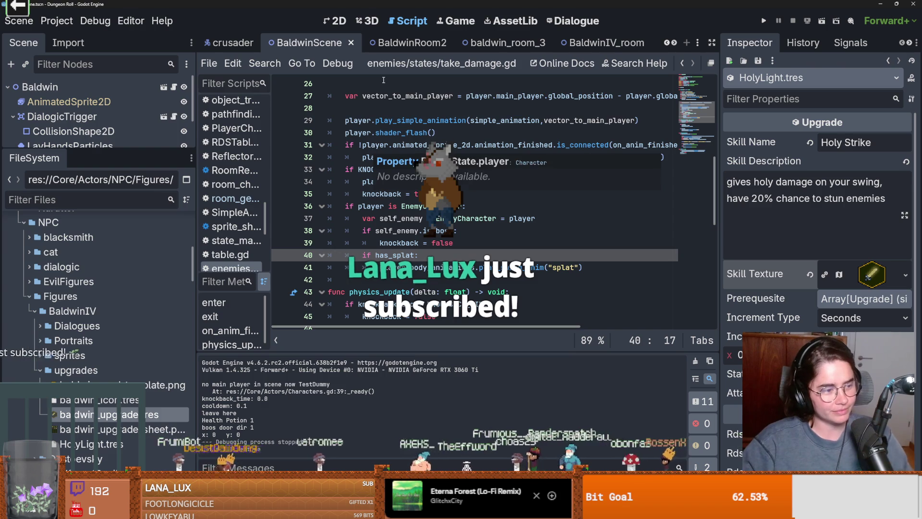
# Widen the Inspector, set Increment Type to Percentage, and save
pyautogui.click(475, 267)
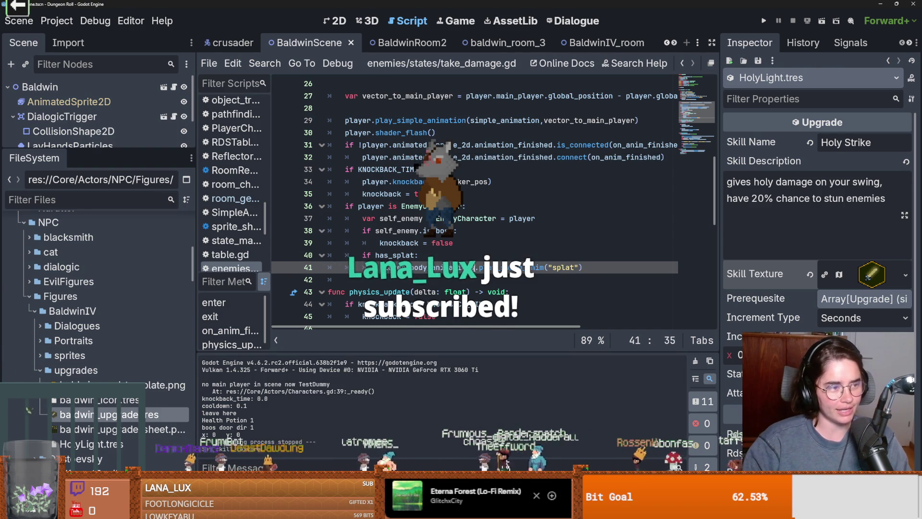
pyautogui.moveTo(718, 319); pyautogui.dragTo(626, 318)
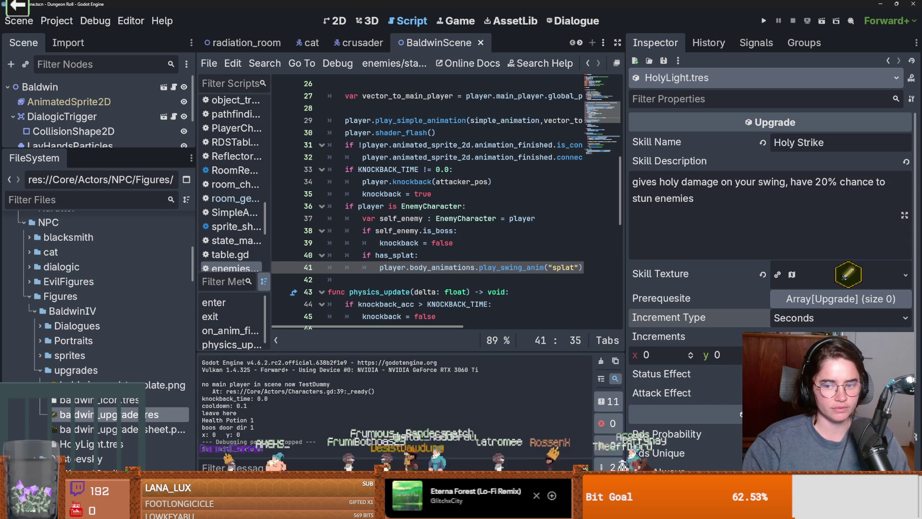
pyautogui.click(792, 351)
pyautogui.hotkey('ctrl', 's')
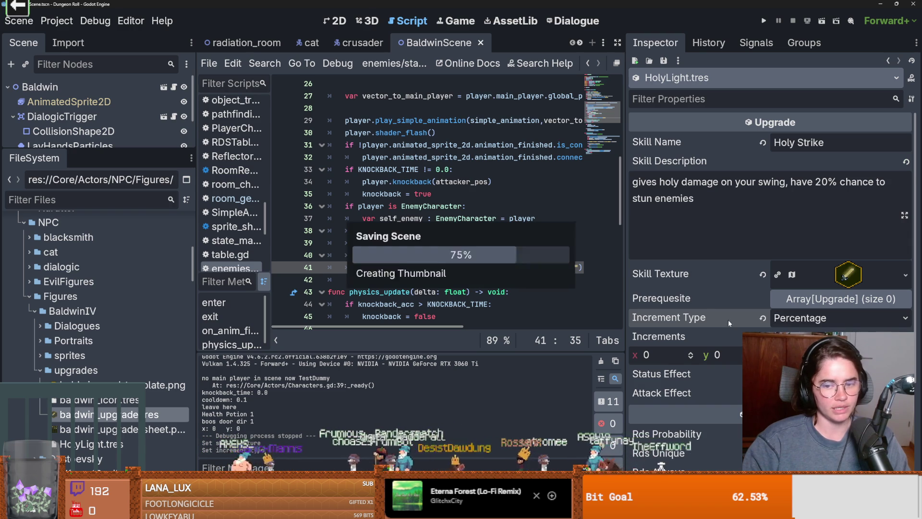
pyautogui.scroll(-3, 716, 319)
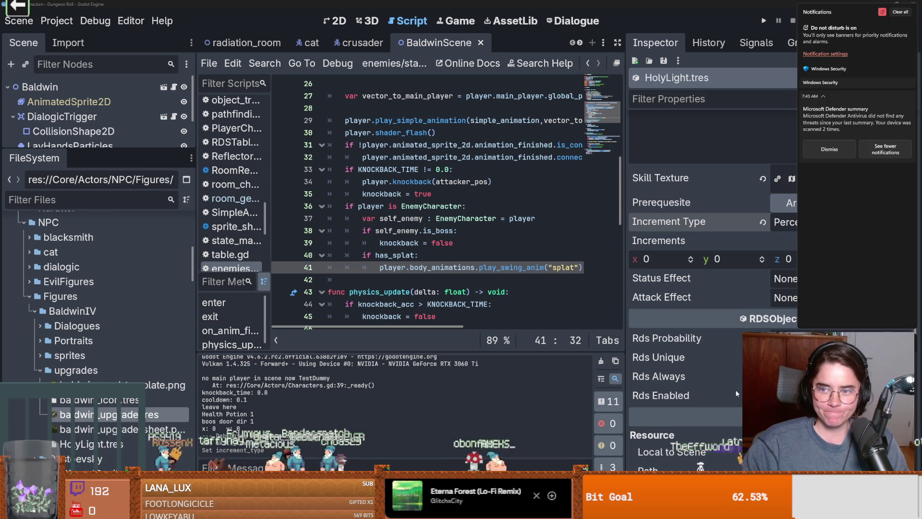
pyautogui.click(570, 277)
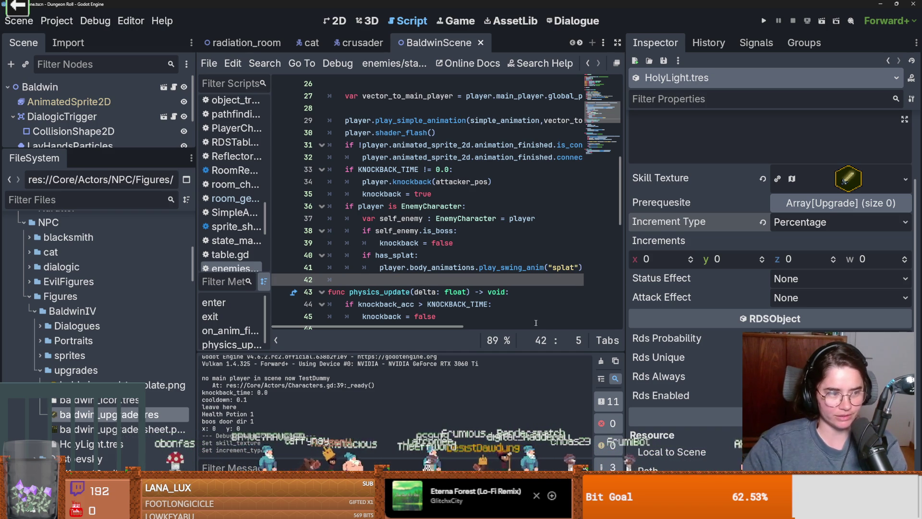
pyautogui.press('super+n')
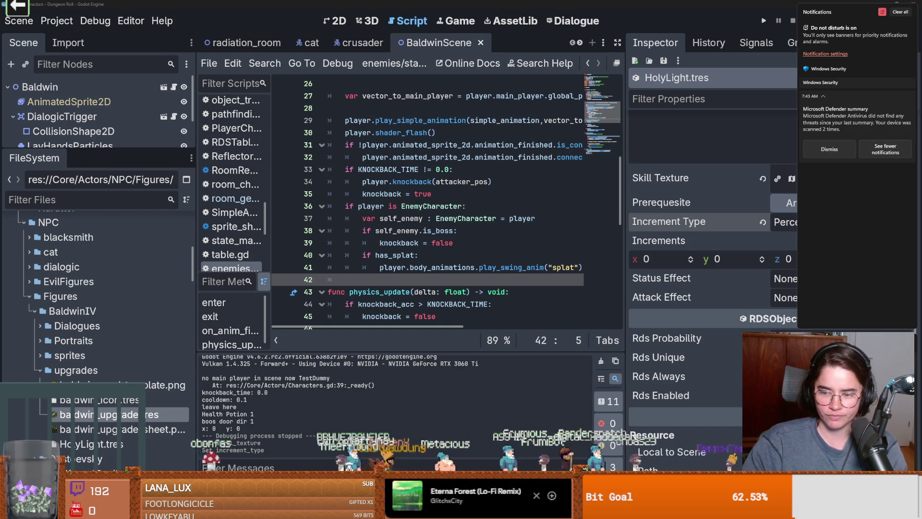
pyautogui.click(435, 243)
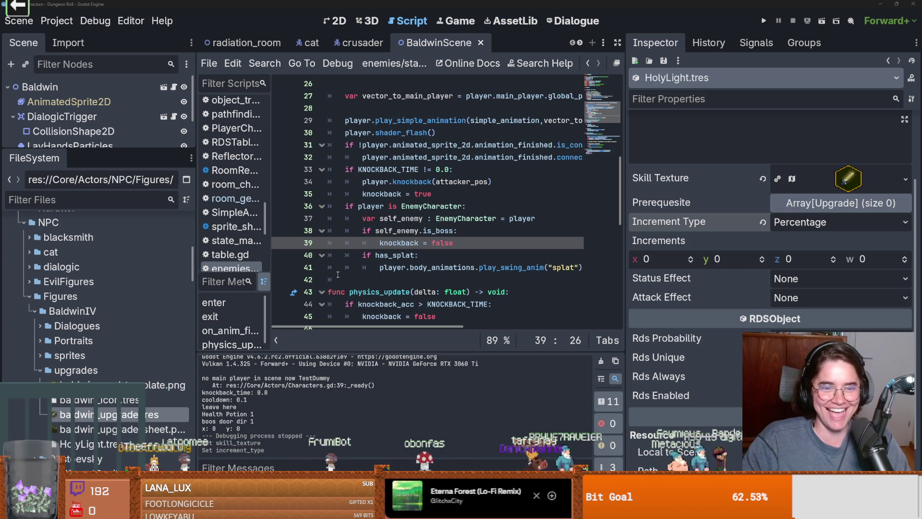
pyautogui.hotkey('ctrl', 's')
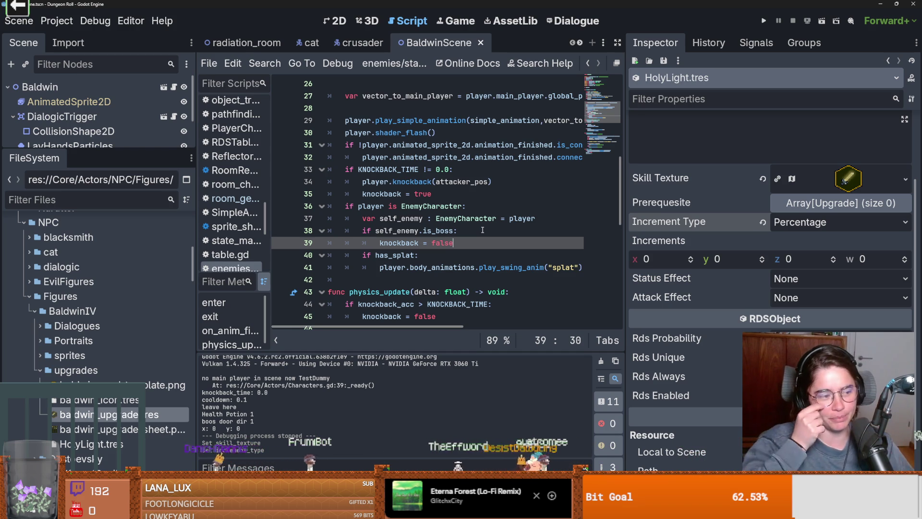
pyautogui.press('Up')
pyautogui.press('Up')
pyautogui.press('Up')
pyautogui.hotkey('ctrl', 's')
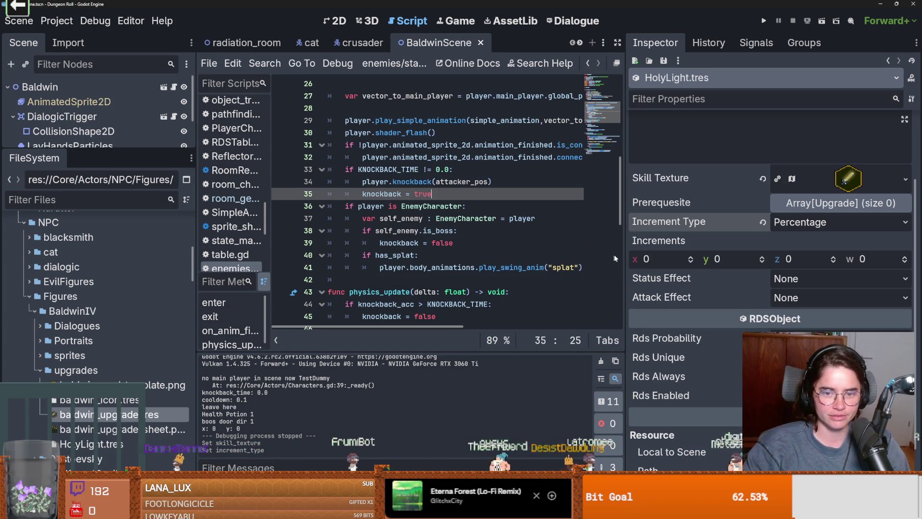
pyautogui.moveTo(627, 261); pyautogui.dragTo(661, 261)
pyautogui.click(818, 279)
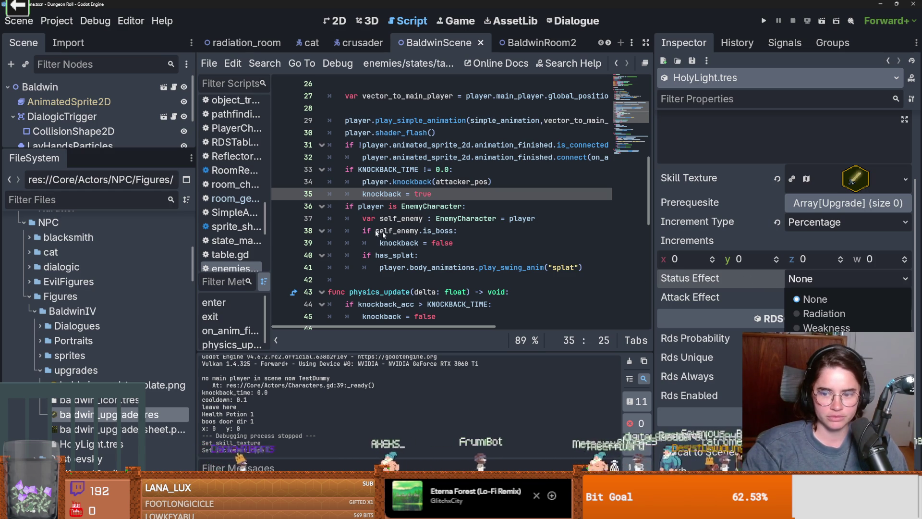
# Keep the status effect at None and save the scene
pyautogui.click(405, 240)
pyautogui.scroll(3, 368, 247)
pyautogui.hotkey('ctrl', 's')
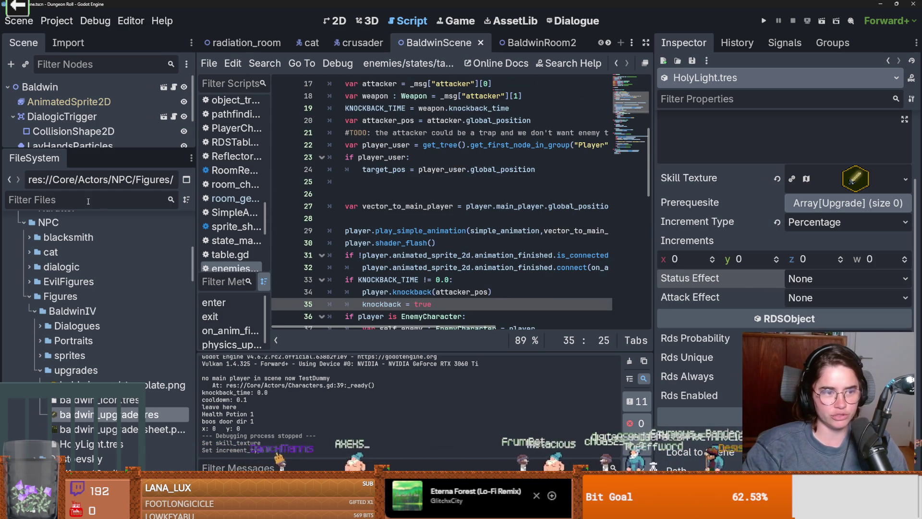
# Filter the FileSystem for 'dialogue' and open dialogue_node.gd
pyautogui.click(64, 201)
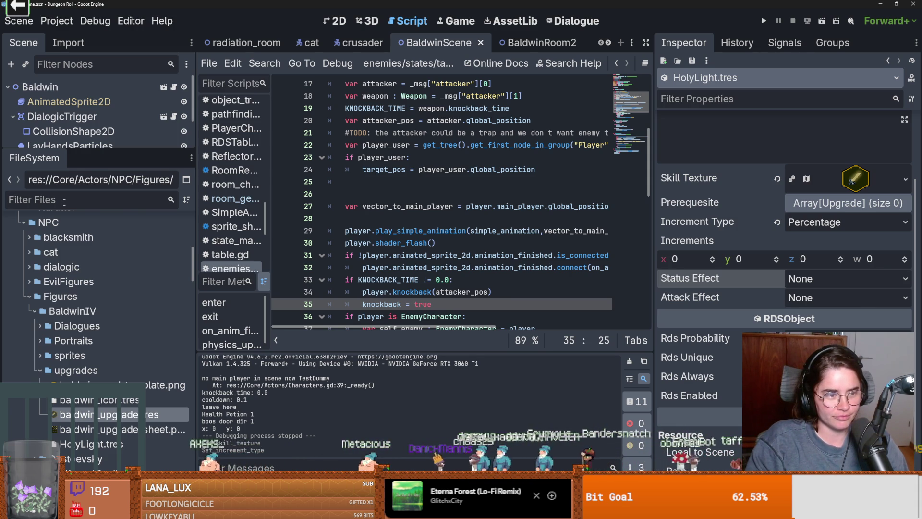
pyautogui.write('dialogue')
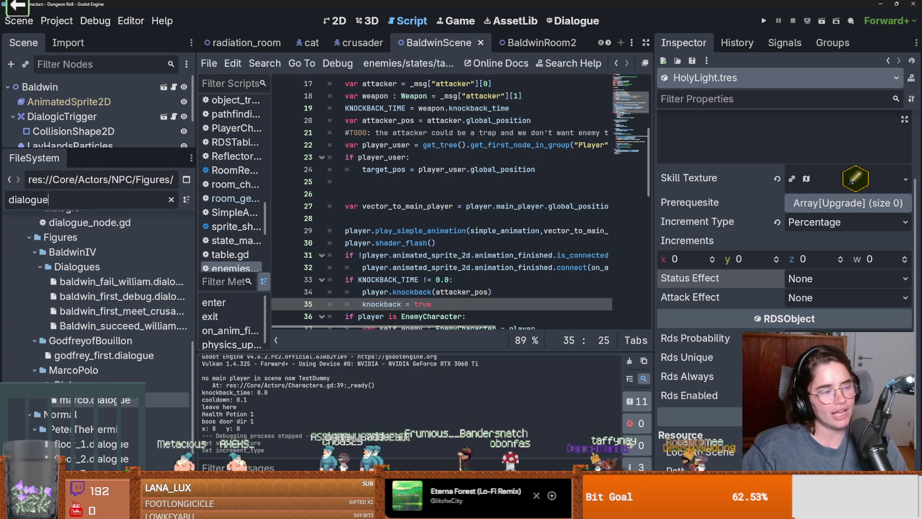
pyautogui.scroll(-5, 146, 390)
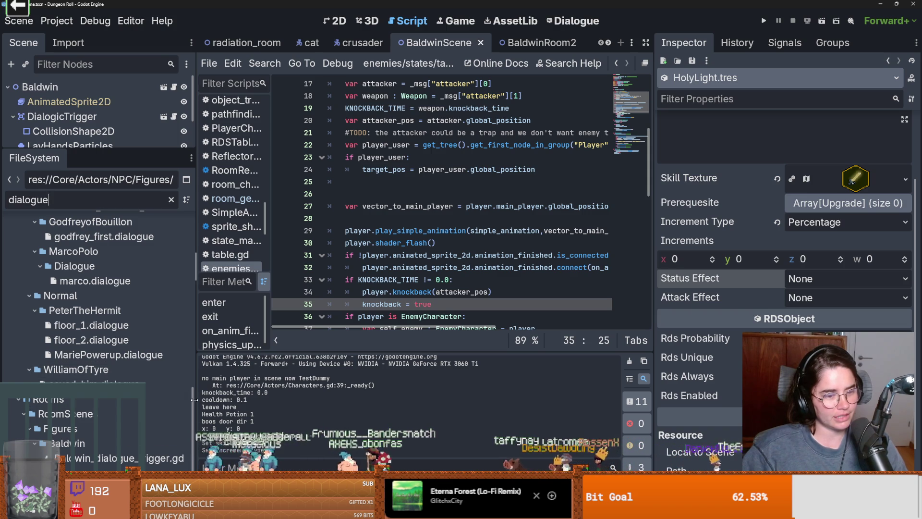
pyautogui.moveTo(194, 404); pyautogui.dragTo(207, 222)
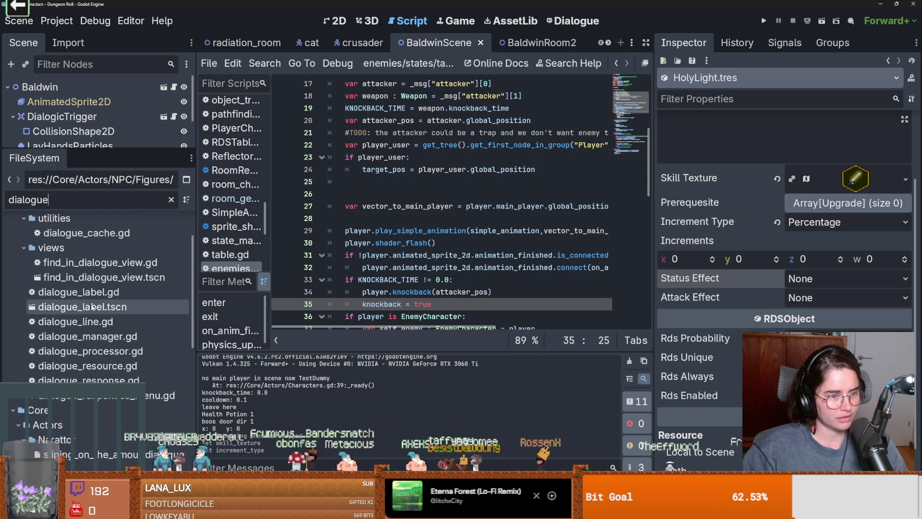
pyautogui.scroll(-5, 106, 317)
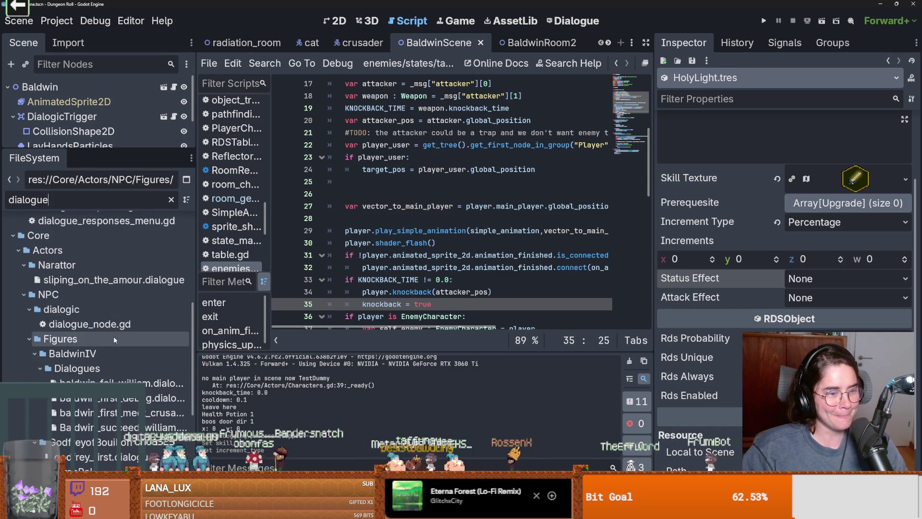
pyautogui.doubleClick(118, 325)
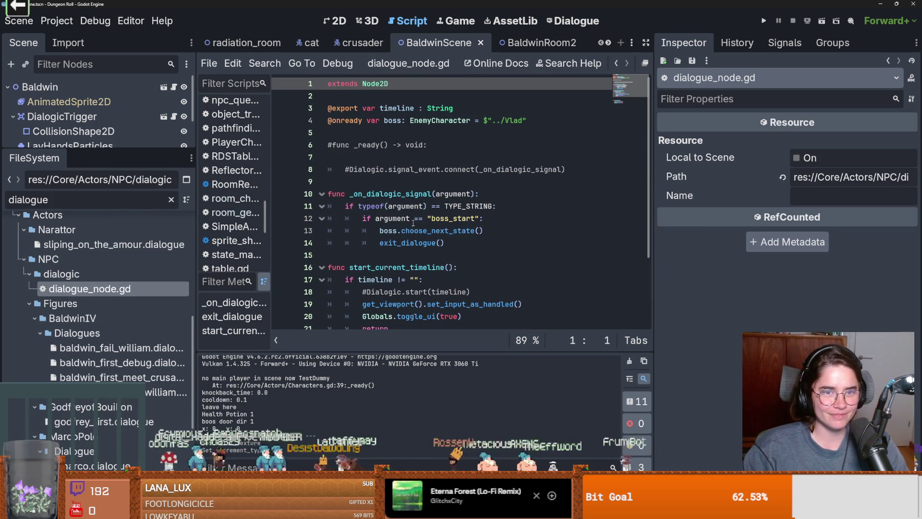
pyautogui.scroll(-3, 134, 371)
pyautogui.scroll(-2, 133, 371)
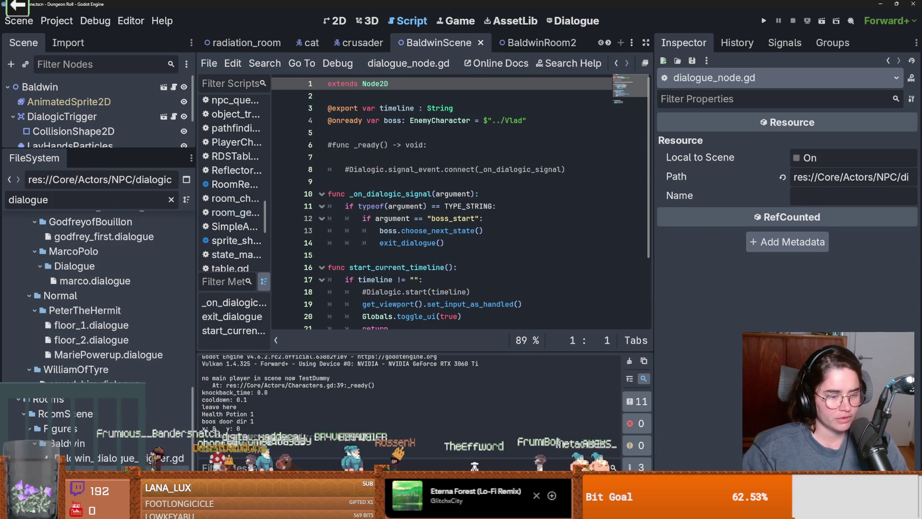
# Change the filter to 'upgrade' and open Upgrade.gd
pyautogui.click(76, 201)
pyautogui.hotkey('ctrl', 'a')
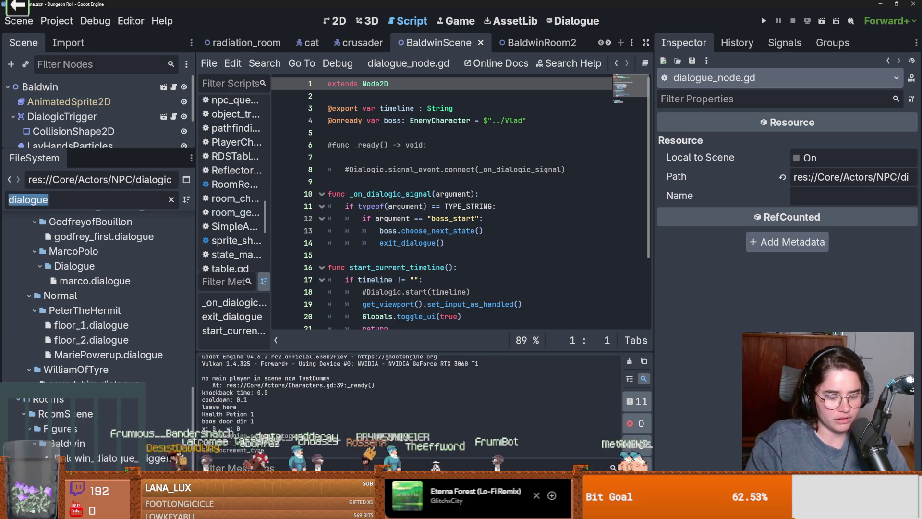
pyautogui.write('upgrade')
pyautogui.doubleClick(103, 341)
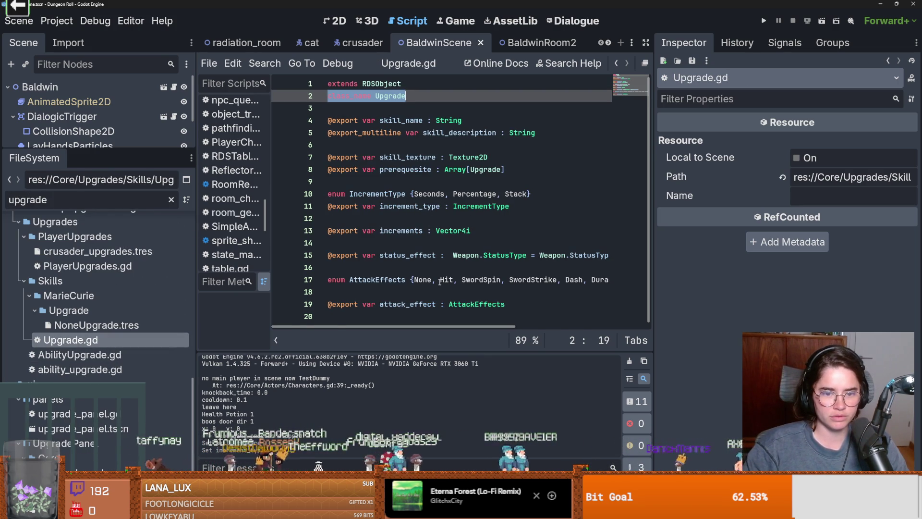
# Append ', Holy' to the StatusType enum in Weapon.gd and save
pyautogui.hscroll(3, 440, 282)
pyautogui.hscroll(-3, 442, 281)
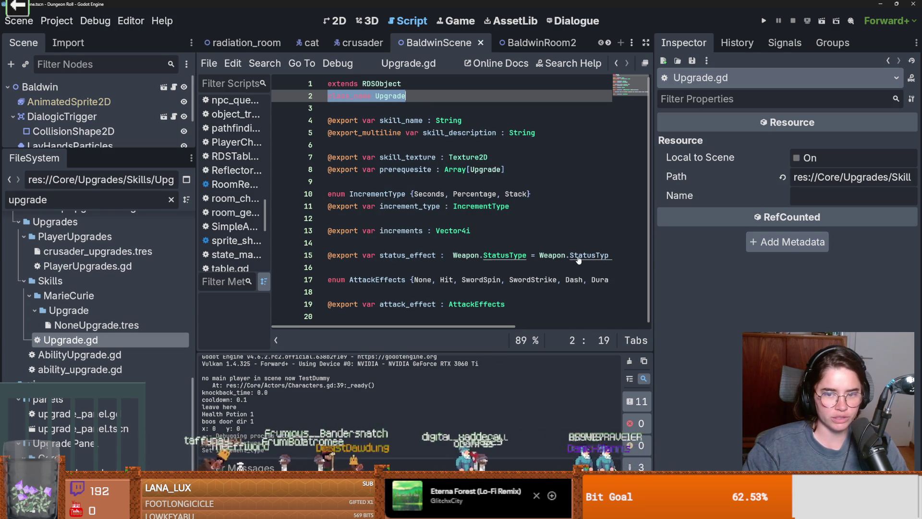
pyautogui.hscroll(5, 561, 278)
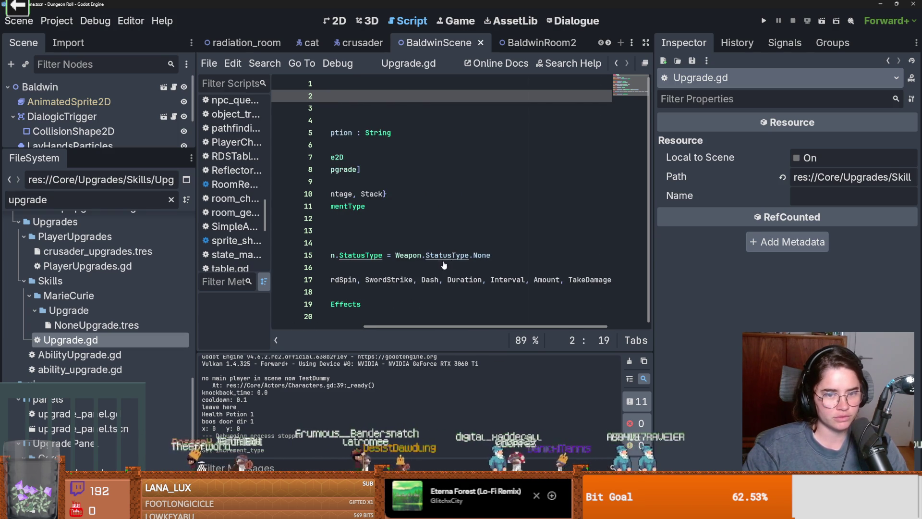
pyautogui.keyDown('ctrl'); pyautogui.click(444, 257); pyautogui.keyUp('ctrl')
pyautogui.click(576, 219)
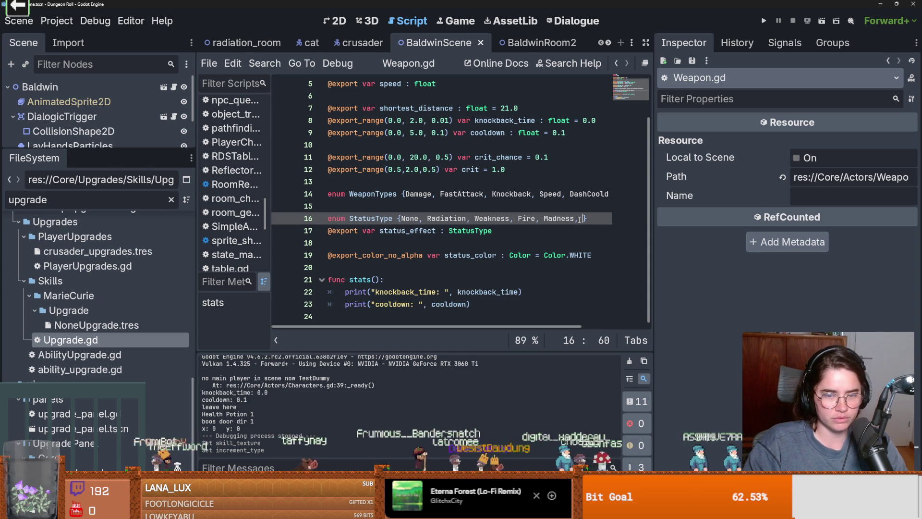
pyautogui.doubleClick(454, 219)
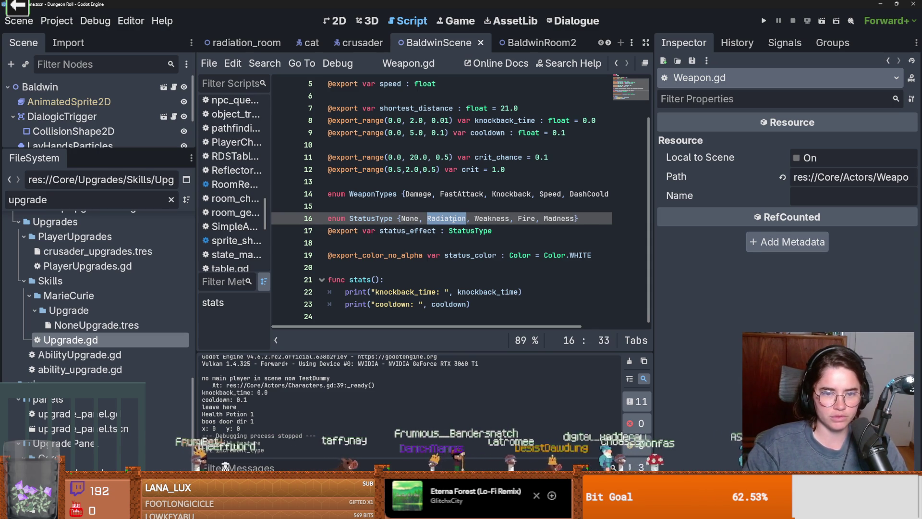
pyautogui.click(578, 222)
pyautogui.write(', H')
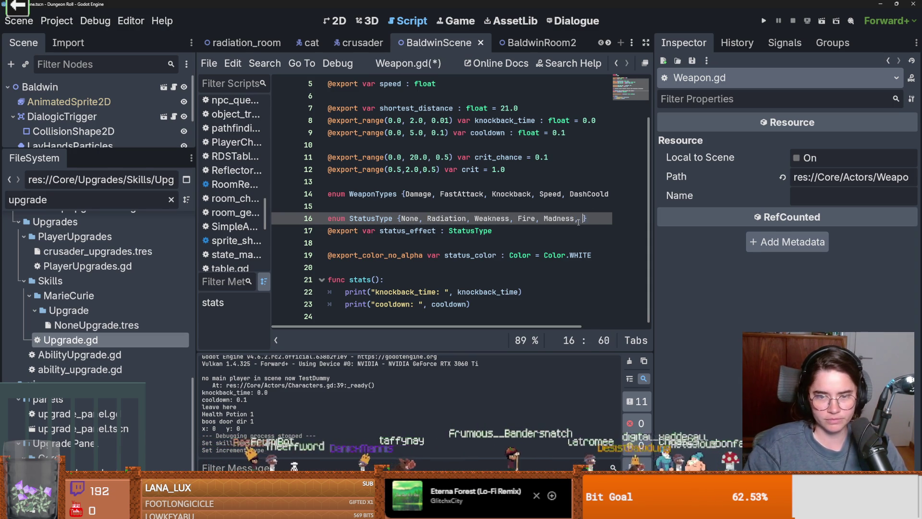
pyautogui.write('oly')
pyautogui.hotkey('ctrl', 's')
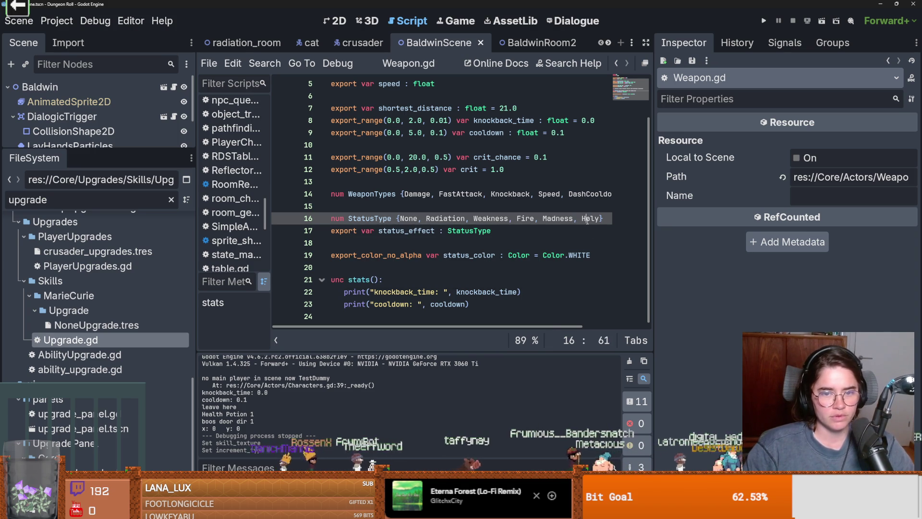
# Clear the filter, select HolyLight.tres, check its effect dropdowns leaving None, and save
pyautogui.scroll(5, 119, 335)
pyautogui.scroll(5, 112, 328)
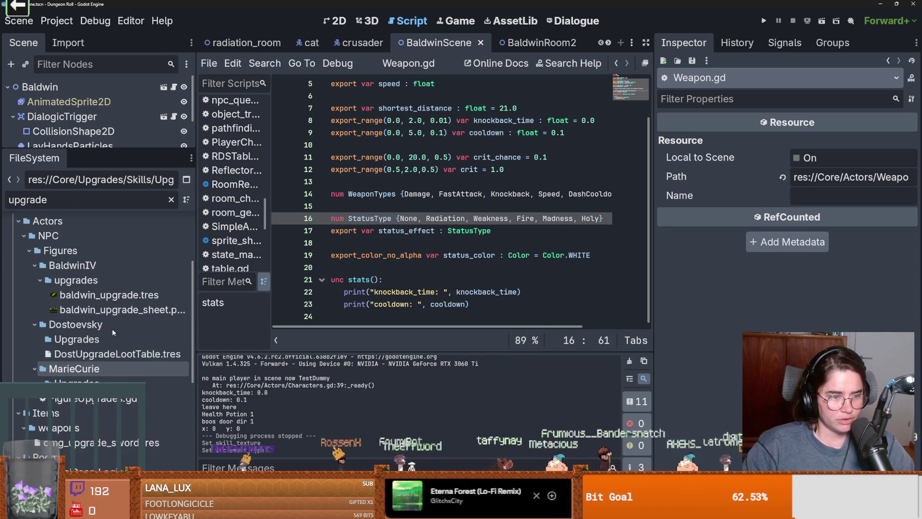
pyautogui.click(110, 343)
pyautogui.click(171, 200)
pyautogui.scroll(-4, 162, 345)
pyautogui.click(91, 377)
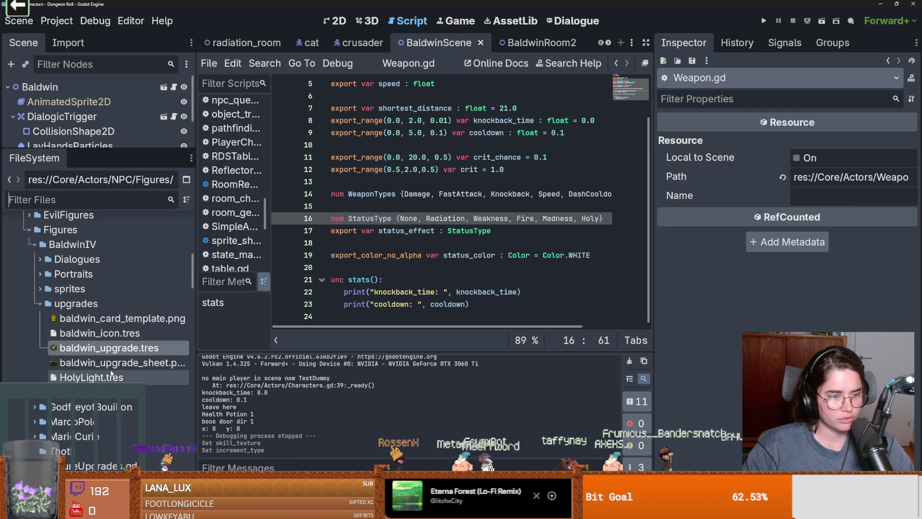
pyautogui.click(803, 299)
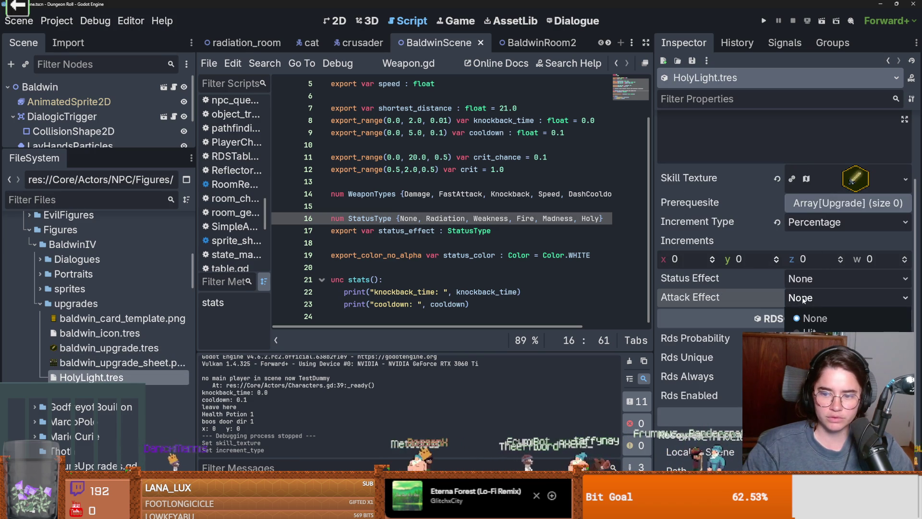
pyautogui.click(826, 291)
pyautogui.click(816, 279)
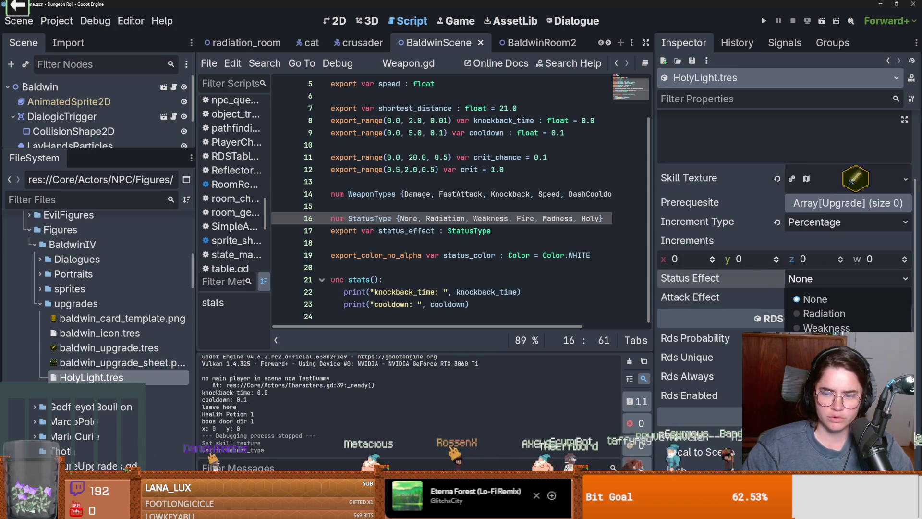
pyautogui.click(751, 284)
pyautogui.hotkey('ctrl', 's')
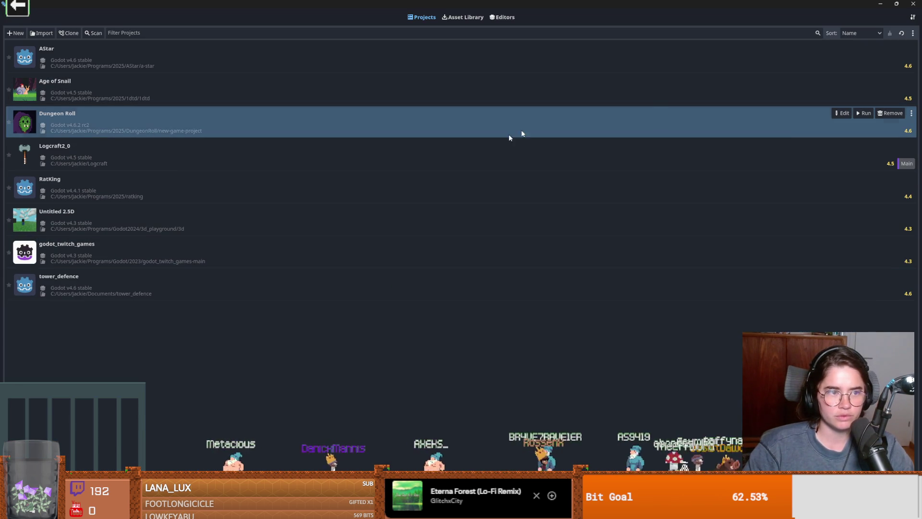
# Choose Edit on Dungeon Roll in the Project Manager and confirm opening it
pyautogui.click(842, 113)
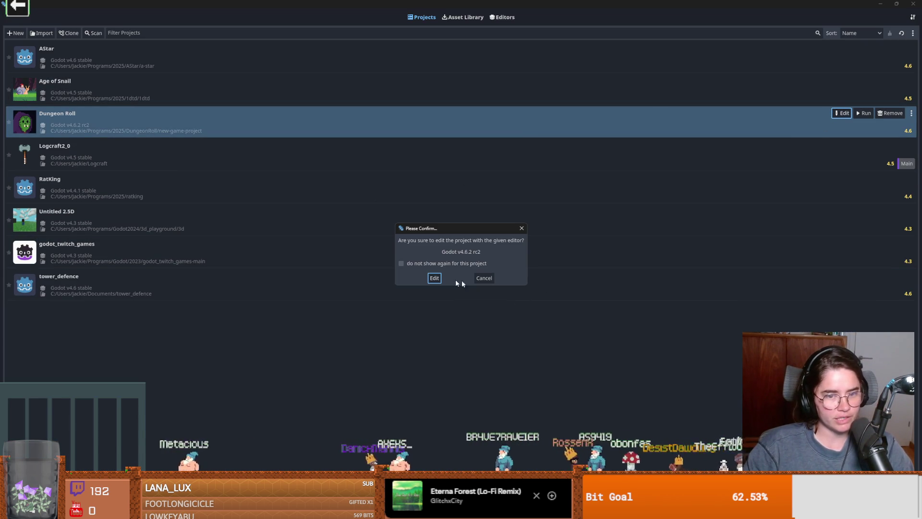
pyautogui.click(434, 278)
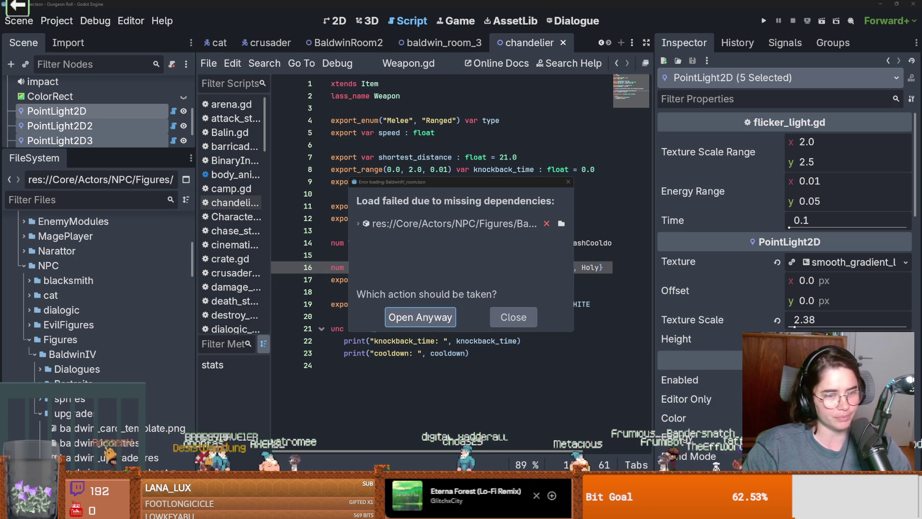
# Read the missing dependency's full path and open the BaldwinIV_room scene anyway
pyautogui.click(529, 223)
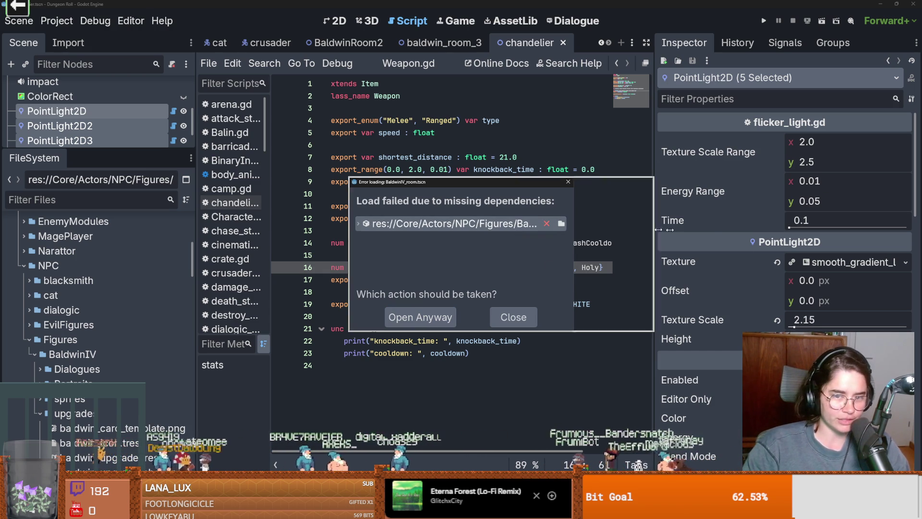
pyautogui.moveTo(582, 226); pyautogui.dragTo(750, 226)
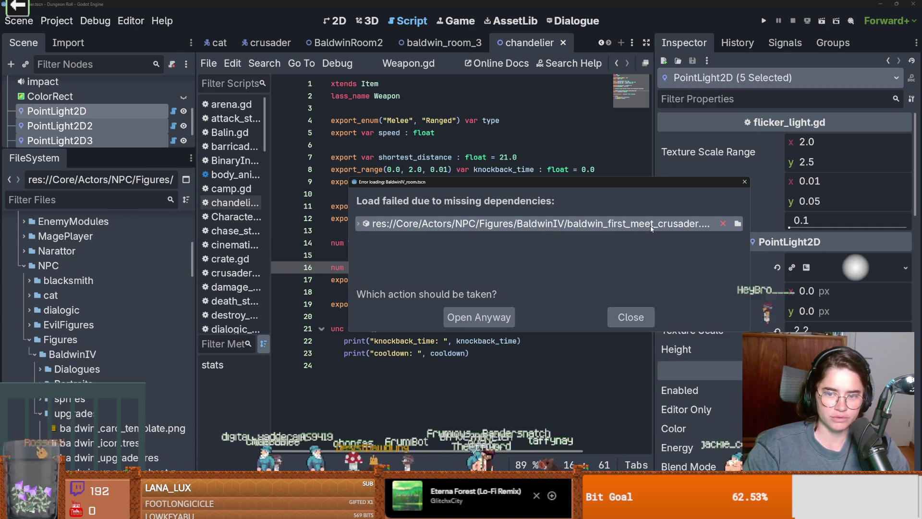
pyautogui.click(485, 314)
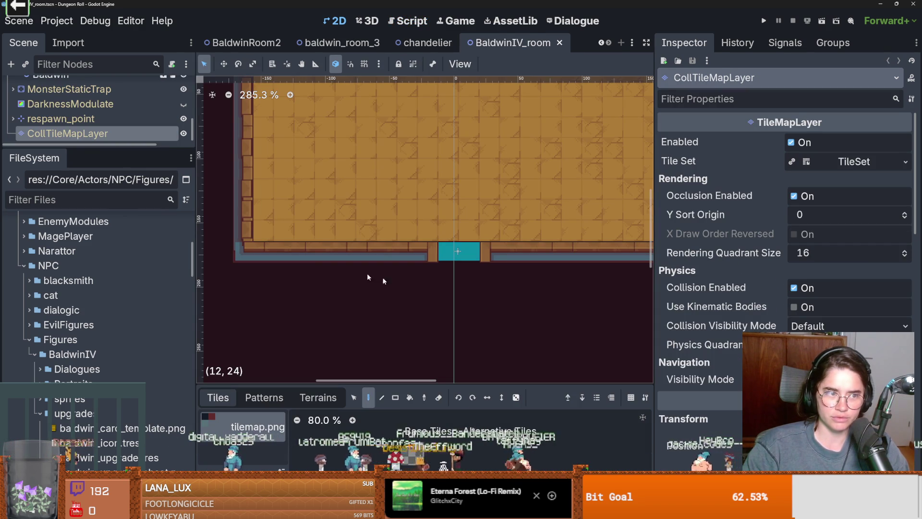
pyautogui.moveTo(97, 147)
pyautogui.mouseDown()
pyautogui.moveTo(96, 214)
pyautogui.moveTo(96, 109)
pyautogui.mouseUp()
pyautogui.click(48, 162)
# Switch to the Dialogue editor, then show uncommitted changes in GitHub Desktop
pyautogui.click(584, 24)
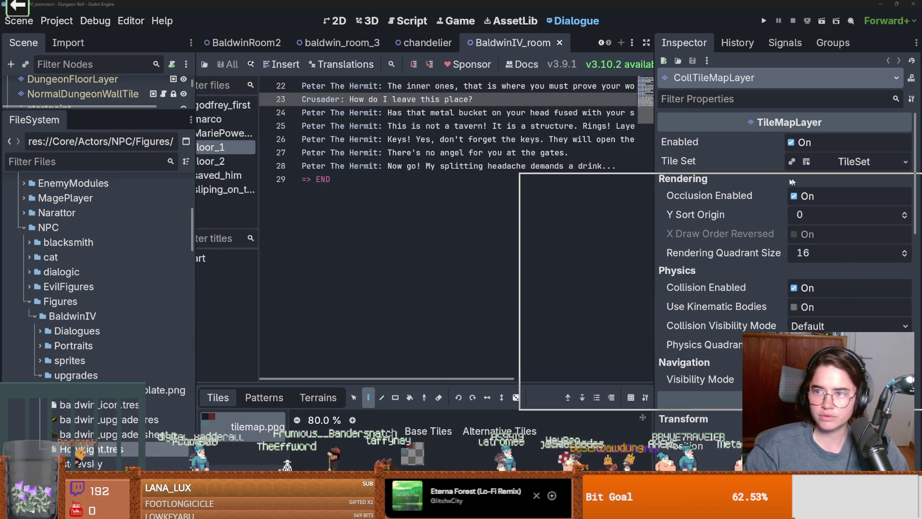
pyautogui.hotkey('alt', 'Tab')
pyautogui.click(47, 35)
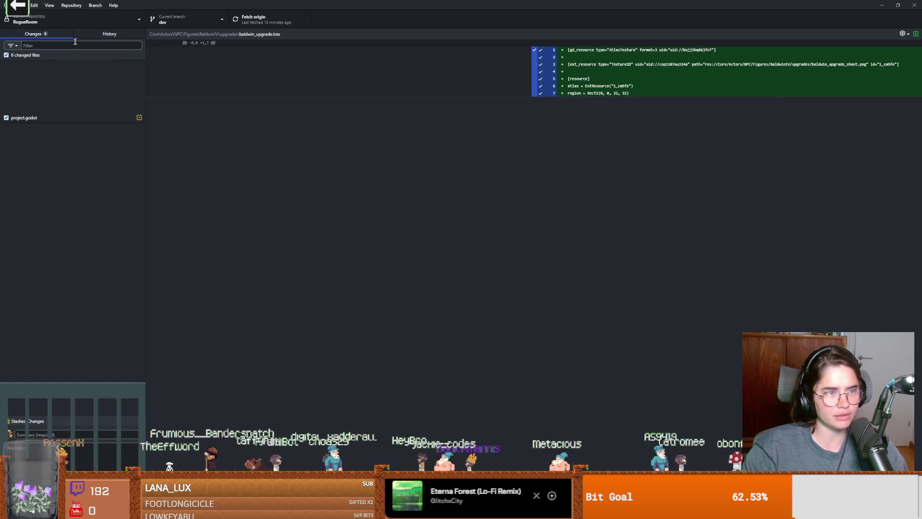
# In History, select the 'baldwin upgrades' commit and view its baldwin4-firstdraft.aseprite and dialogue.import diffs
pyautogui.click(75, 33)
pyautogui.scroll(5, 71, 99)
pyautogui.scroll(10, 78, 157)
pyautogui.click(45, 60)
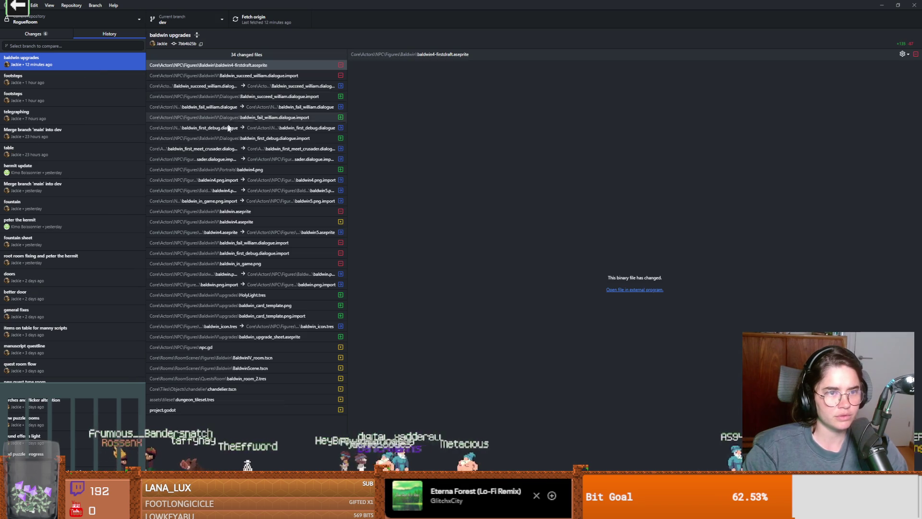
pyautogui.click(283, 68)
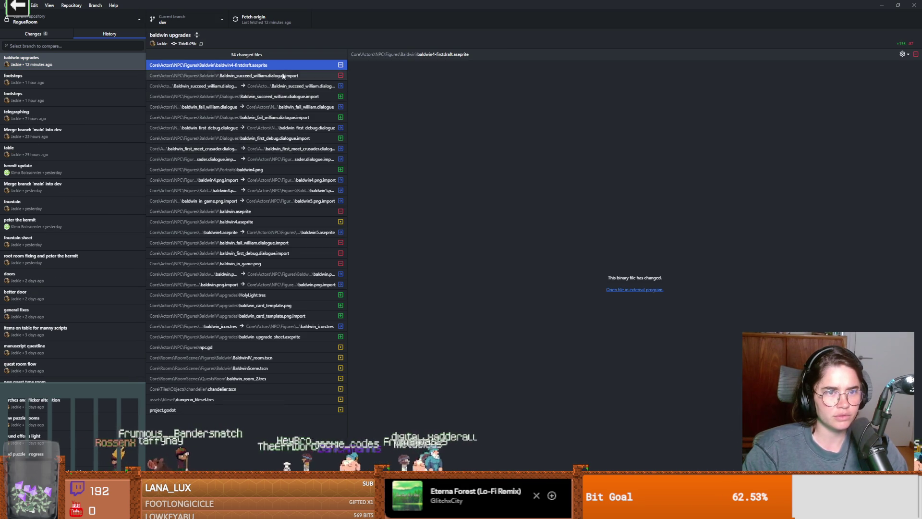
pyautogui.click(284, 77)
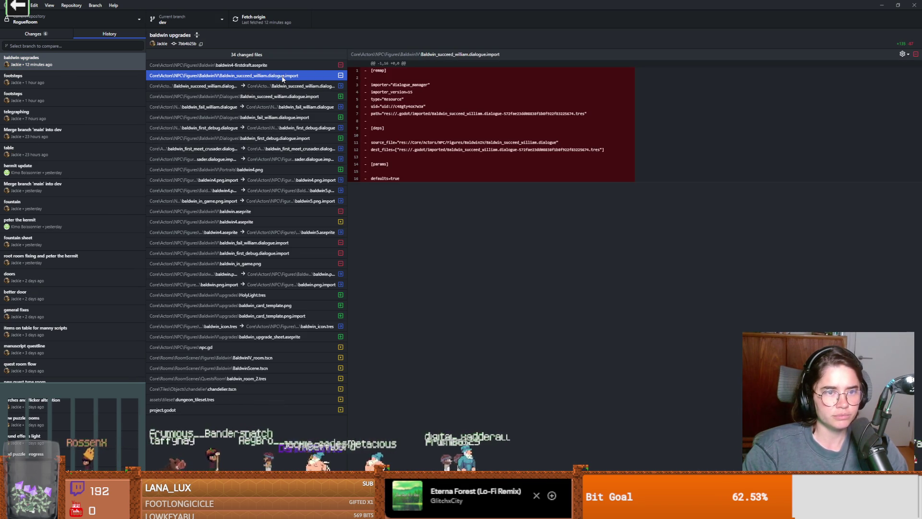
# Check the deleted baldwin_in_game.png, remaining dialogue.import files and baldwin.aseprite, then return to Godot
pyautogui.click(289, 264)
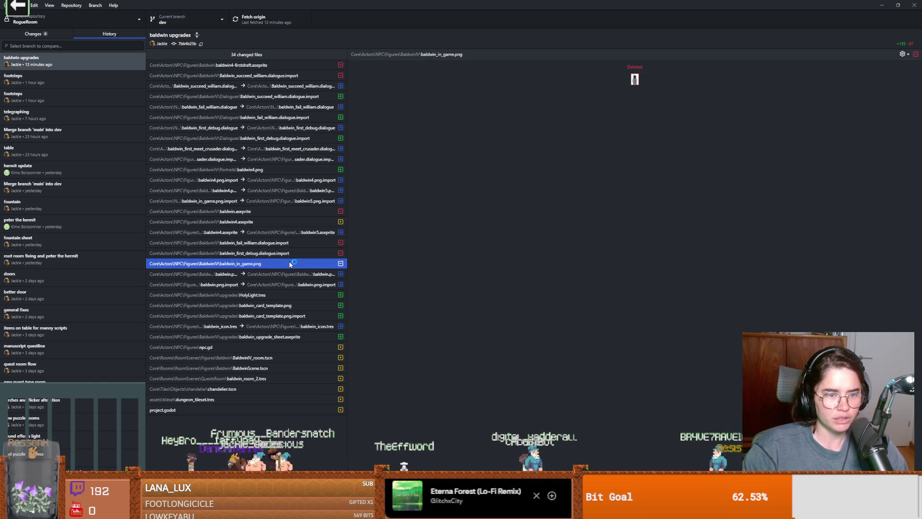
pyautogui.click(288, 253)
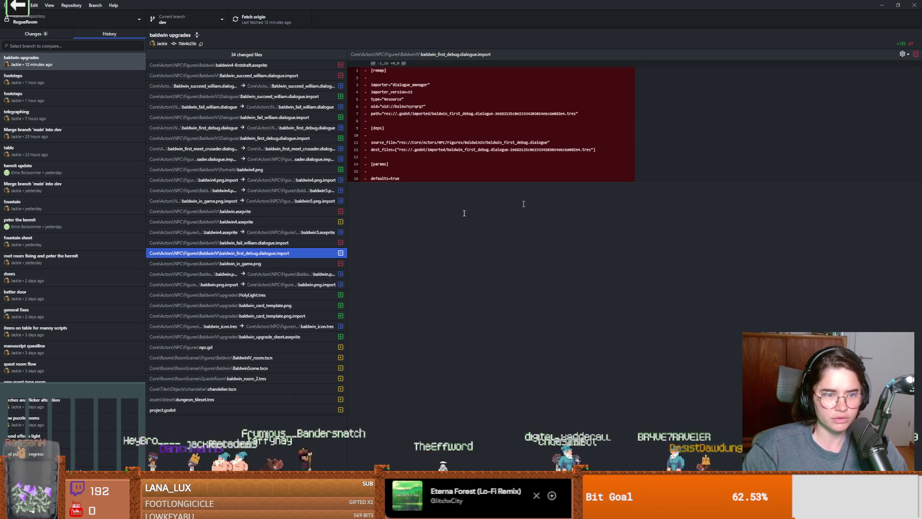
pyautogui.doubleClick(283, 244)
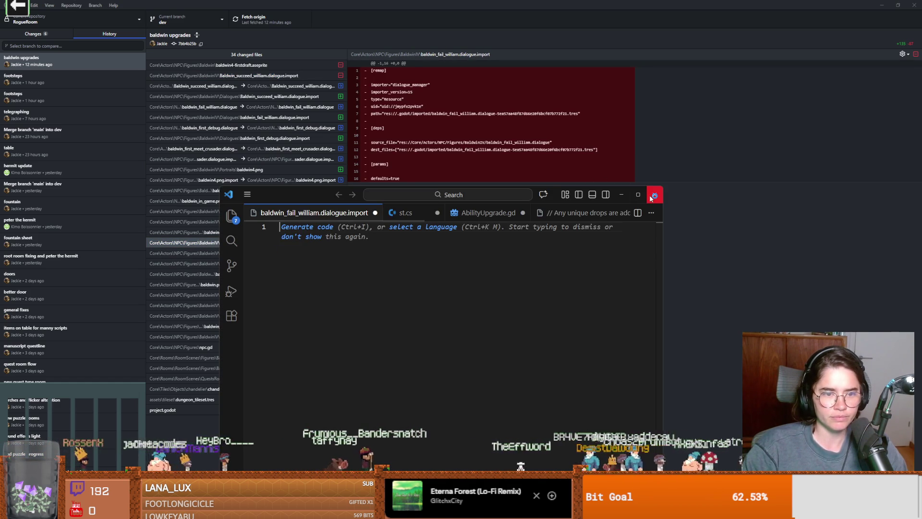
pyautogui.click(652, 195)
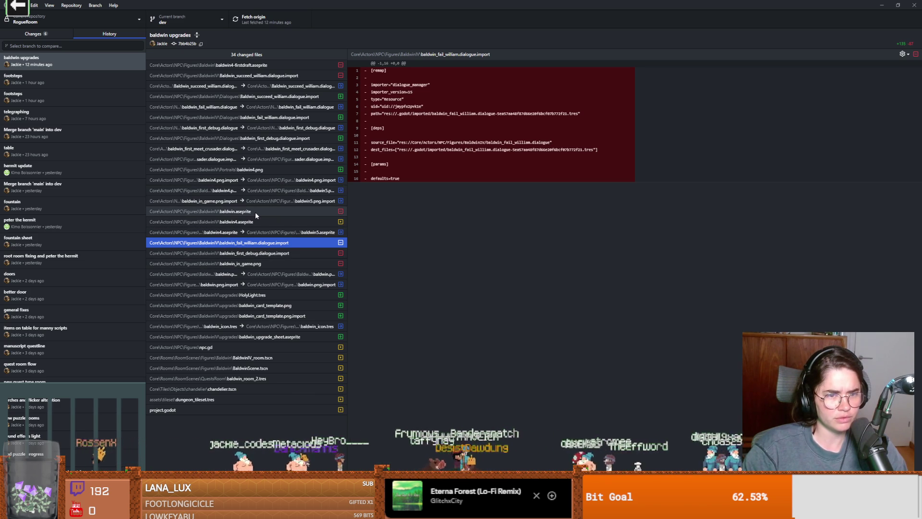
pyautogui.click(256, 211)
pyautogui.click(61, 34)
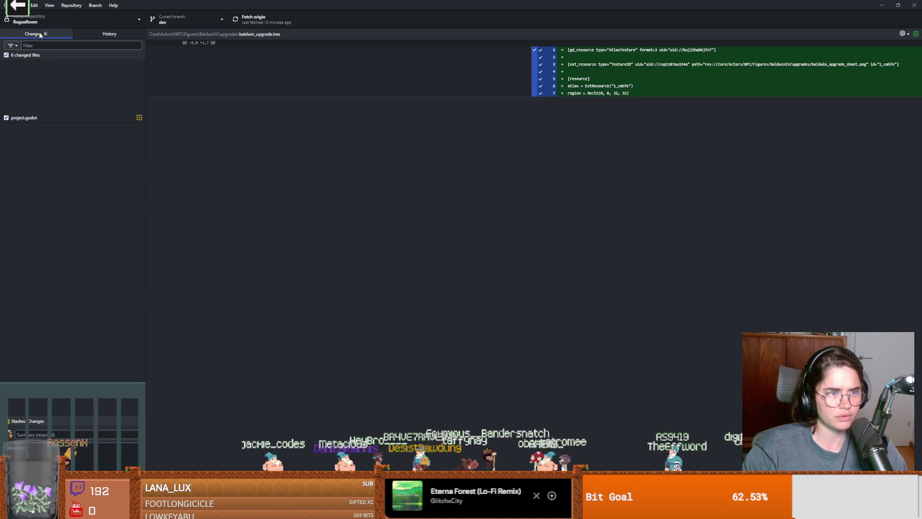
pyautogui.hotkey('alt', 'Tab')
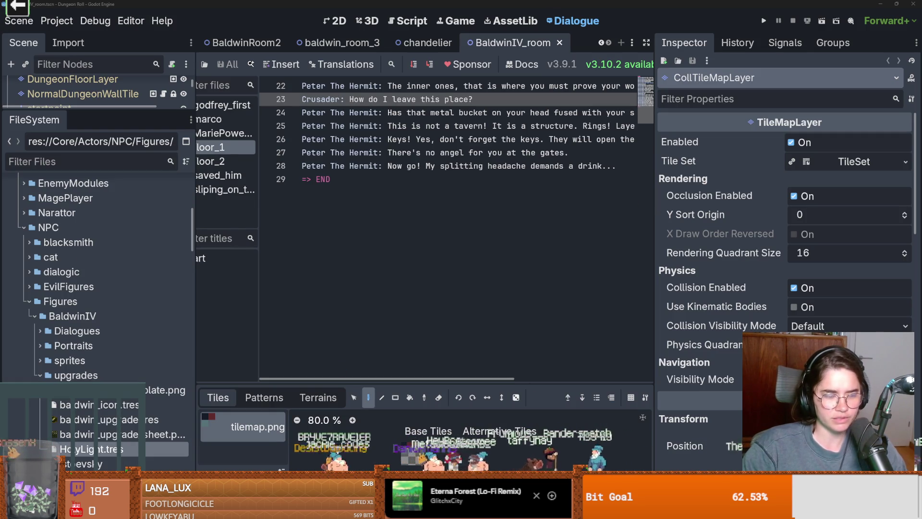
# Check HolyLight.tres changes, then expand Baldwin's portraits, sprites and dialogues folders in FileSystem
pyautogui.hotkey('alt', 'Tab')
pyautogui.press('Down')
pyautogui.press('Down')
pyautogui.press('Down')
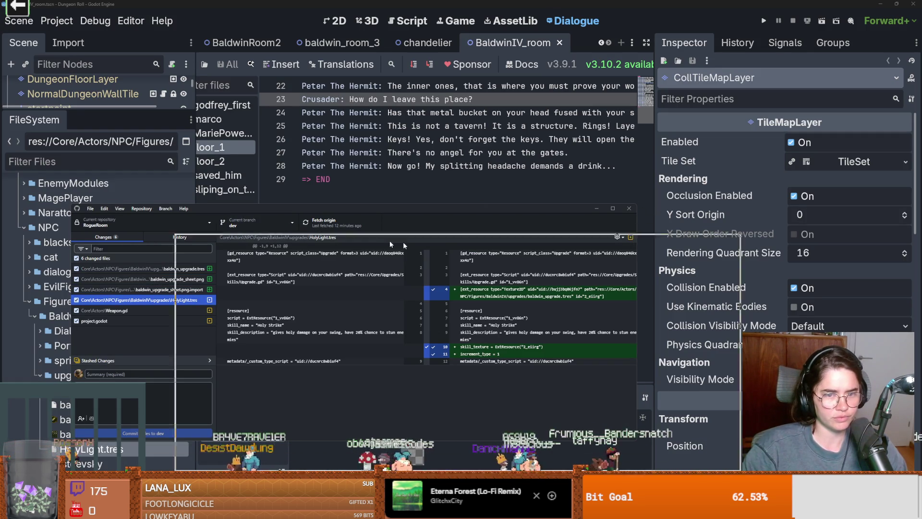
pyautogui.hotkey('alt', 'Tab')
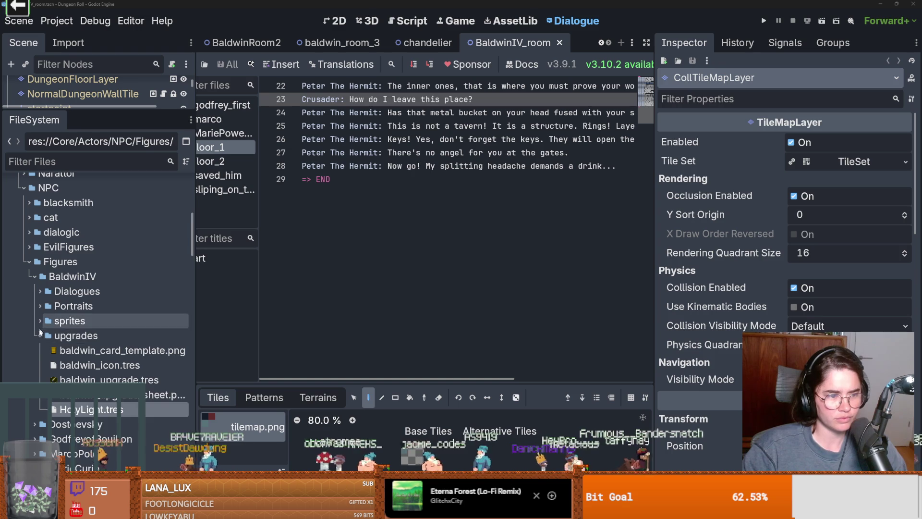
pyautogui.click(40, 336)
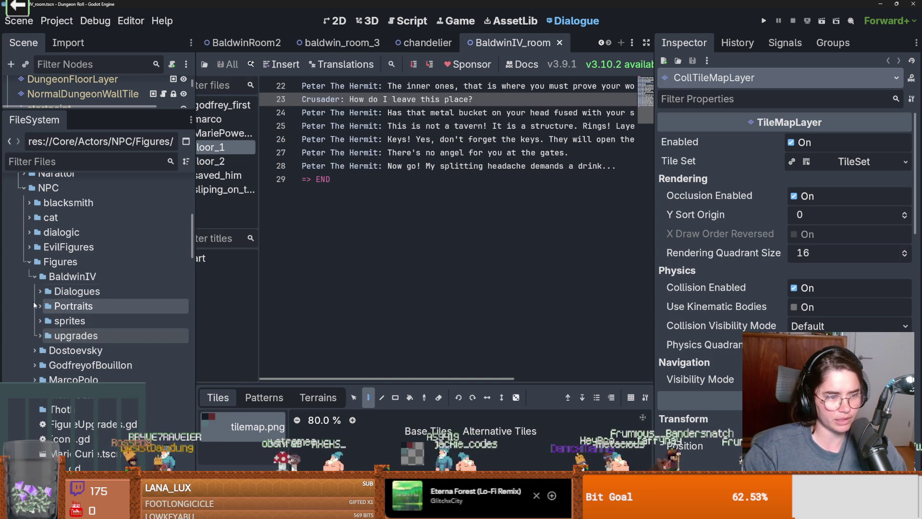
pyautogui.click(41, 321)
pyautogui.click(40, 306)
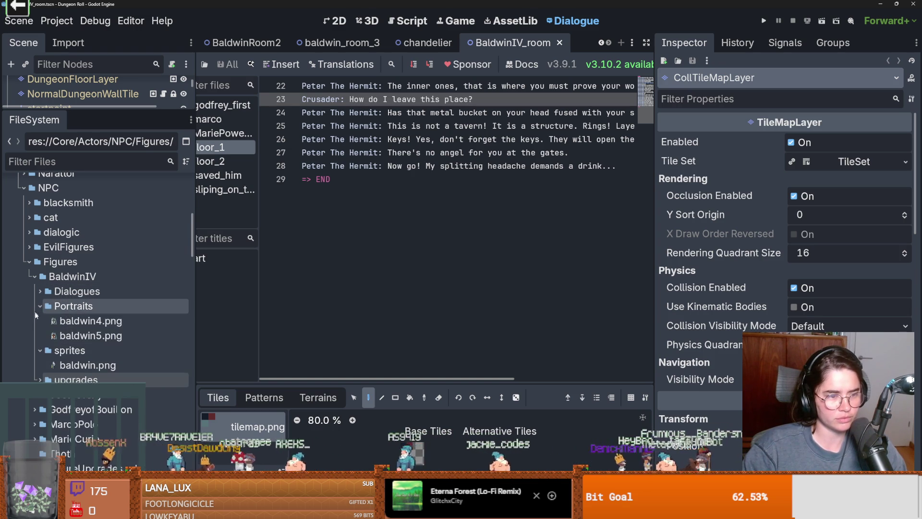
pyautogui.click(40, 291)
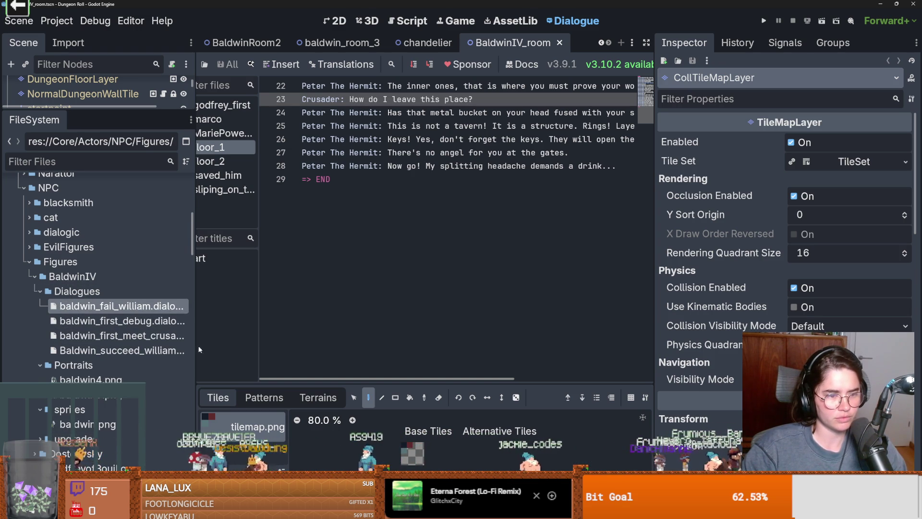
# Open baldwin_first_meet_crusader.dialogue and save the BaldwinIV_room scene
pyautogui.moveTo(195, 347); pyautogui.dragTo(308, 353)
pyautogui.doubleClick(178, 373)
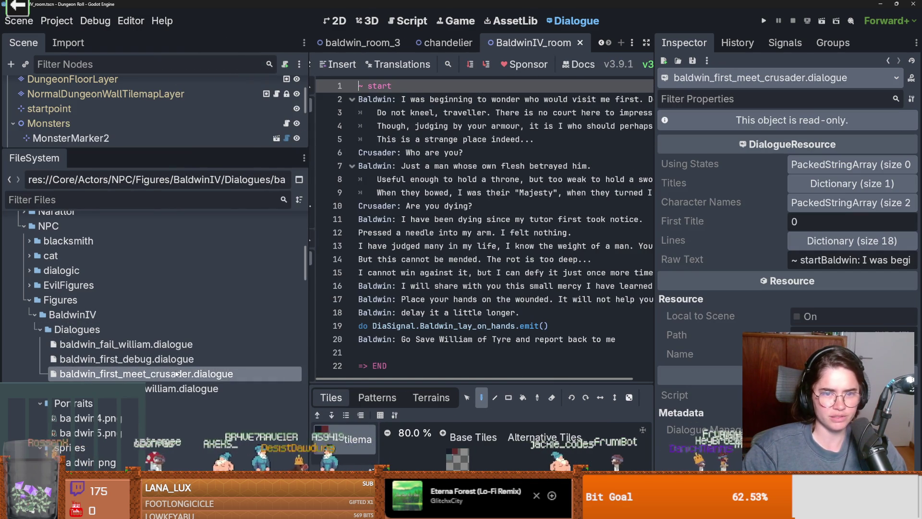
pyautogui.hotkey('ctrl', 's')
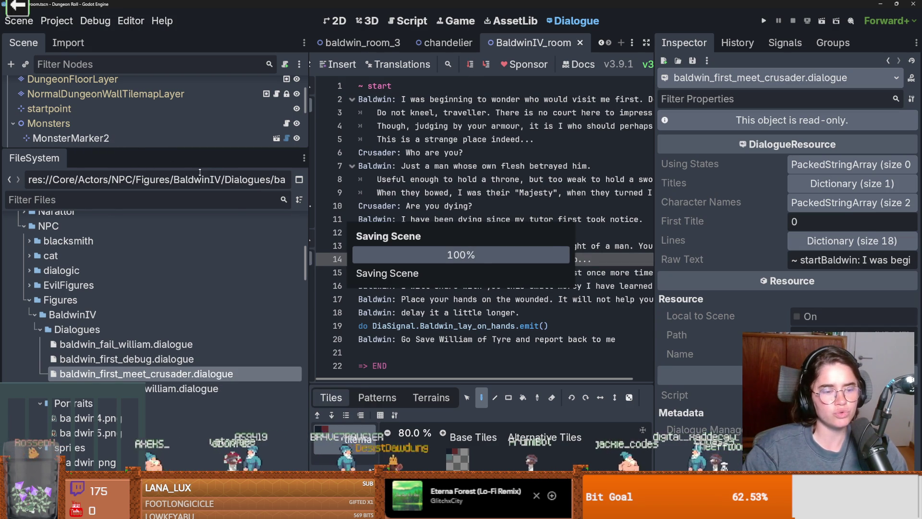
pyautogui.moveTo(200, 172); pyautogui.dragTo(193, 386)
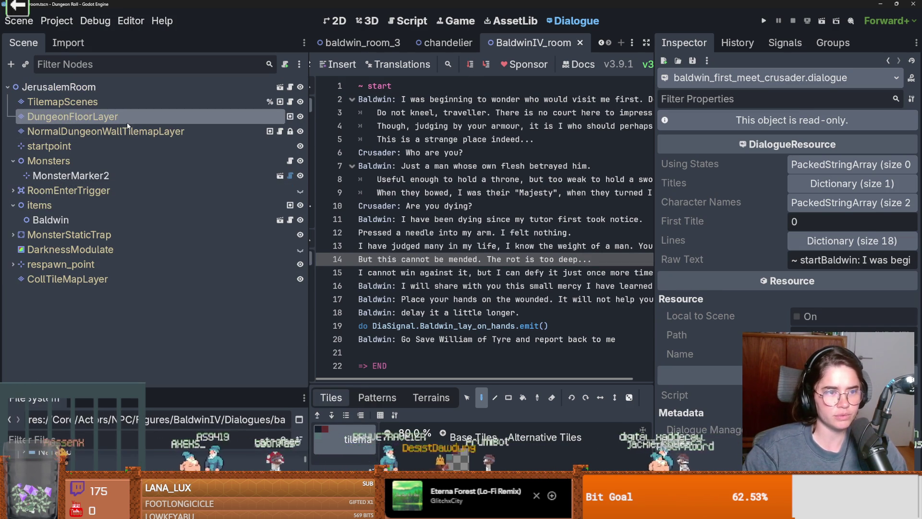
# Revert the Baldwin node's Icon to baldwin_icon.tres and save the room
pyautogui.click(96, 146)
pyautogui.click(72, 219)
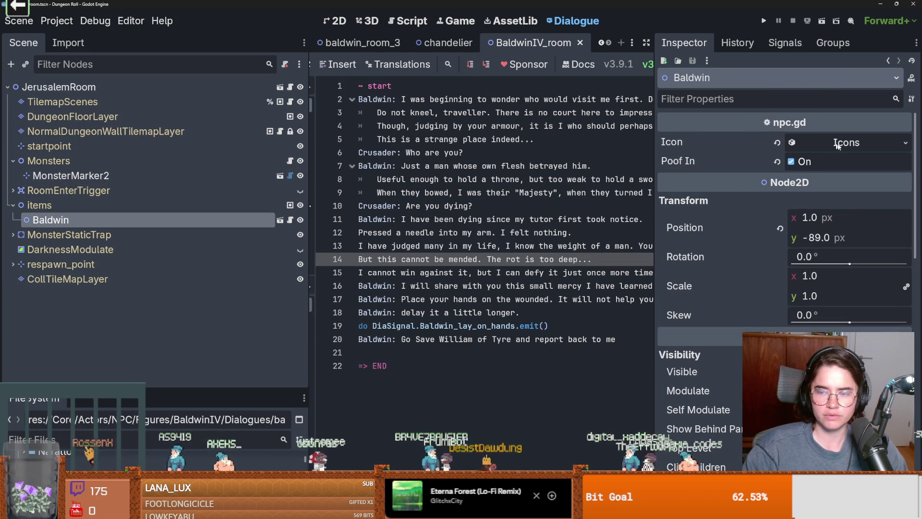
pyautogui.click(832, 145)
pyautogui.click(840, 146)
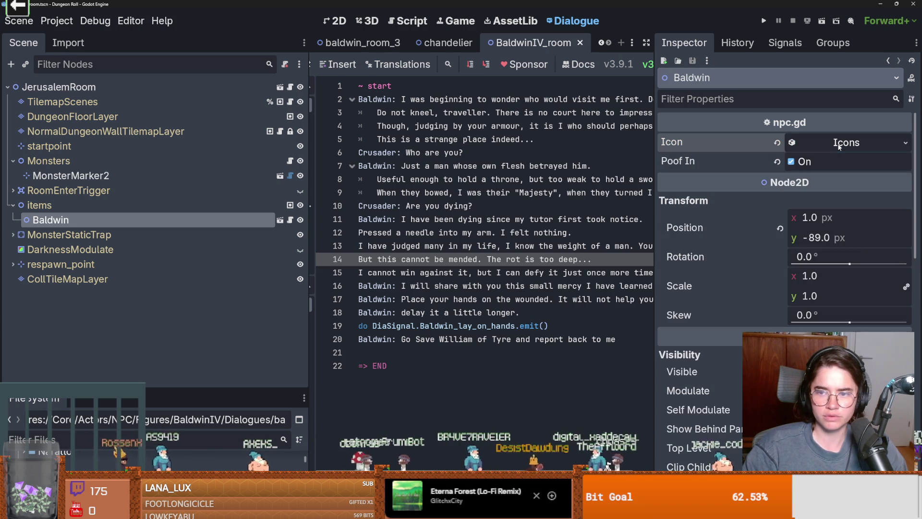
pyautogui.click(840, 144)
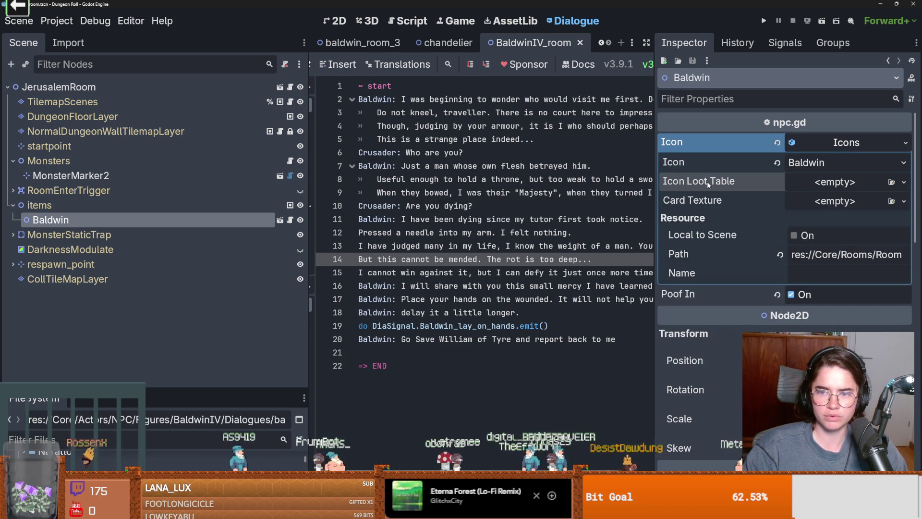
pyautogui.click(779, 143)
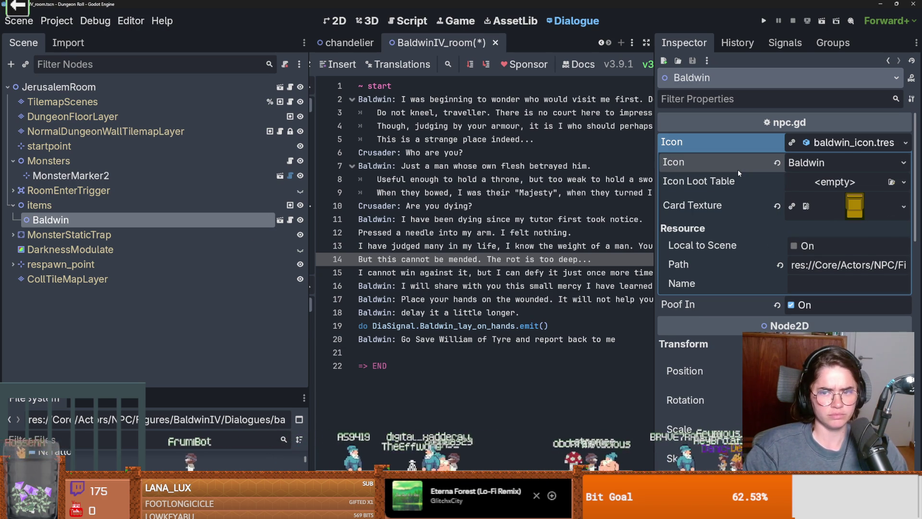
pyautogui.click(720, 142)
pyautogui.hotkey('ctrl', 's')
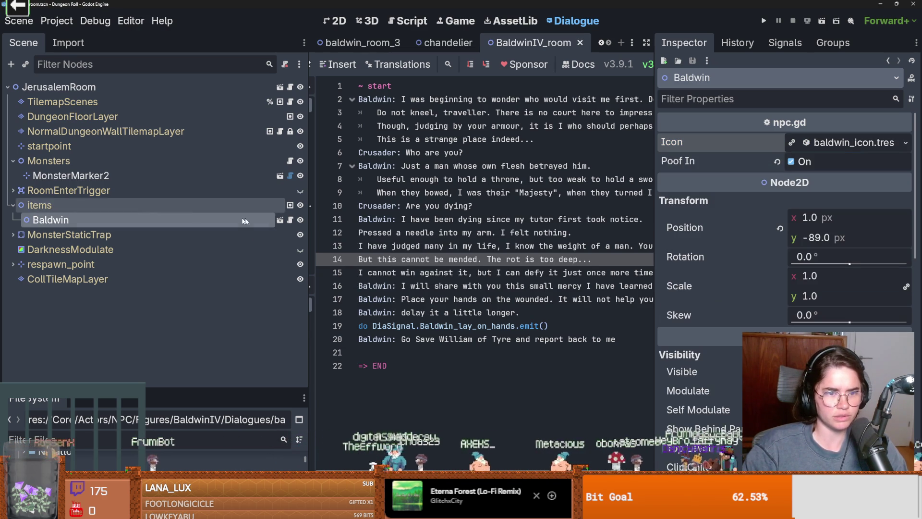
# Open Baldwin's npc.gd script in a wider editor, then open Baldwin's own scene
pyautogui.click(290, 219)
pyautogui.moveTo(673, 225); pyautogui.dragTo(820, 216)
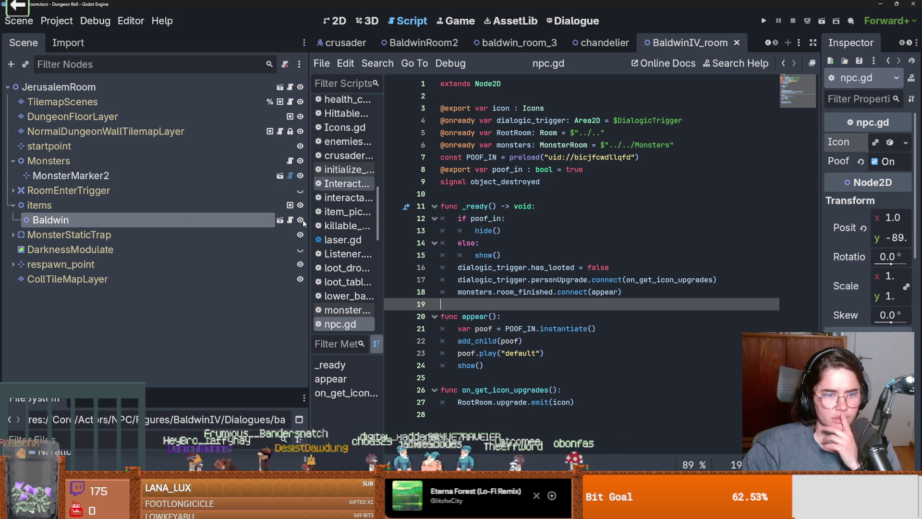
pyautogui.click(280, 219)
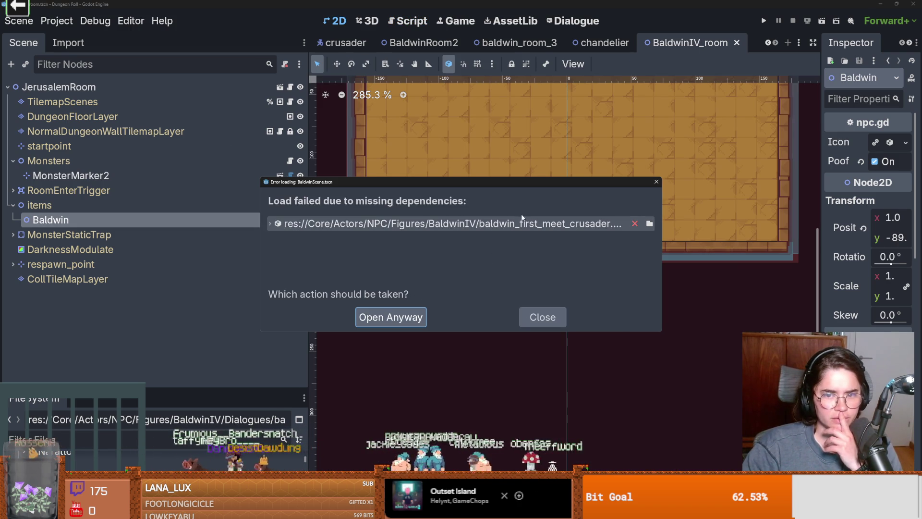
# Open BaldwinScene anyway and clear DialogicTrigger's meet_baldwin Timeline and Dialogue properties
pyautogui.click(396, 321)
pyautogui.click(171, 88)
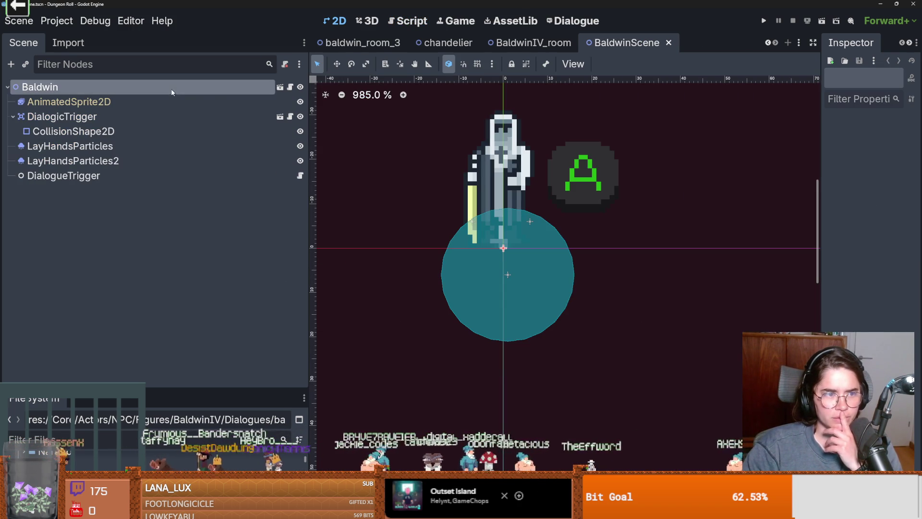
pyautogui.click(154, 116)
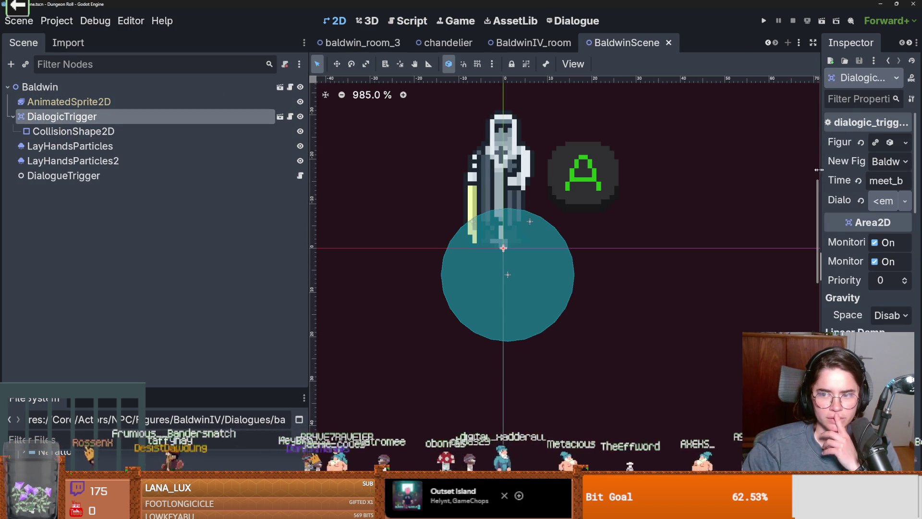
pyautogui.moveTo(818, 172); pyautogui.dragTo(603, 170)
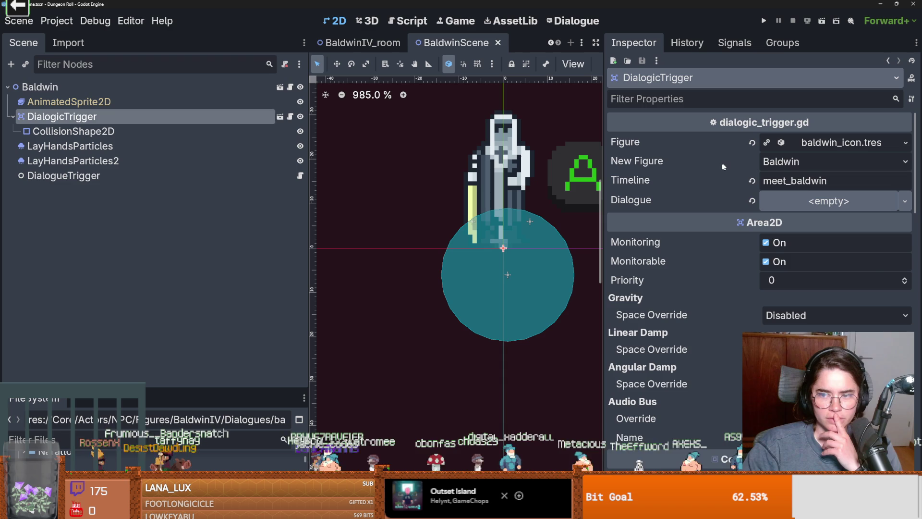
pyautogui.click(751, 181)
pyautogui.click(751, 201)
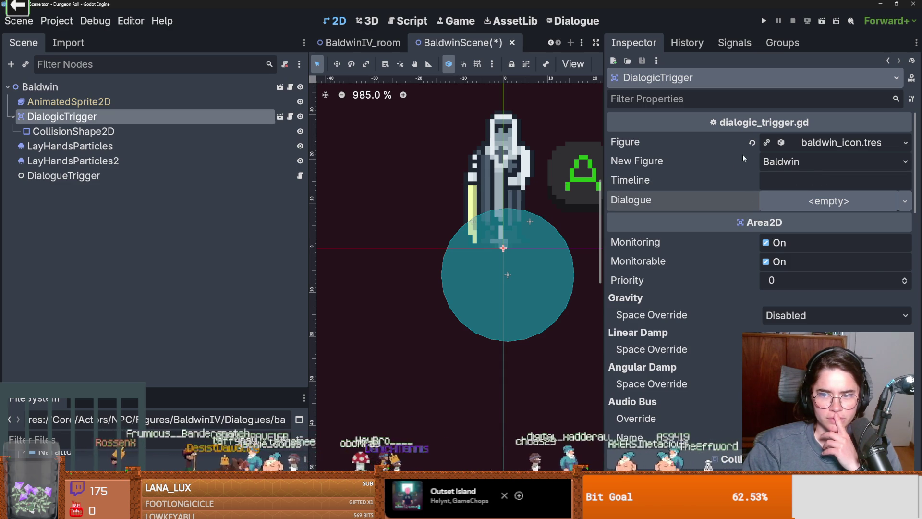
# Save BaldwinScene, then open the base npc scene and its npc.gd script
pyautogui.click(841, 143)
pyautogui.click(840, 143)
pyautogui.click(194, 90)
pyautogui.hotkey('ctrl', 's')
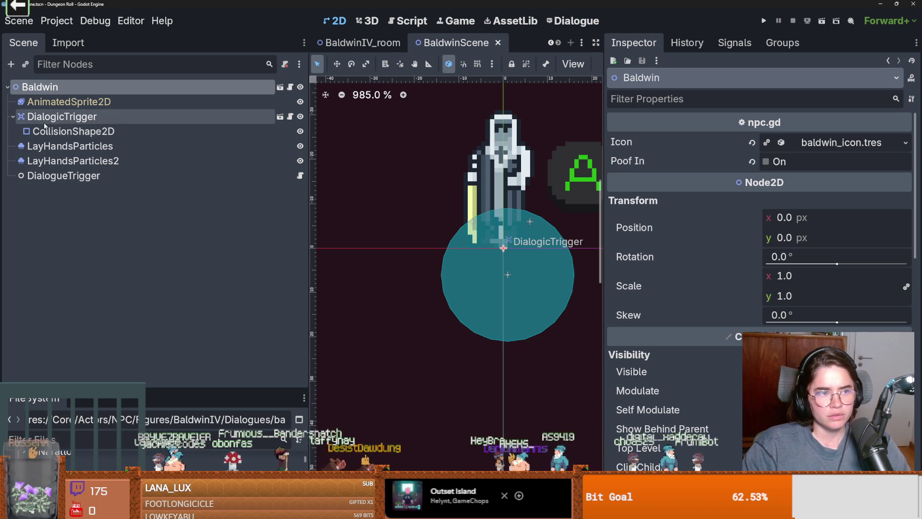
pyautogui.click(13, 117)
pyautogui.hotkey('ctrl', 's')
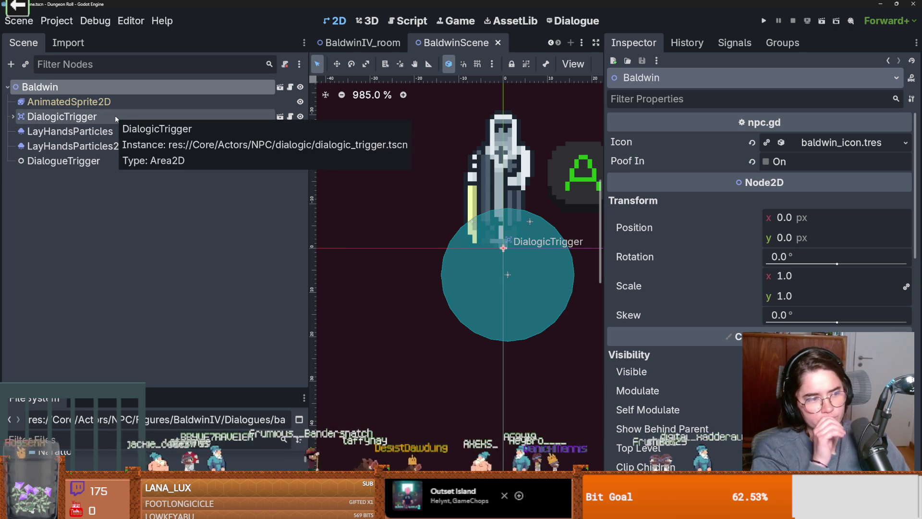
pyautogui.click(279, 87)
pyautogui.click(290, 87)
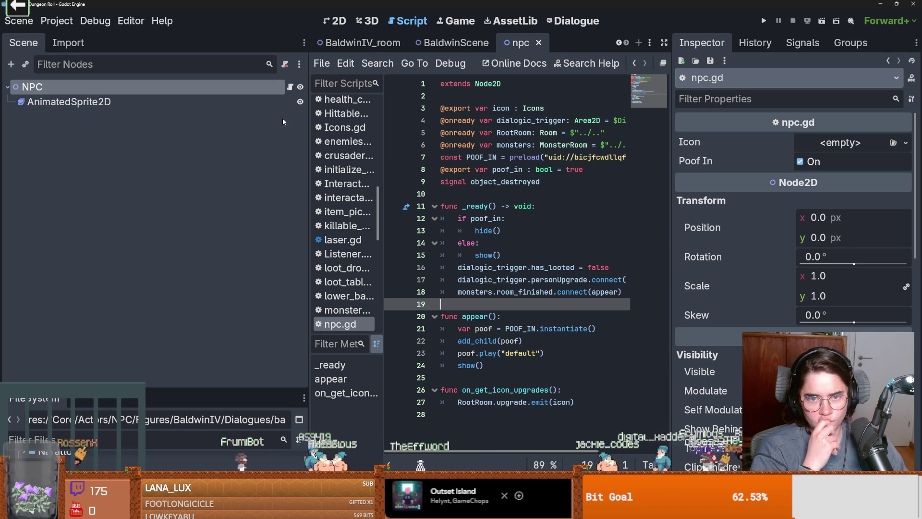
# Add 'class_name NPC' below 'extends Node2D' in npc.gd and save
pyautogui.click(478, 53)
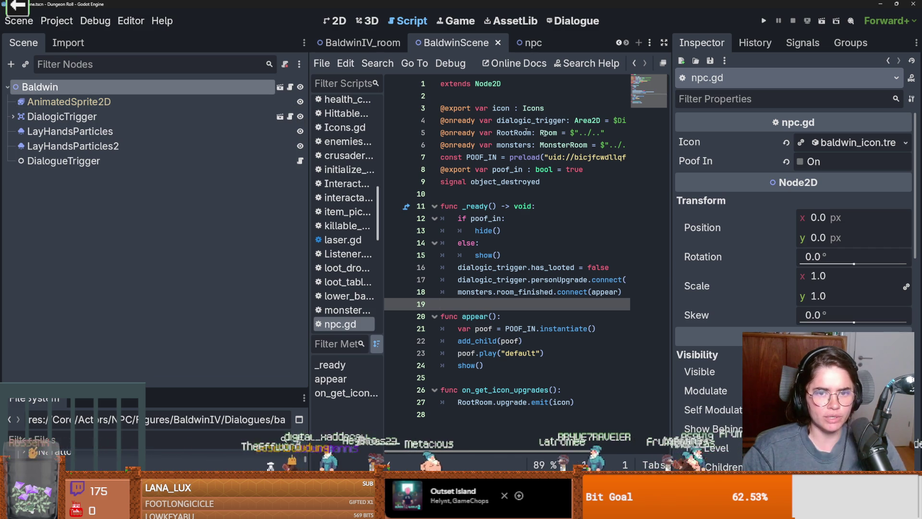
pyautogui.moveTo(306, 163); pyautogui.dragTo(161, 162)
pyautogui.click(411, 170)
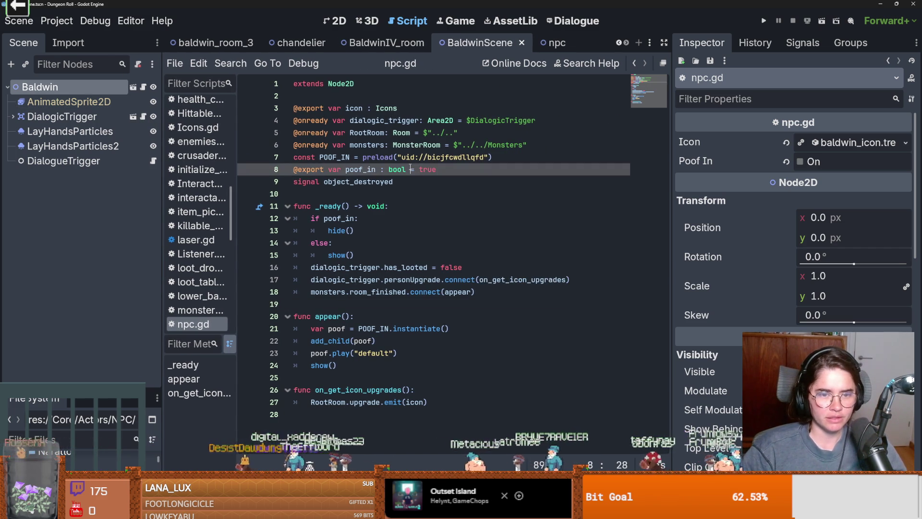
pyautogui.click(383, 189)
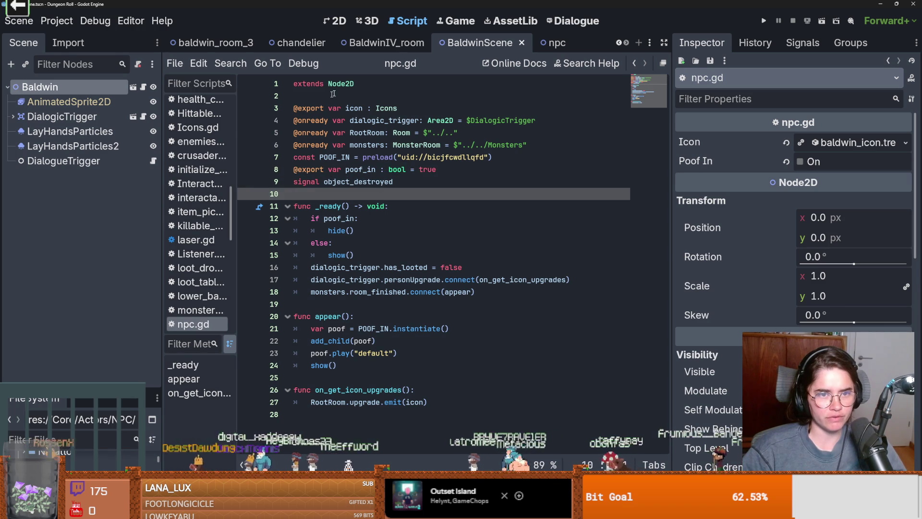
pyautogui.click(364, 85)
pyautogui.press('Return')
pyautogui.write('class_name NPC')
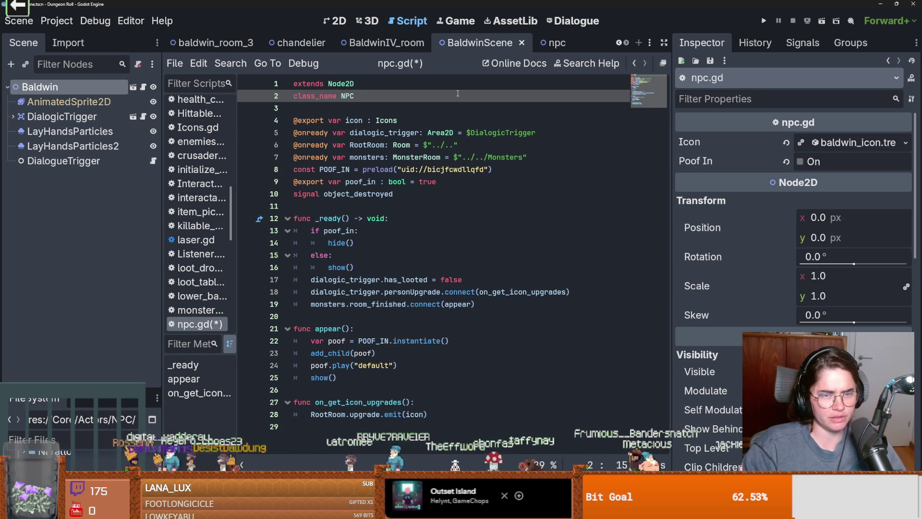
pyautogui.hotkey('ctrl', 's')
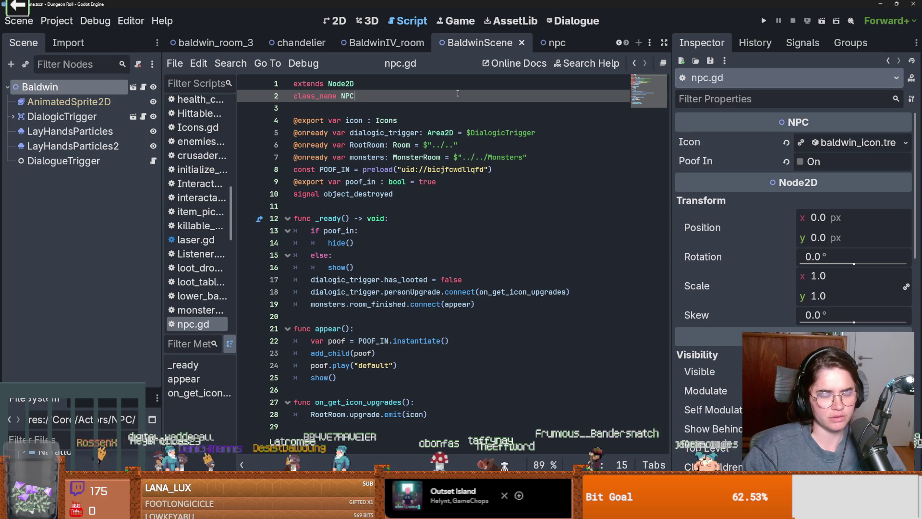
# Bring the npc scene to the front and re-save npc.gd
pyautogui.moveTo(162, 120); pyautogui.dragTo(207, 118)
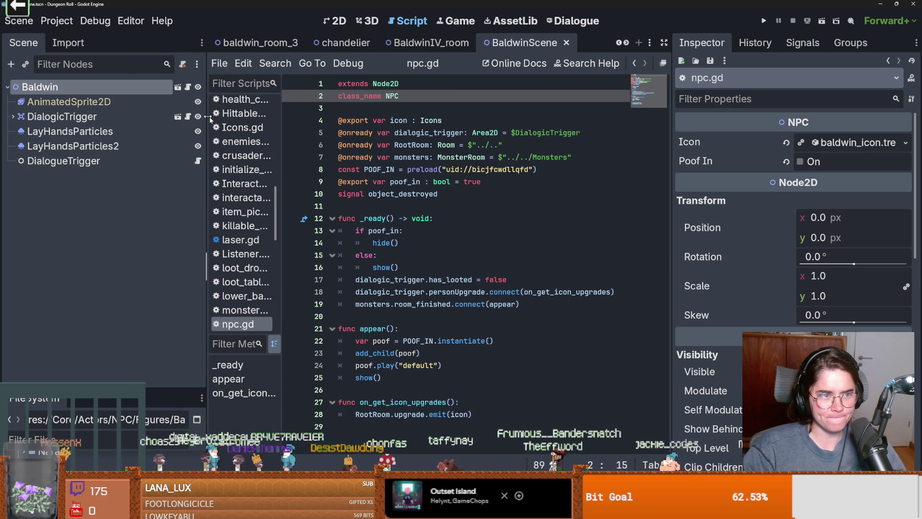
pyautogui.click(178, 87)
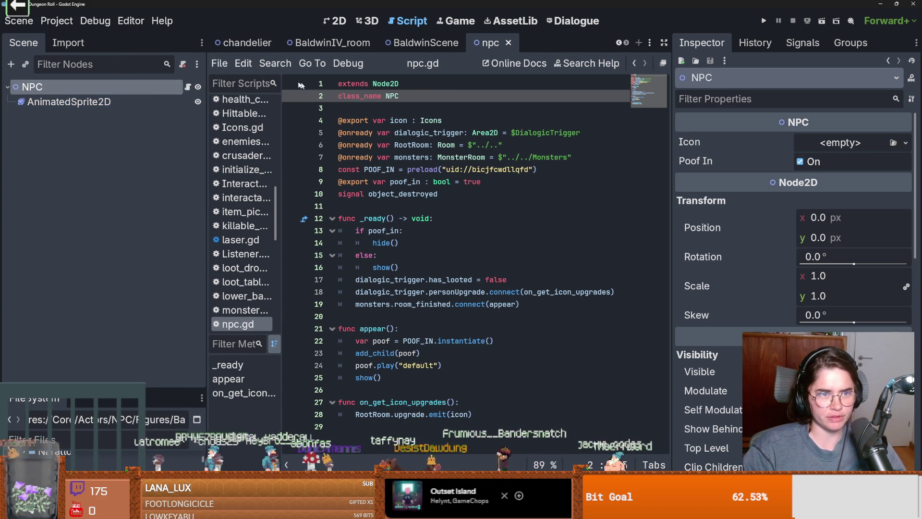
pyautogui.click(618, 43)
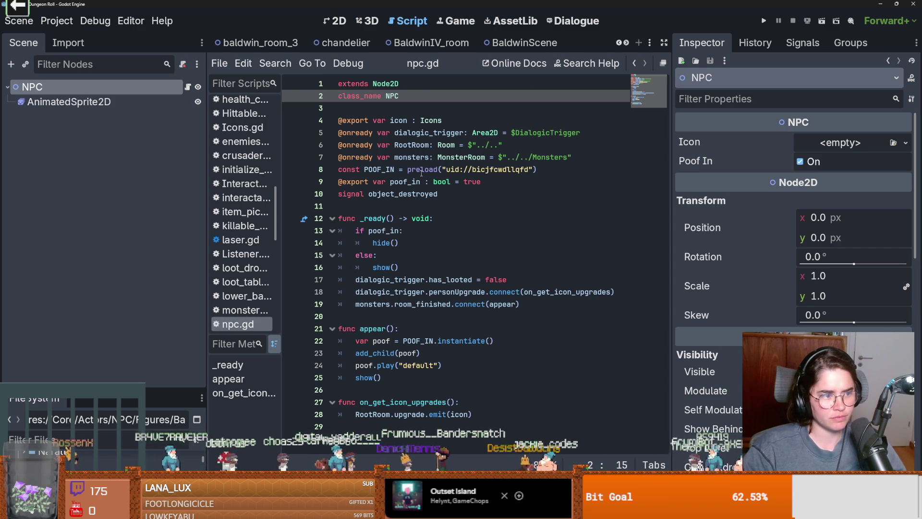
pyautogui.click(401, 168)
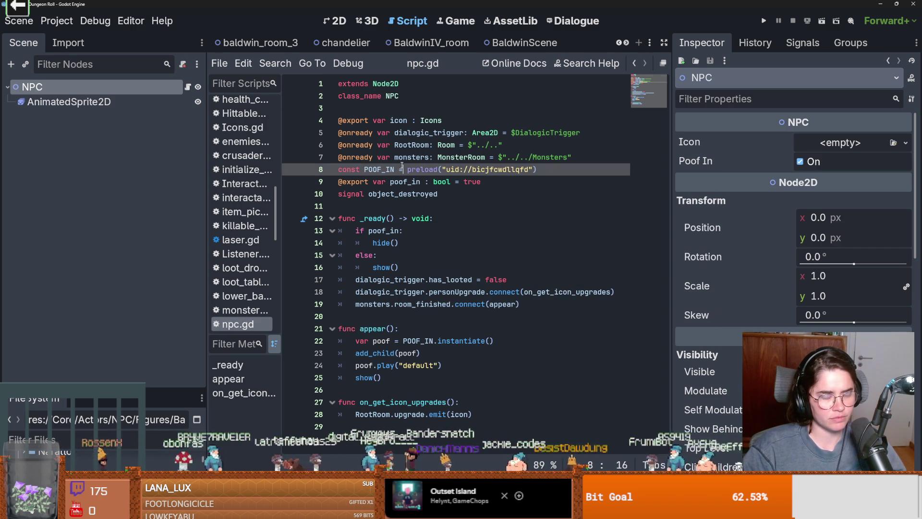
pyautogui.hotkey('ctrl', 's')
pyautogui.click(381, 108)
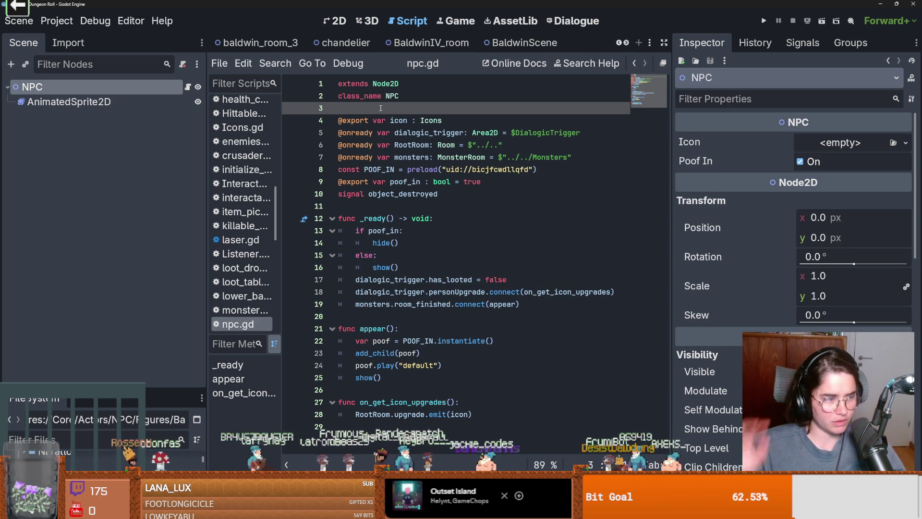
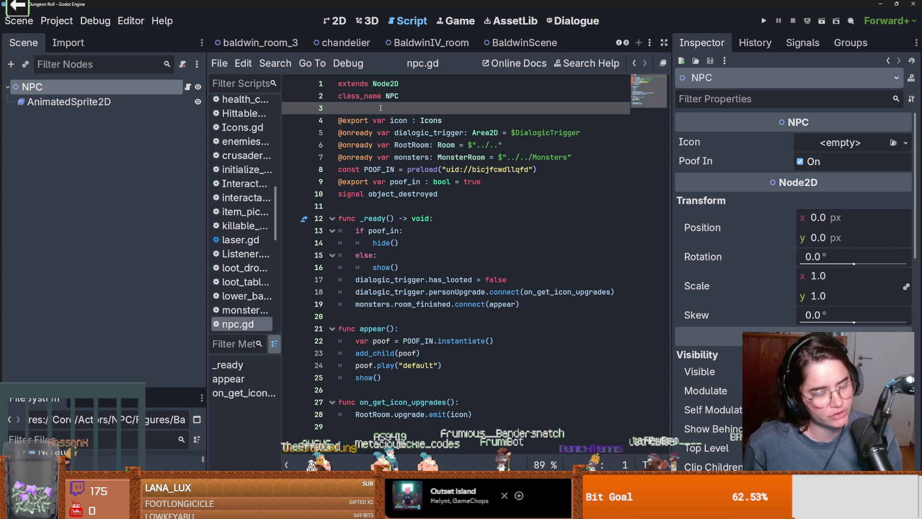
# Save npc.gd and the NPC scene with Ctrl+S, then bring up the BaldwinScene tab
pyautogui.click(409, 206)
pyautogui.hotkey('ctrl', 's')
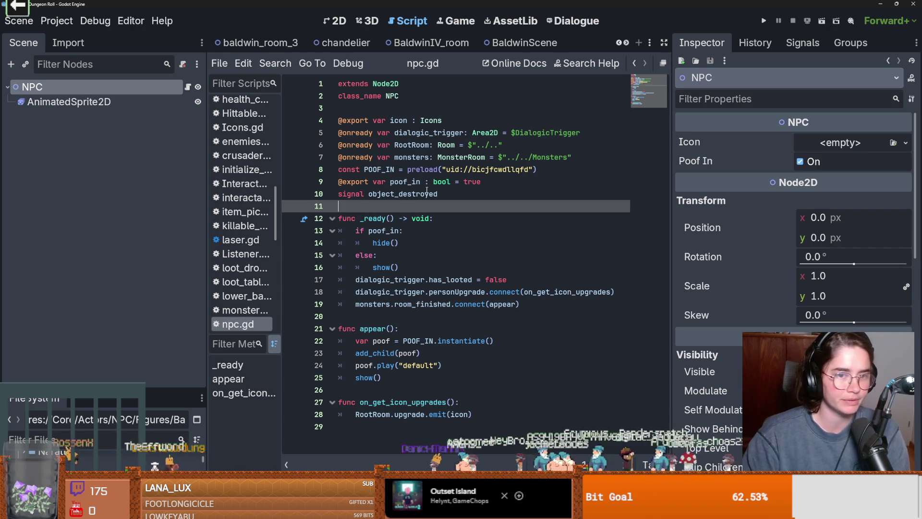
pyautogui.click(425, 194)
pyautogui.click(431, 206)
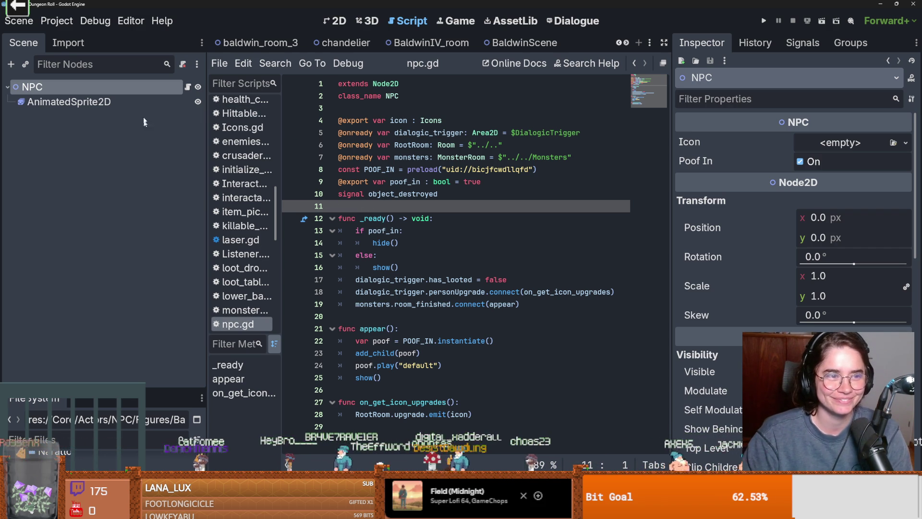
pyautogui.hotkey('ctrl', 's')
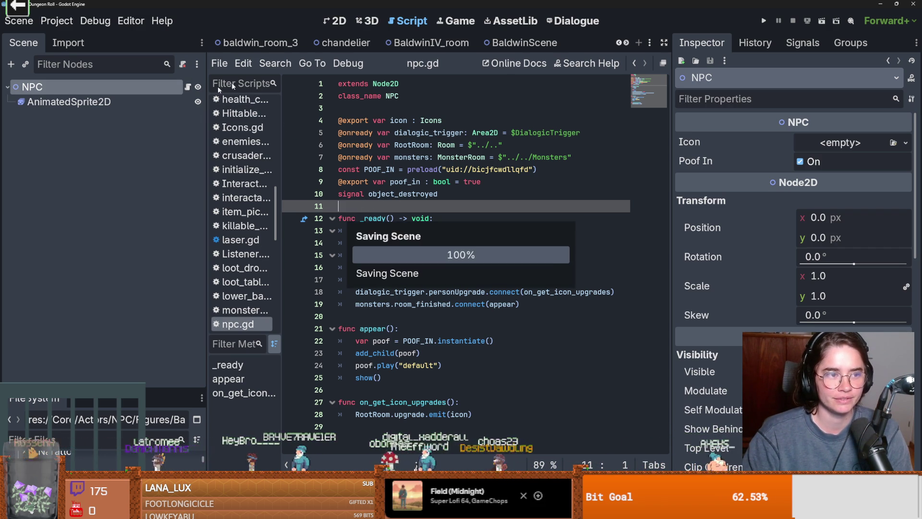
pyautogui.click(525, 42)
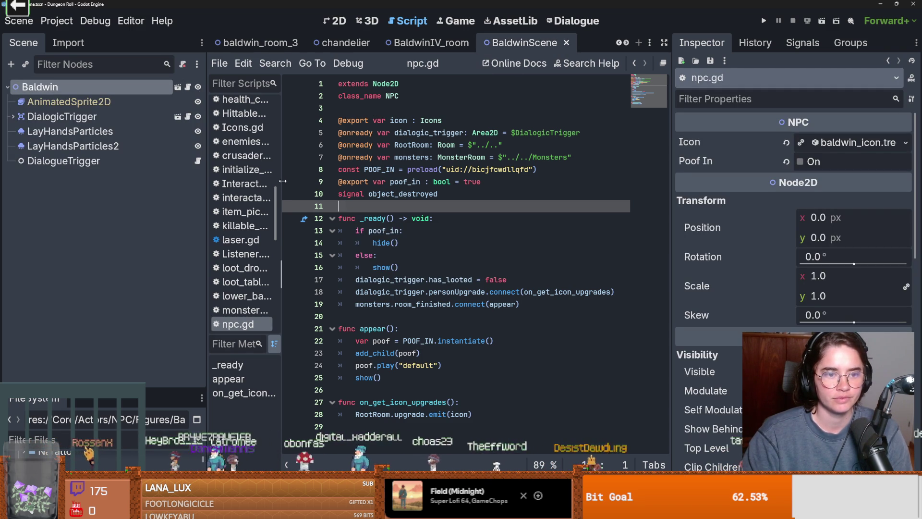
# Widen the script list, check npc.gd in BaldwinIV_room, and return to BaldwinScene to attach a script to Baldwin
pyautogui.moveTo(283, 181); pyautogui.dragTo(313, 182)
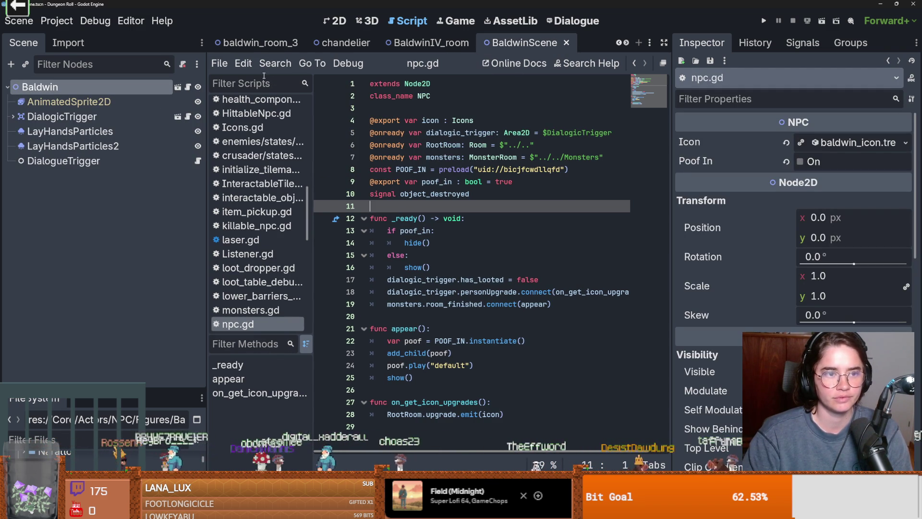
pyautogui.click(419, 45)
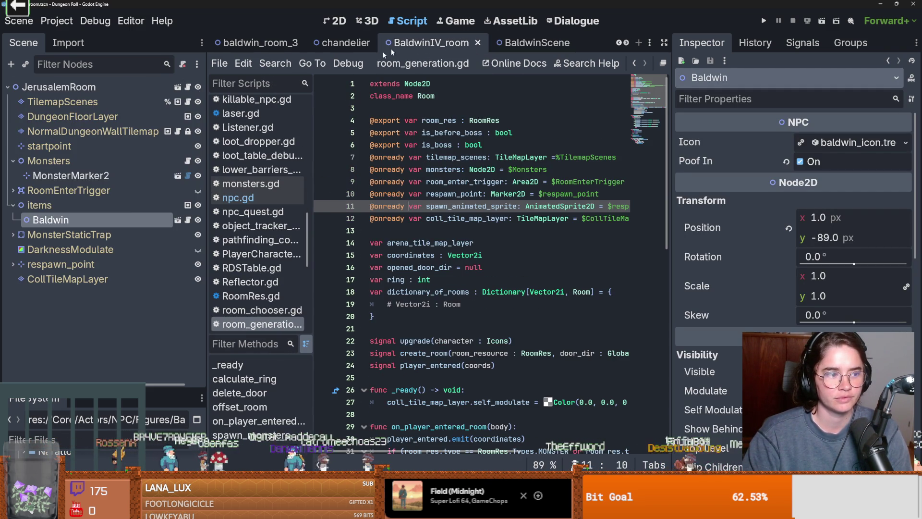
pyautogui.click(187, 219)
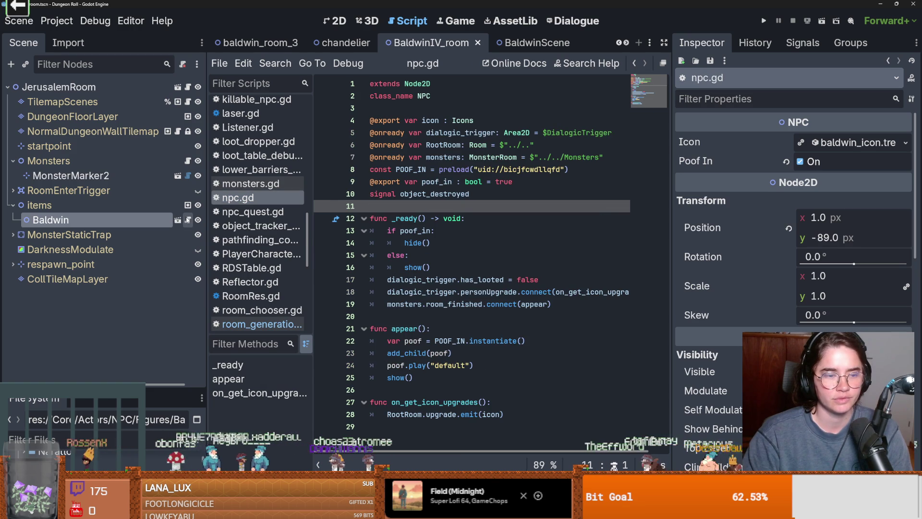
pyautogui.click(178, 220)
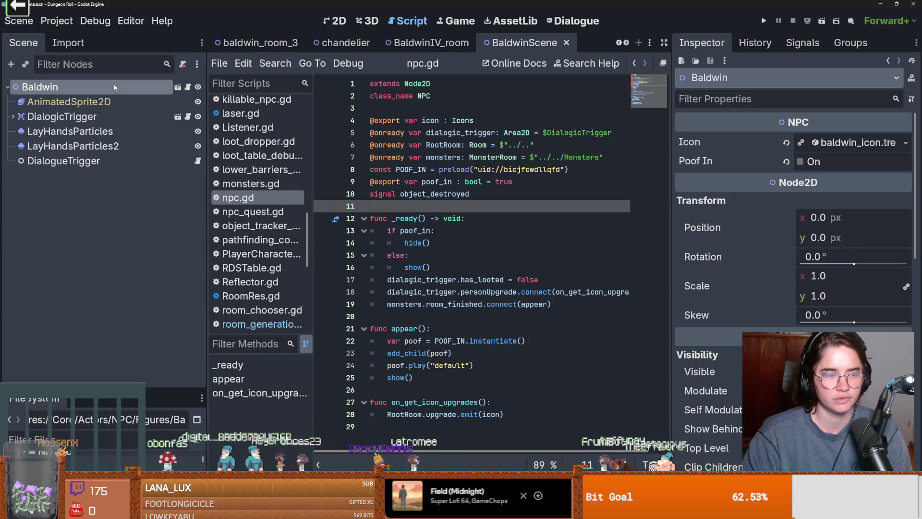
pyautogui.scroll(-10, 768, 288)
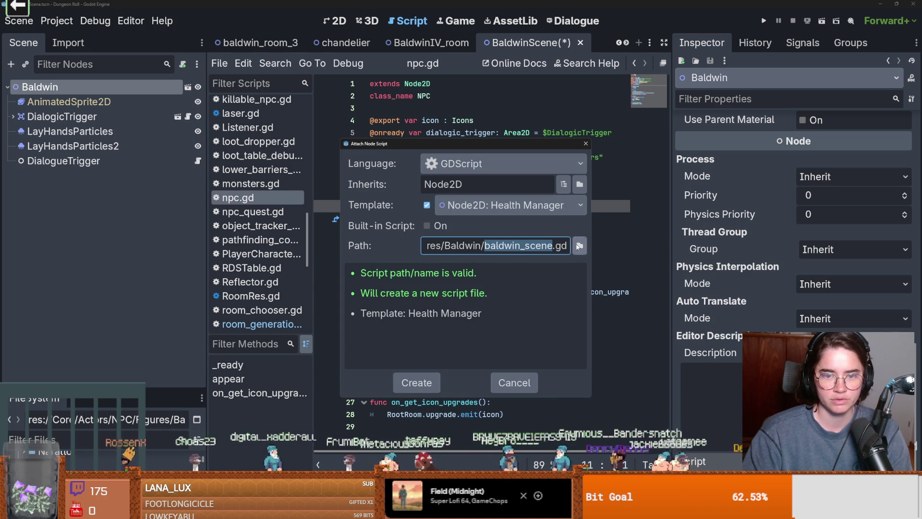
# Set the new script to inherit NPC and rename its file to icon_script
pyautogui.doubleClick(479, 181)
pyautogui.write('NPC')
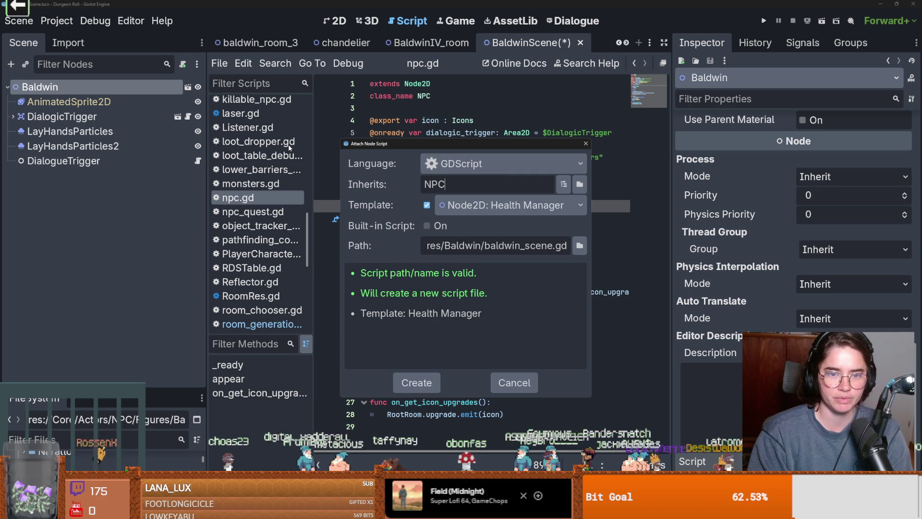
pyautogui.click(579, 240)
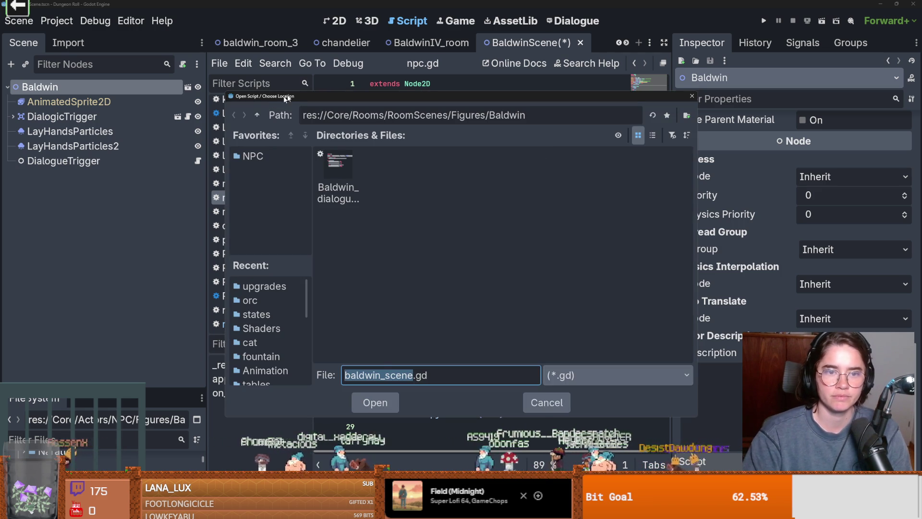
pyautogui.click(257, 115)
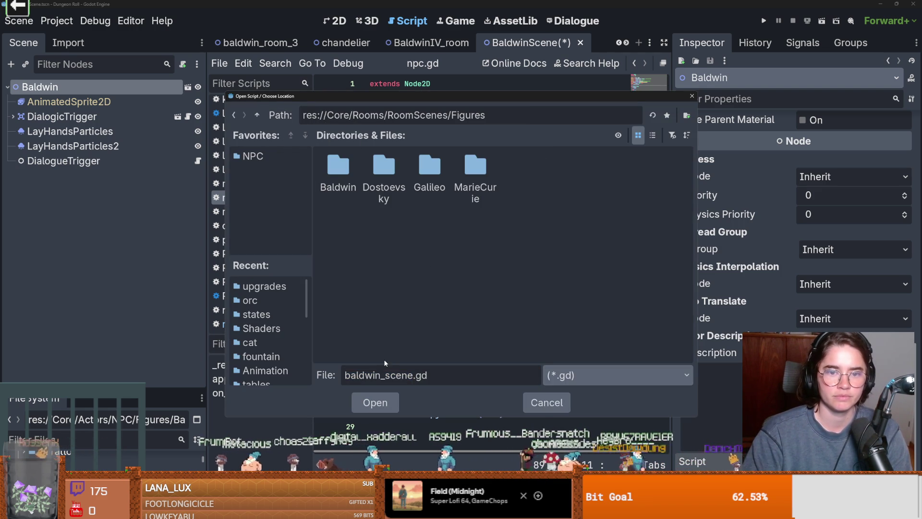
pyautogui.doubleClick(384, 375)
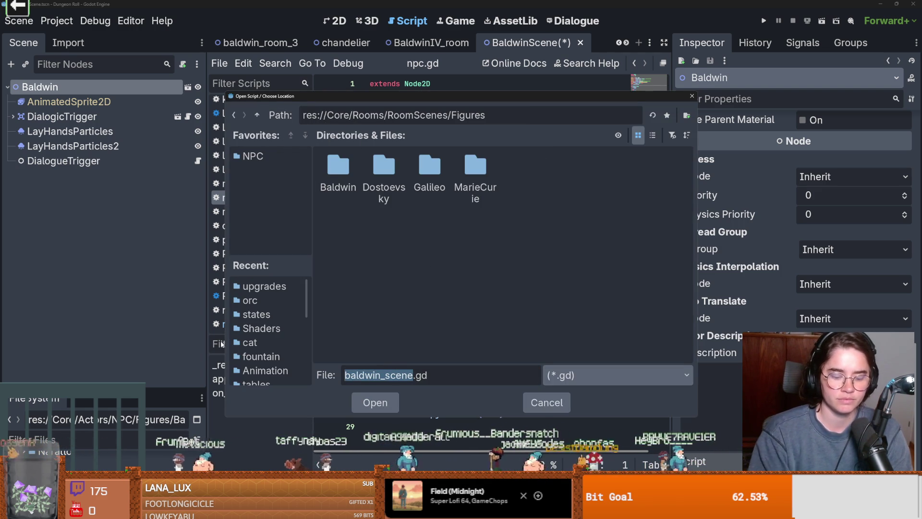
pyautogui.write('icon_scr')
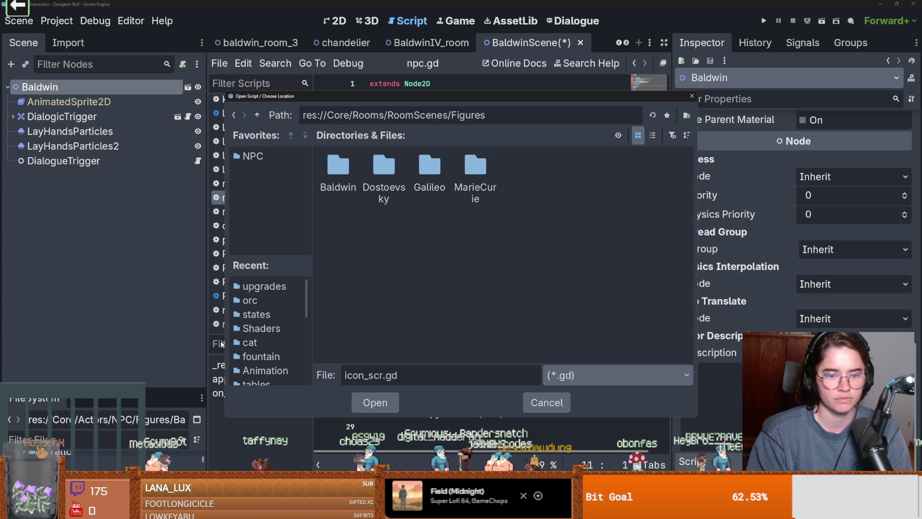
pyautogui.write('ipt')
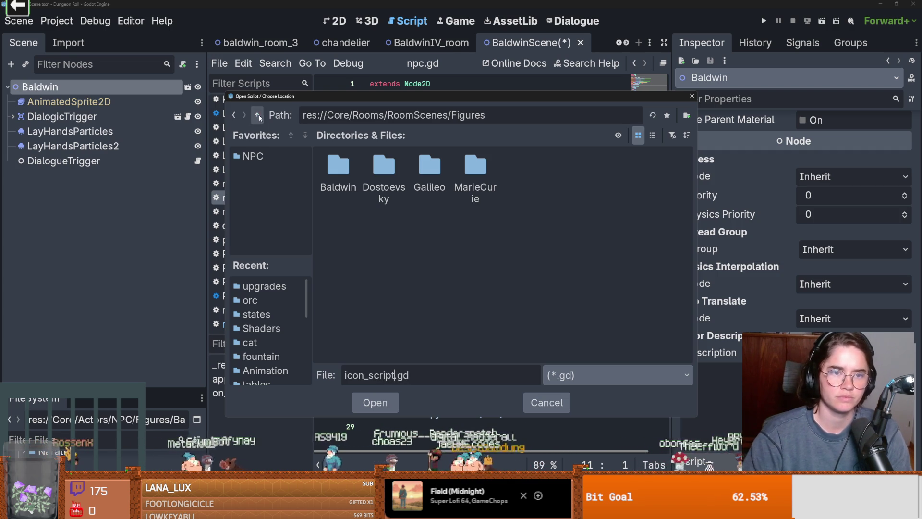
# Place icon_script.gd in res://Core/Actors/NPC/Figures and create the script
pyautogui.click(258, 116)
pyautogui.click(258, 115)
pyautogui.click(257, 115)
pyautogui.doubleClick(338, 168)
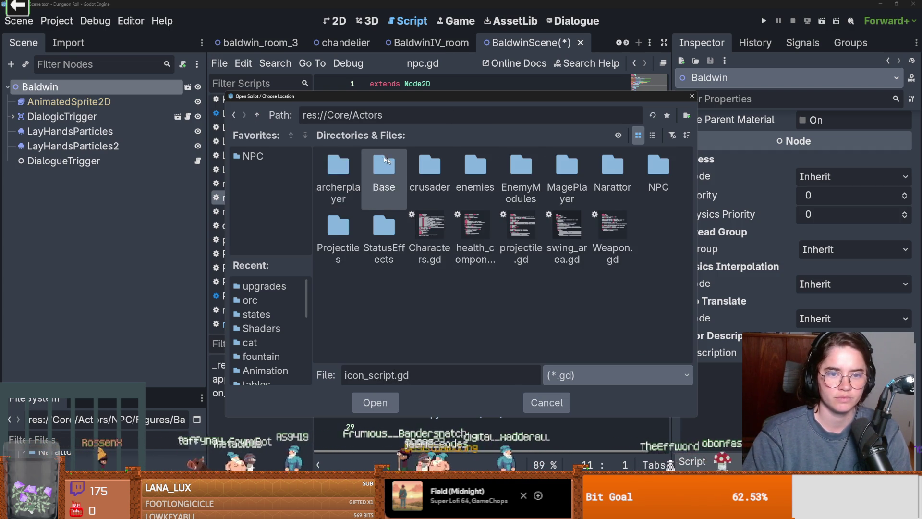
pyautogui.doubleClick(658, 166)
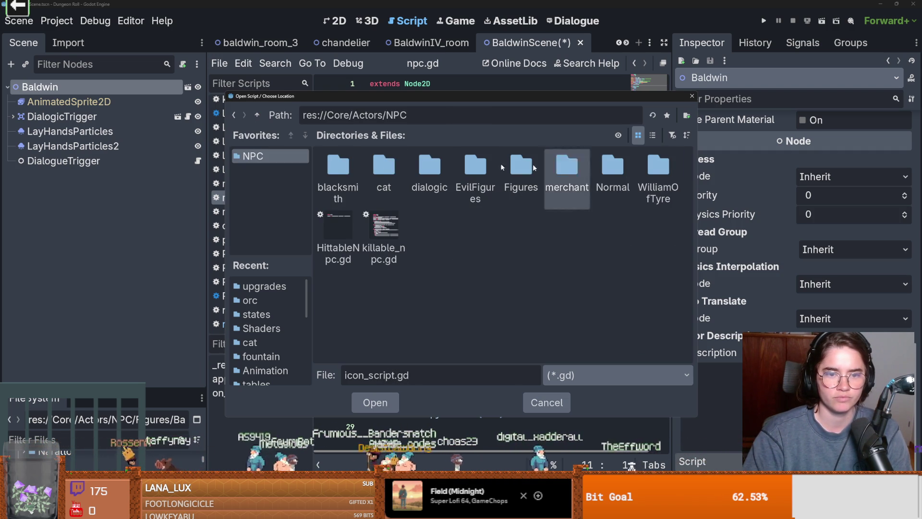
pyautogui.doubleClick(519, 169)
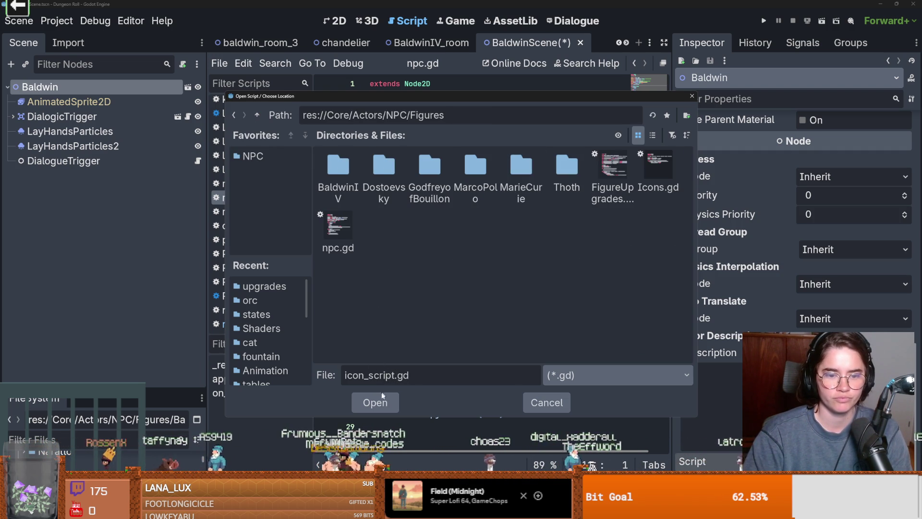
pyautogui.moveTo(365, 375); pyautogui.dragTo(336, 375)
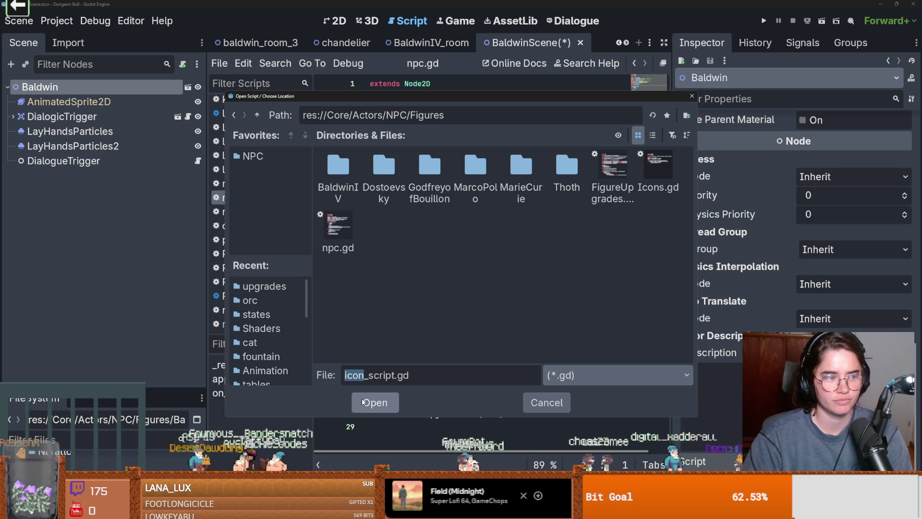
pyautogui.press('Right')
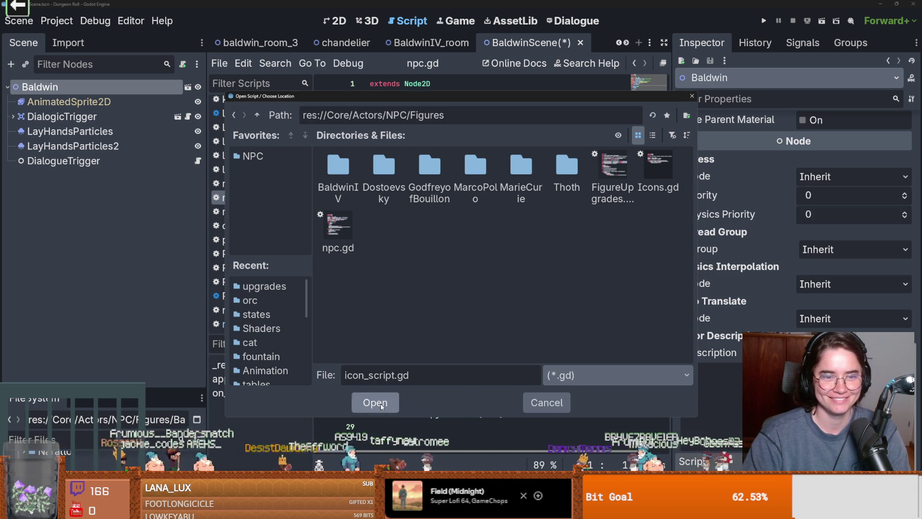
pyautogui.click(382, 407)
pyautogui.click(414, 383)
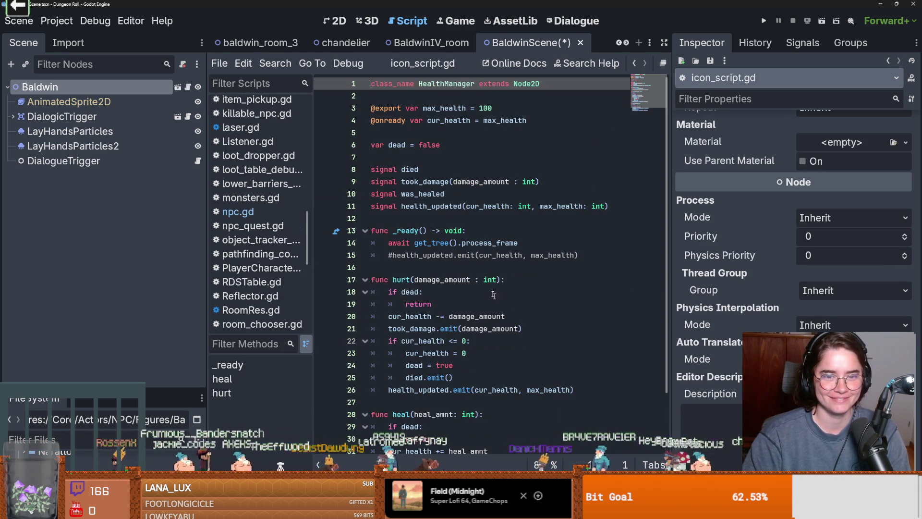
# Replace the icon_script.gd template code with 'extends NPC'
pyautogui.click(482, 279)
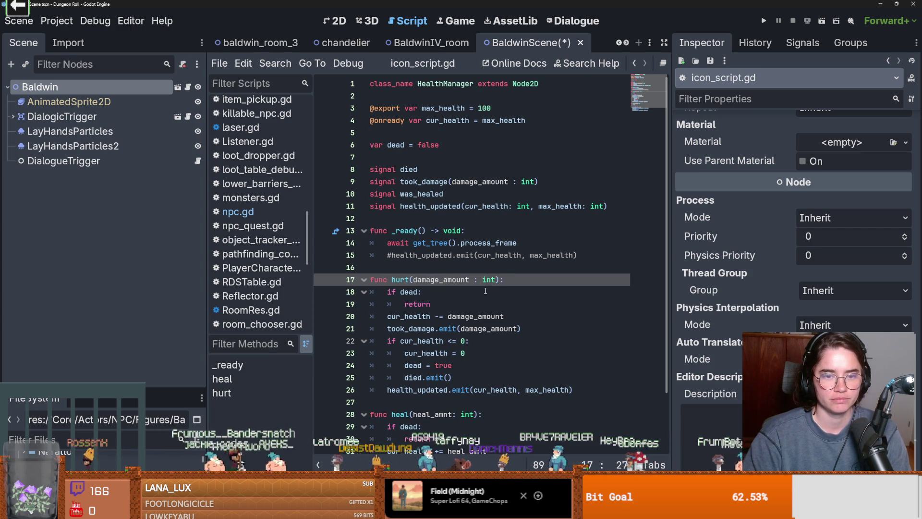
pyautogui.click(484, 291)
pyautogui.hotkey('ctrl', 'a')
pyautogui.hotkey('ctrl', 'v')
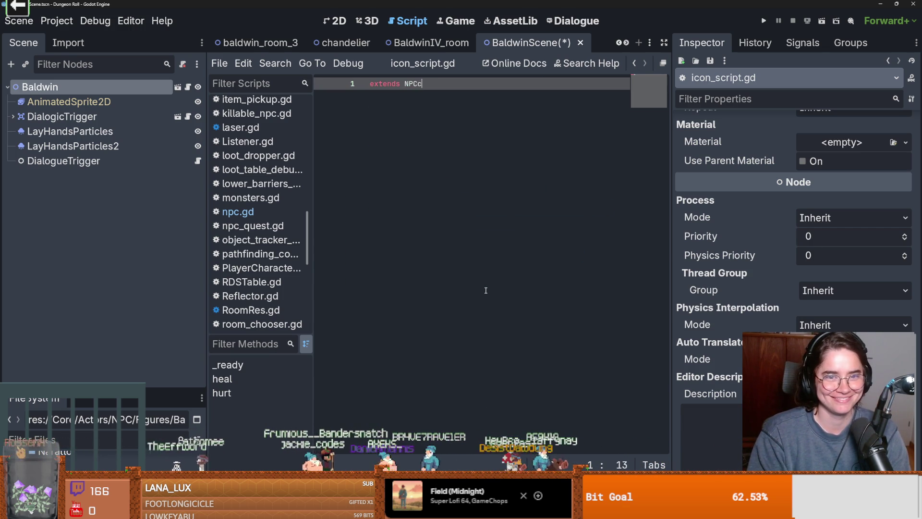
# Add 'class_name Icon' below extends NPC and save the script
pyautogui.press('Return')
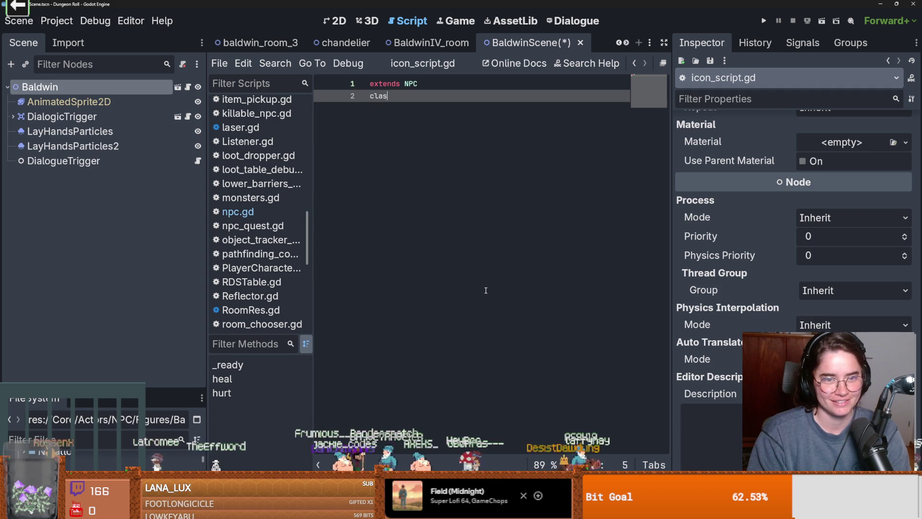
pyautogui.write('clas')
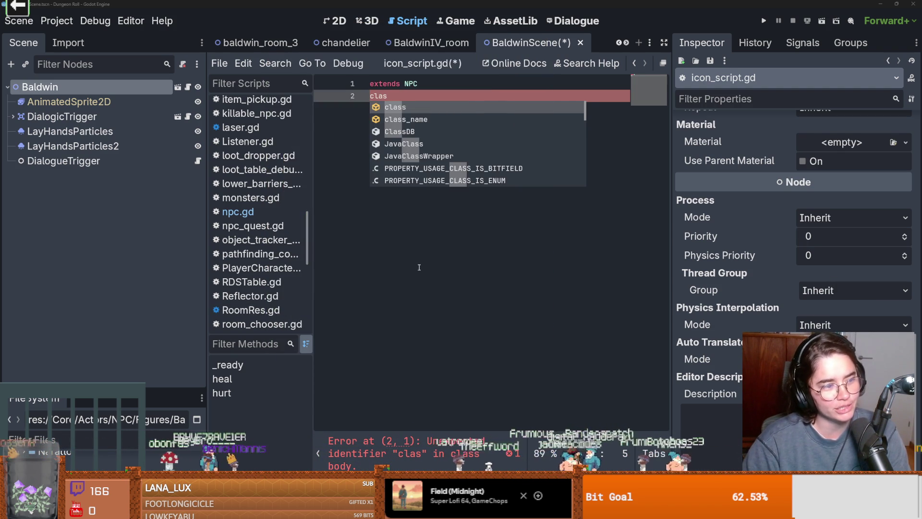
pyautogui.click(399, 96)
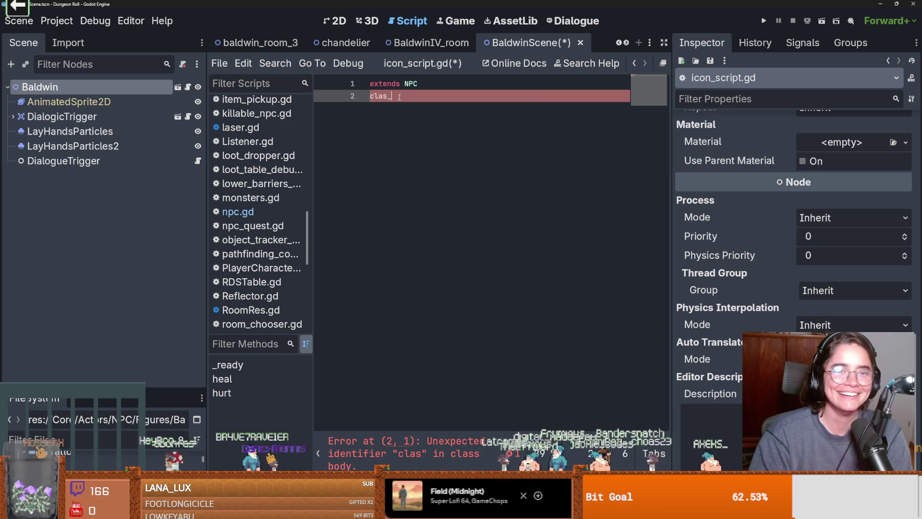
pyautogui.write('_')
pyautogui.press('Return')
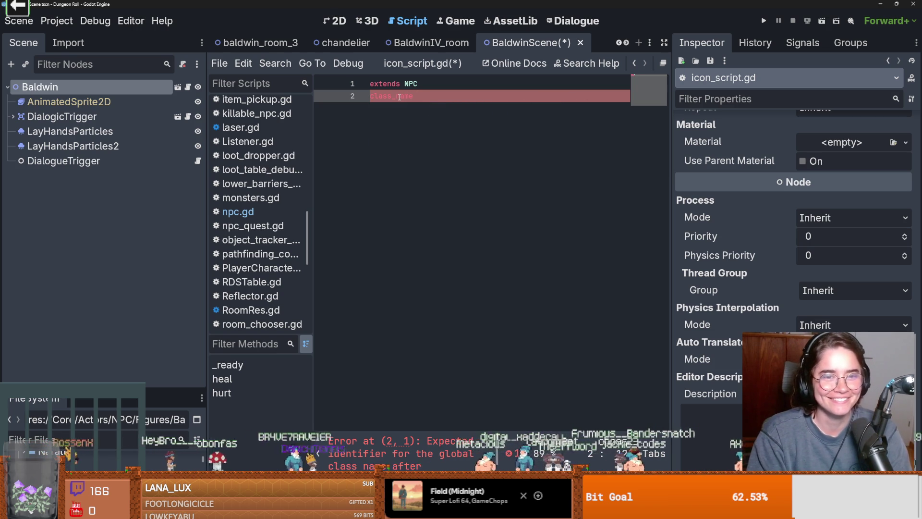
pyautogui.write('Icon')
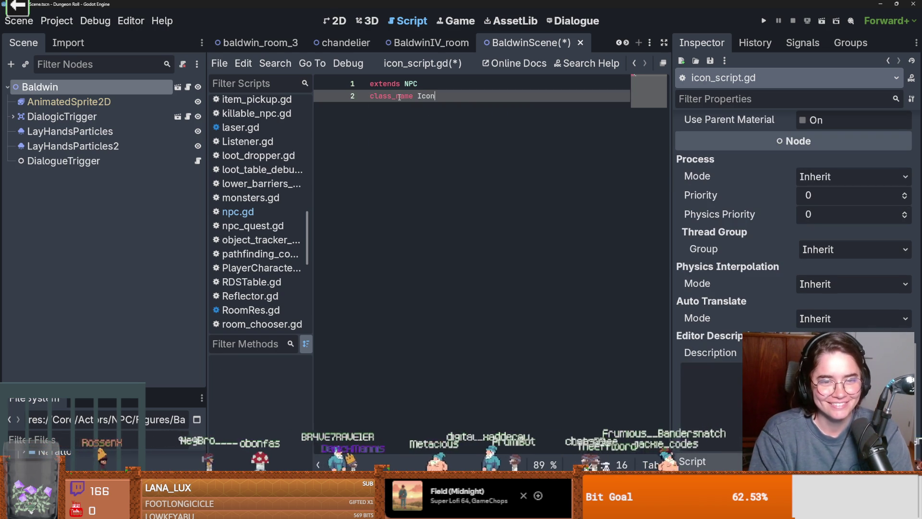
pyautogui.hotkey('ctrl', 's')
pyautogui.hotkey('ctrl', 's')
pyautogui.click(411, 85)
pyautogui.keyDown('ctrl'); pyautogui.click(411, 84); pyautogui.keyUp('ctrl')
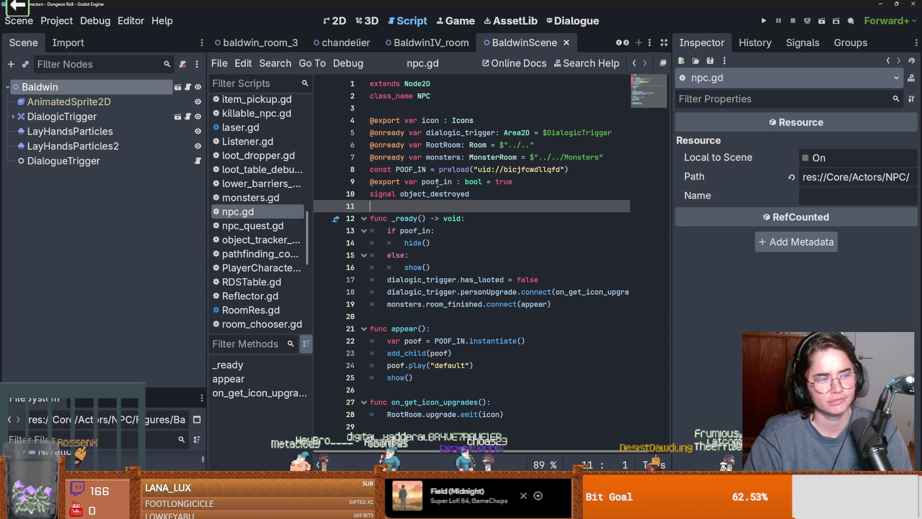
pyautogui.moveTo(472, 123); pyautogui.dragTo(340, 121)
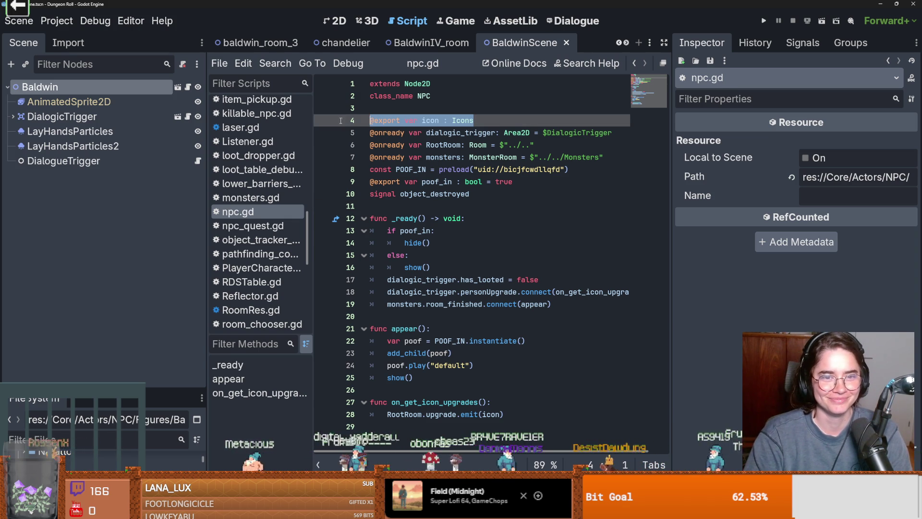
pyautogui.hotkey('ctrl', 'x')
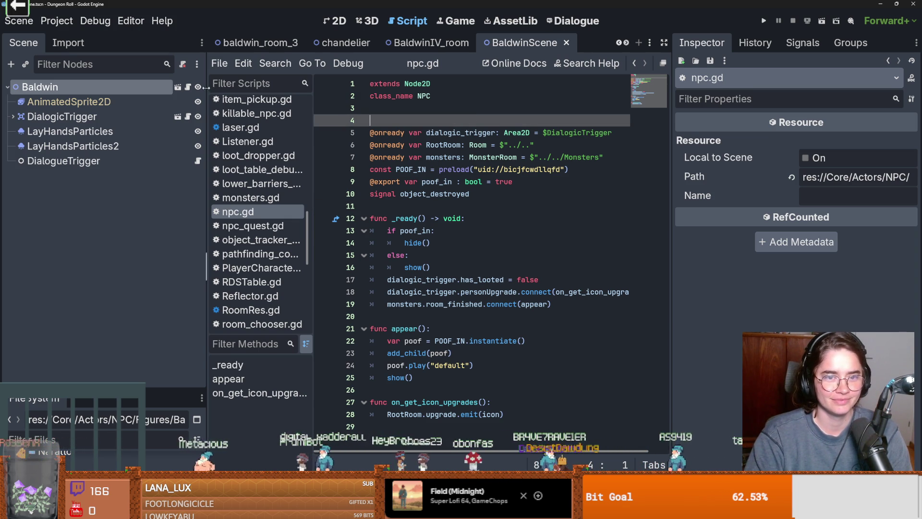
pyautogui.click(188, 87)
pyautogui.click(393, 110)
pyautogui.press('Return')
pyautogui.hotkey('ctrl', 'v')
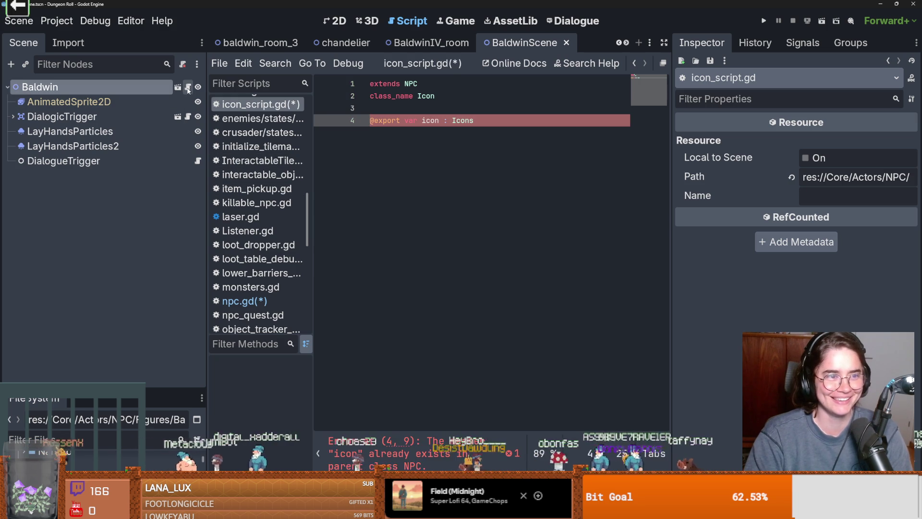
pyautogui.hotkey('ctrl', 's')
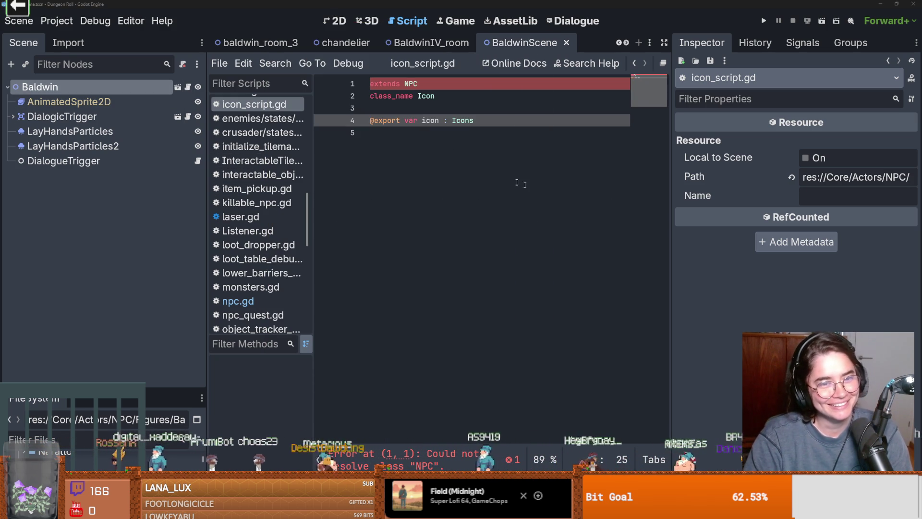
# Cut on_get_icon_upgrades out of npc.gd, paste it below the icon export, and save
pyautogui.click(457, 100)
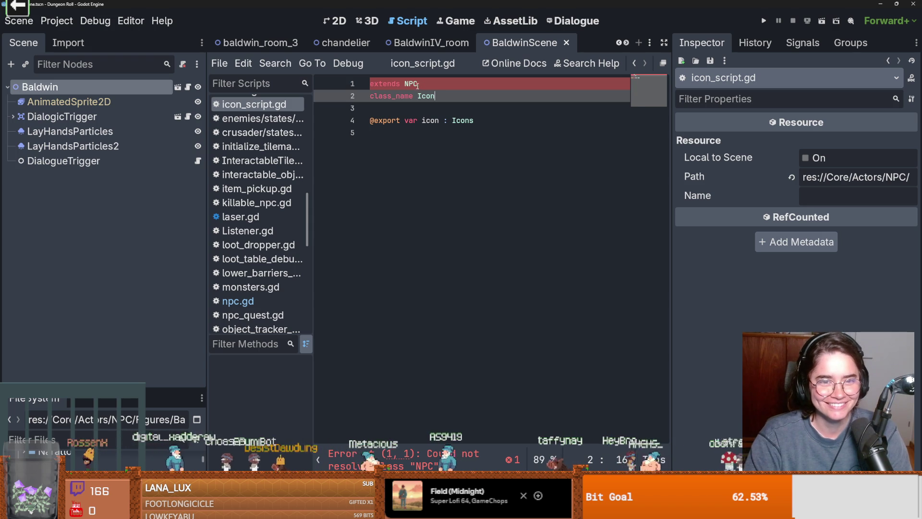
pyautogui.keyDown('ctrl'); pyautogui.click(419, 85); pyautogui.keyUp('ctrl')
pyautogui.moveTo(520, 409); pyautogui.dragTo(347, 395)
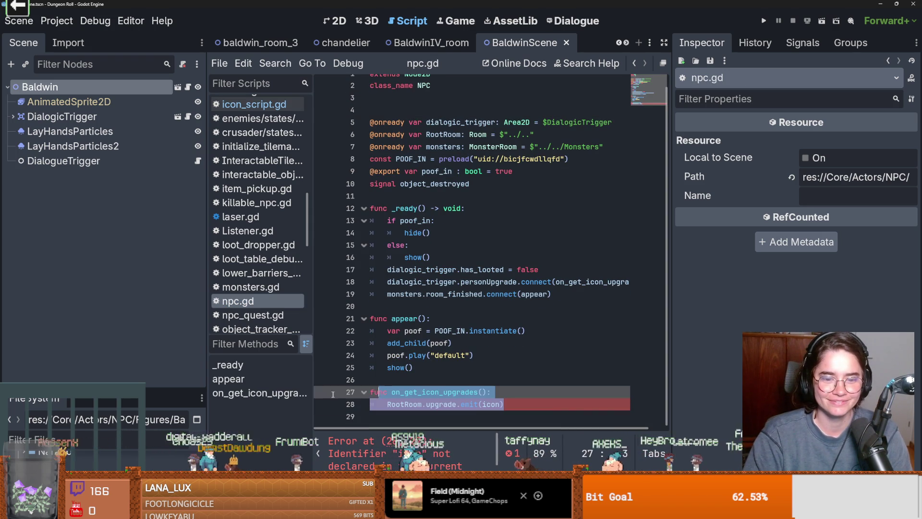
pyautogui.press('BackSpace')
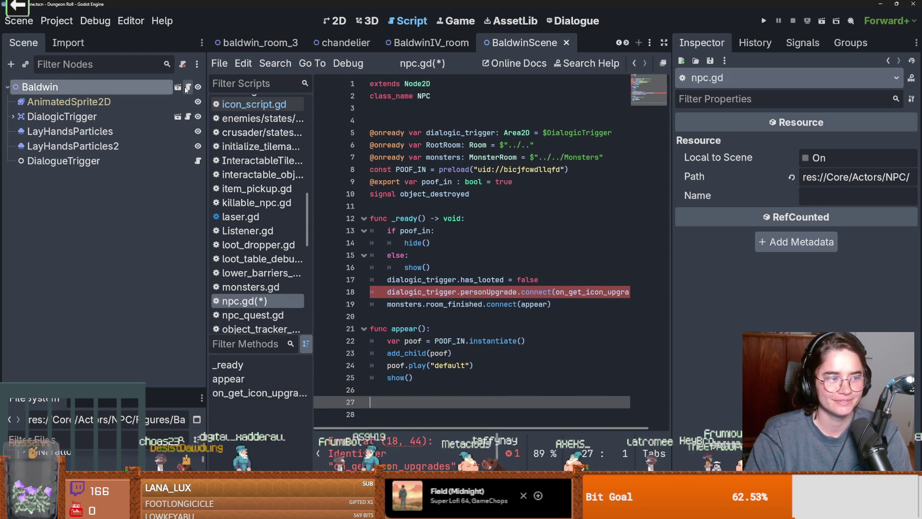
pyautogui.hotkey('alt', 'Left')
pyautogui.click(432, 179)
pyautogui.press('Return')
pyautogui.press('Return')
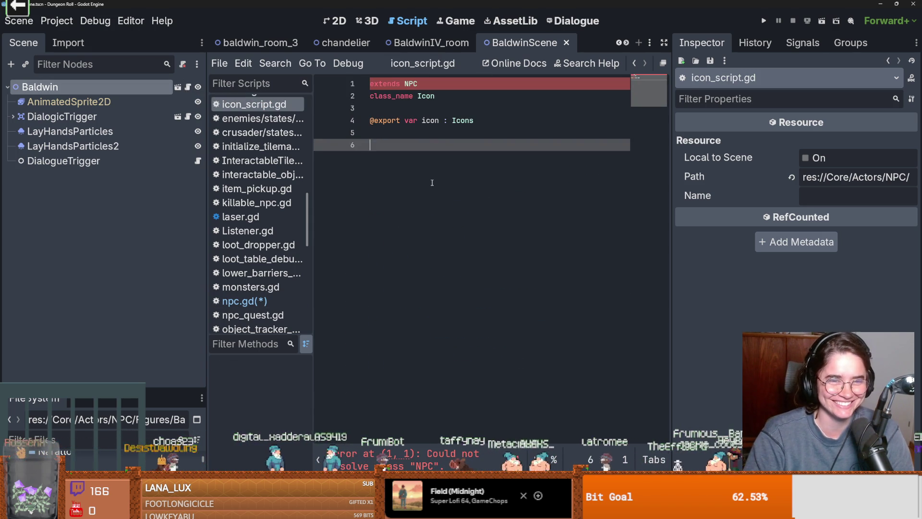
pyautogui.hotkey('ctrl', 'v')
pyautogui.hotkey('ctrl', 's')
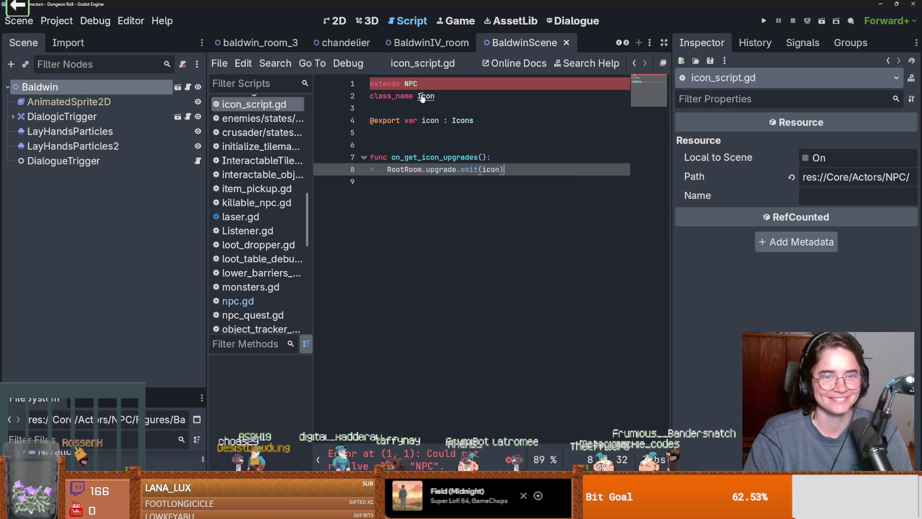
pyautogui.keyDown('ctrl'); pyautogui.click(410, 85); pyautogui.keyUp('ctrl')
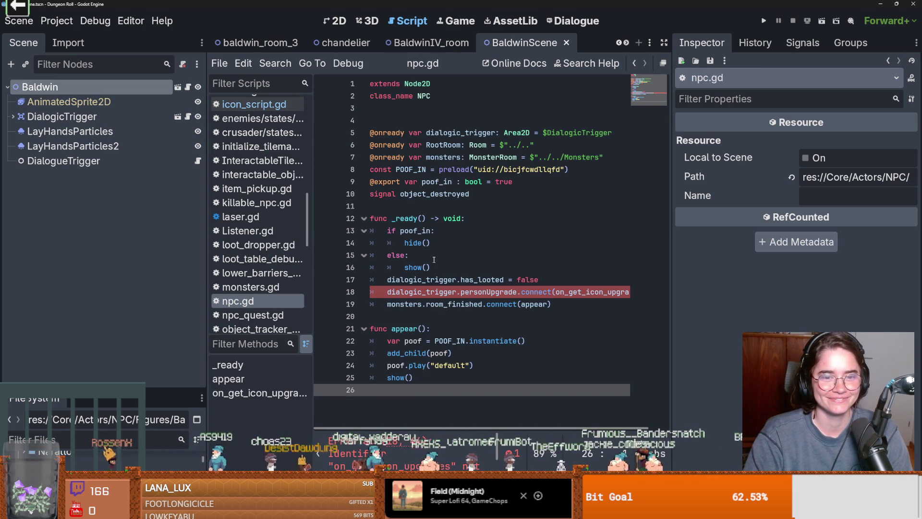
pyautogui.doubleClick(484, 303)
pyautogui.doubleClick(441, 291)
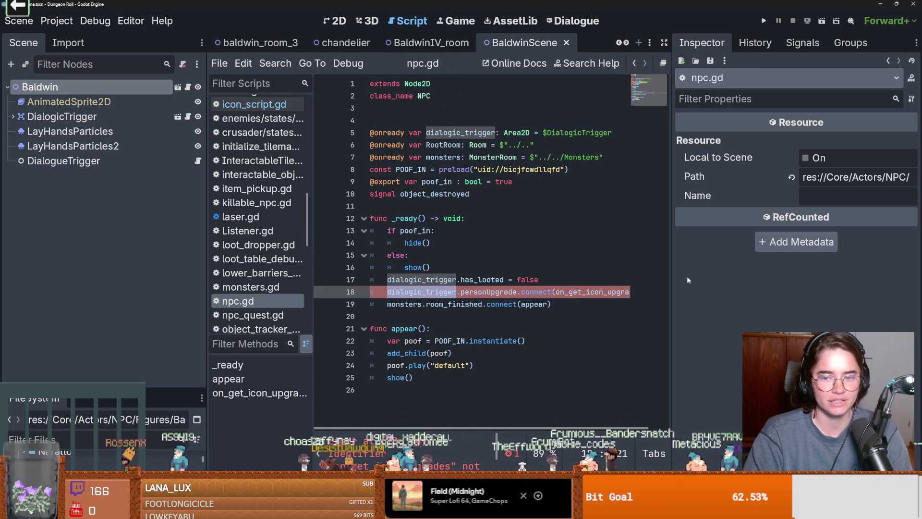
pyautogui.moveTo(672, 280); pyautogui.dragTo(820, 280)
pyautogui.doubleClick(560, 291)
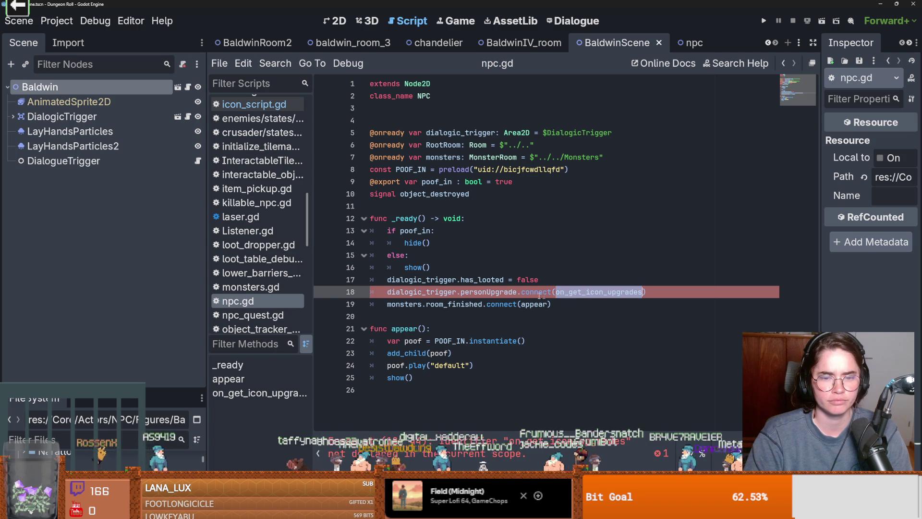
pyautogui.doubleClick(472, 292)
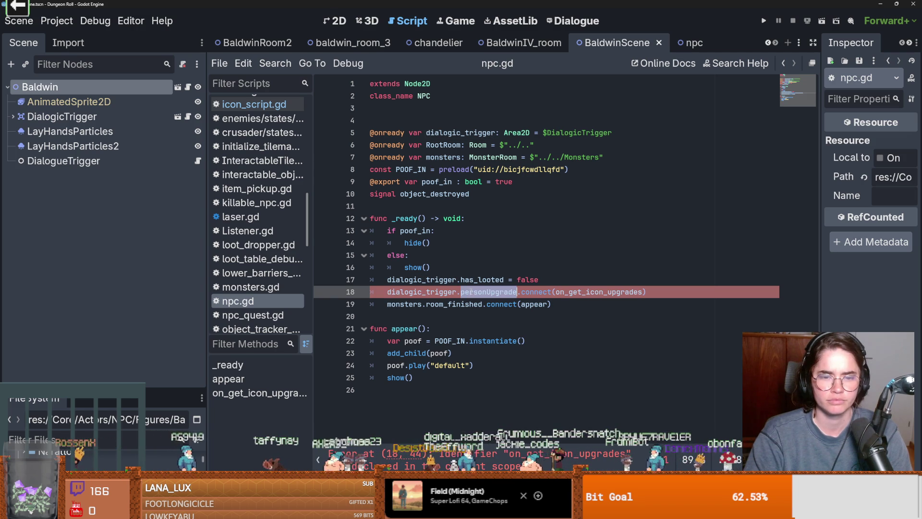
pyautogui.doubleClick(426, 292)
pyautogui.click(404, 317)
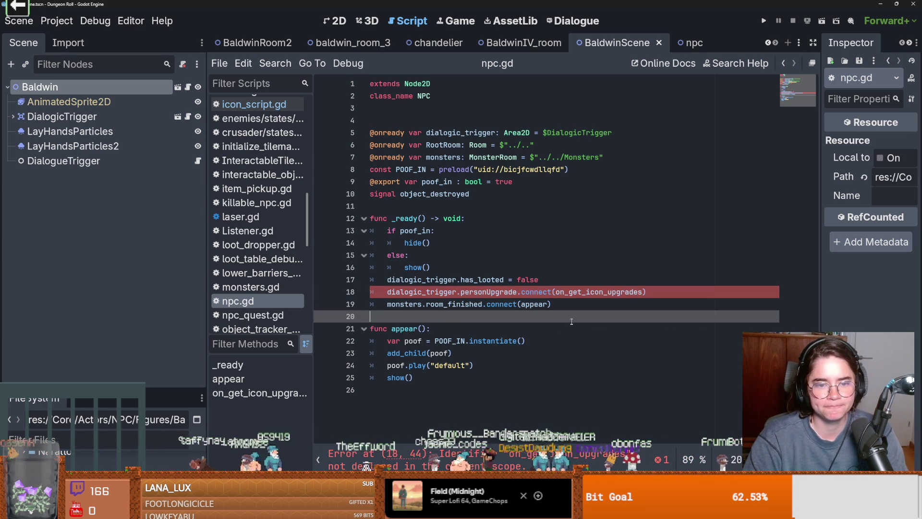
pyautogui.moveTo(588, 309); pyautogui.dragTo(315, 283)
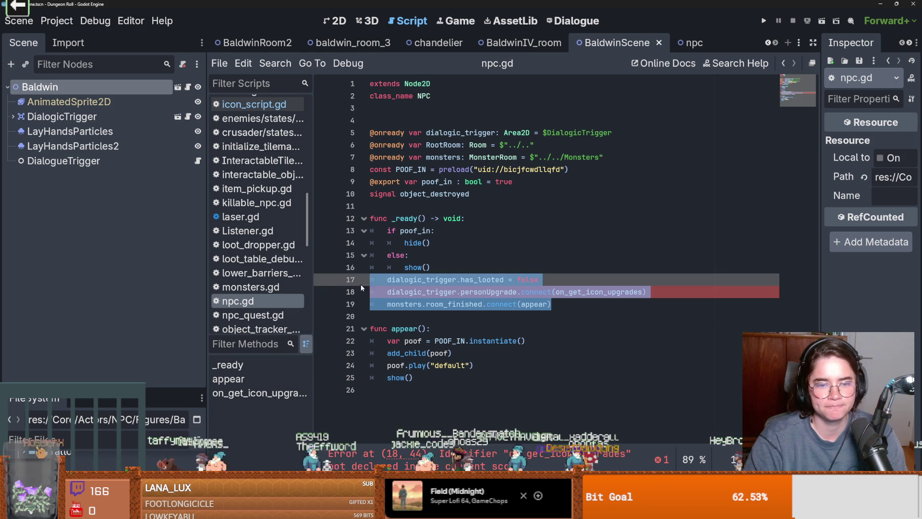
pyautogui.click(460, 279)
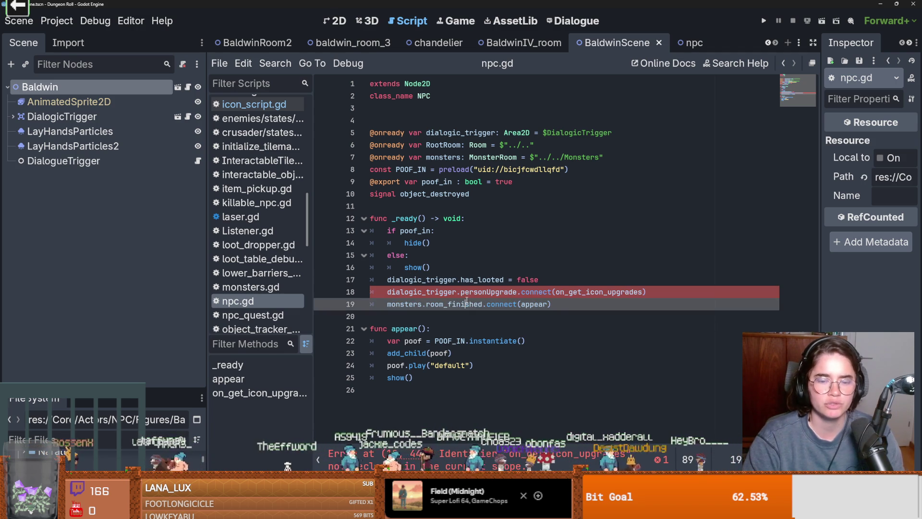
pyautogui.doubleClick(454, 280)
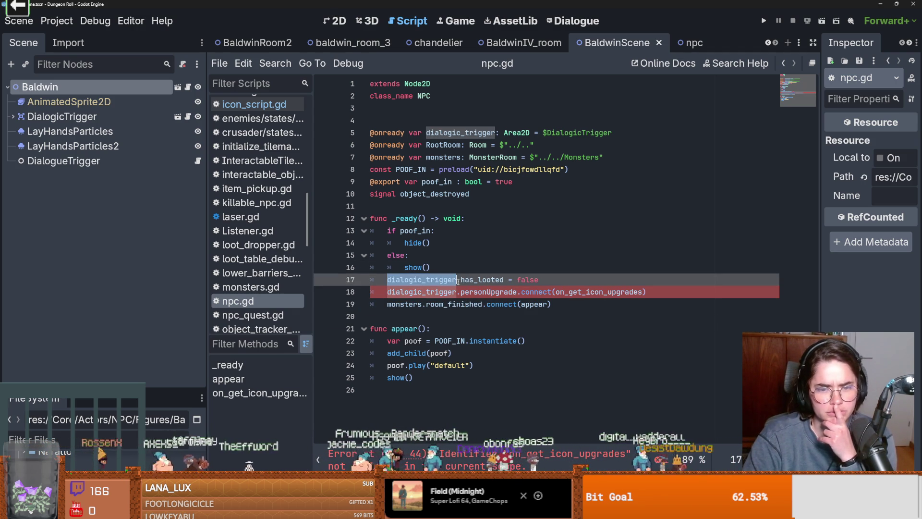
pyautogui.doubleClick(471, 280)
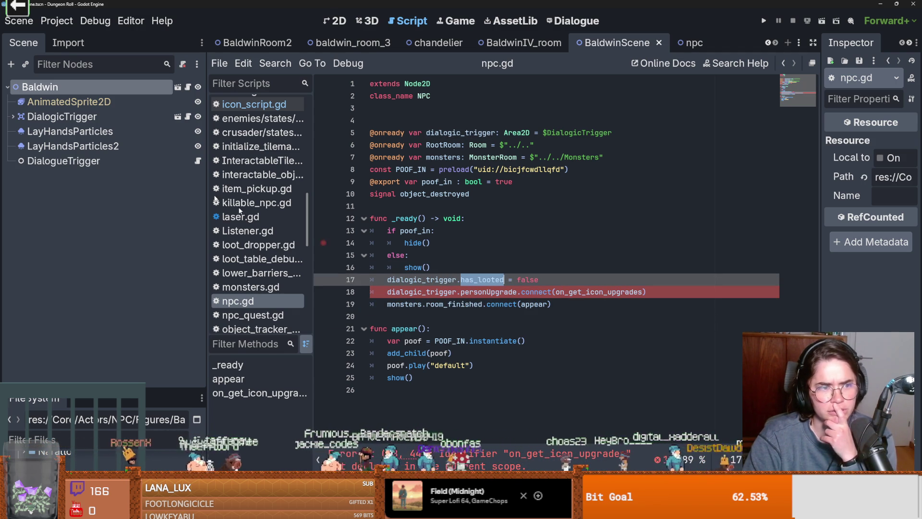
pyautogui.keyDown('ctrl'); pyautogui.click(482, 280); pyautogui.keyUp('ctrl')
pyautogui.scroll(4, 464, 231)
pyautogui.scroll(-3, 464, 230)
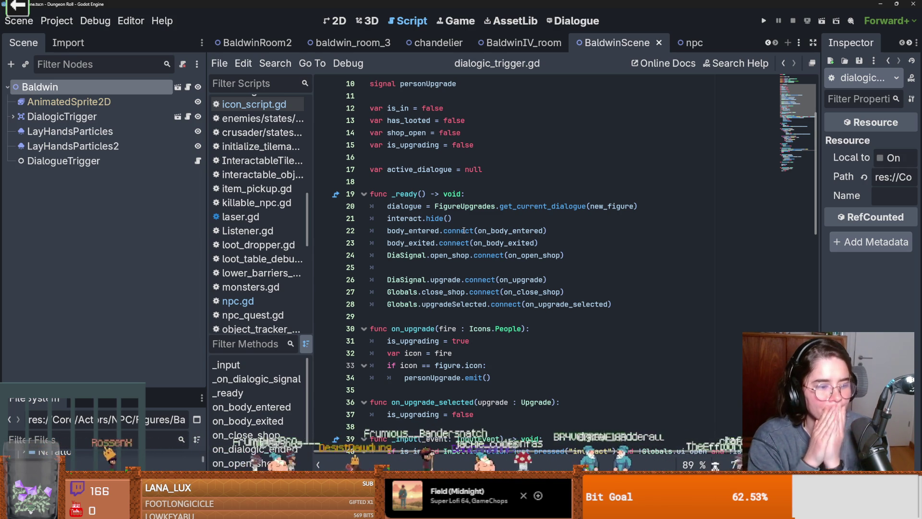
pyautogui.scroll(3, 481, 241)
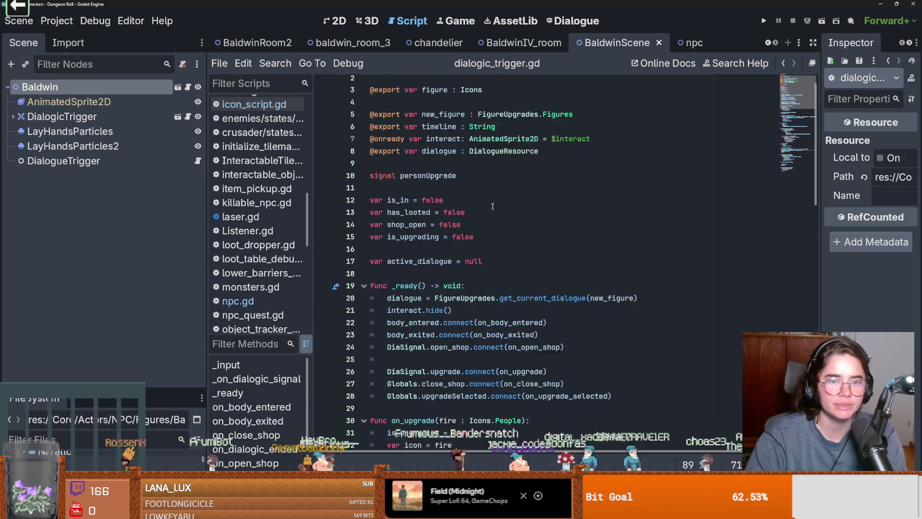
pyautogui.click(189, 88)
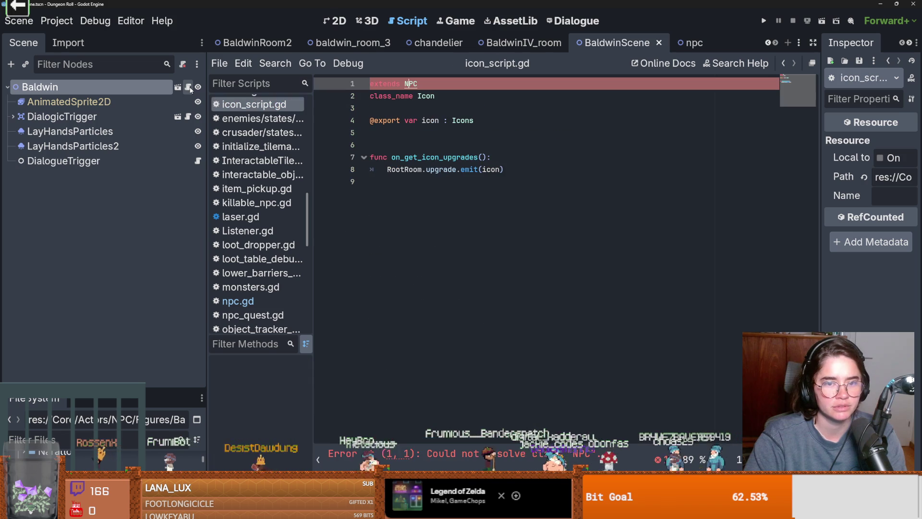
pyautogui.click(423, 138)
pyautogui.hotkey('ctrl', 'v')
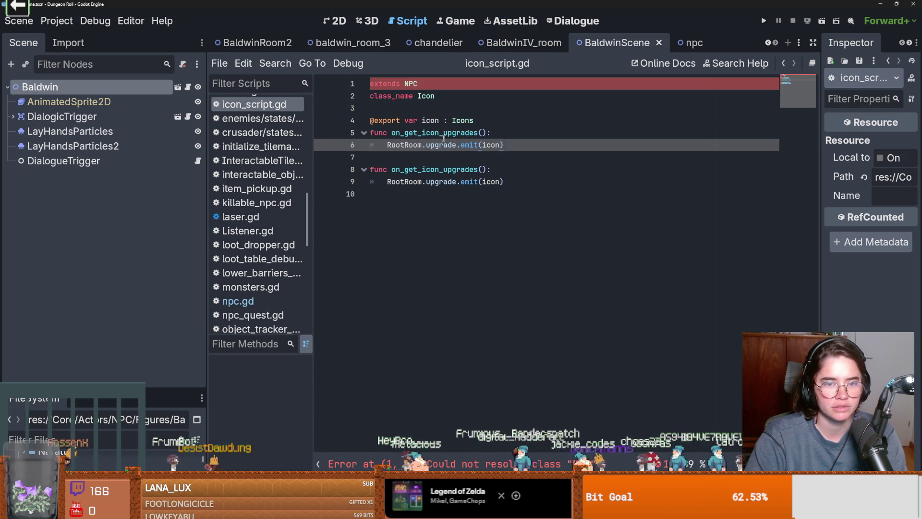
pyautogui.hotkey('ctrl', 'z')
pyautogui.keyDown('ctrl'); pyautogui.click(410, 84); pyautogui.keyUp('ctrl')
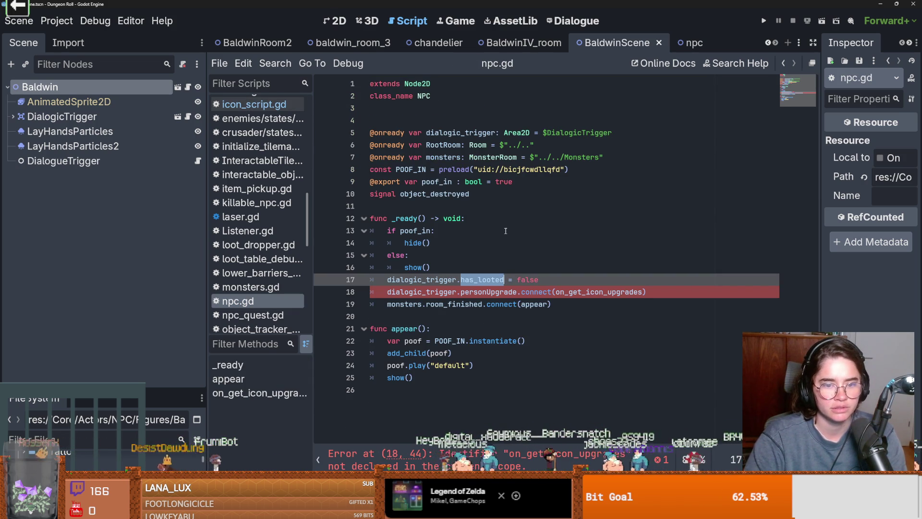
pyautogui.doubleClick(488, 292)
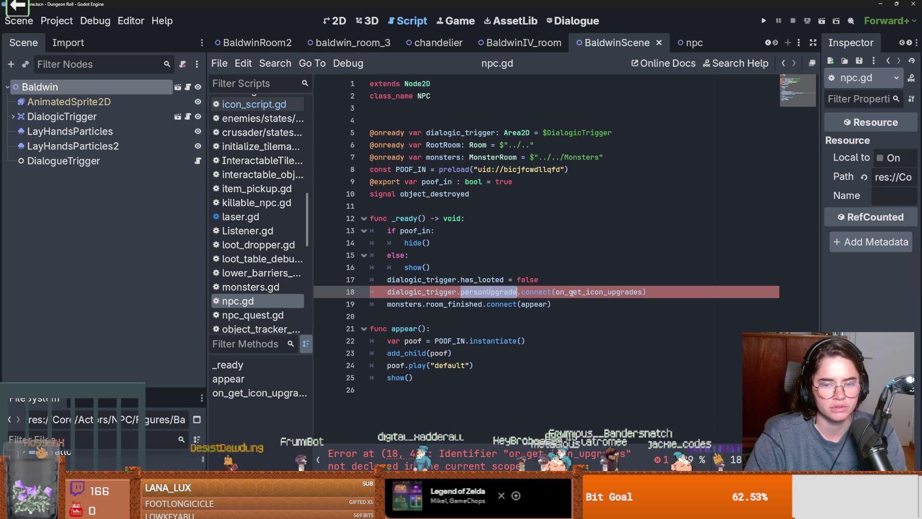
pyautogui.doubleClick(570, 291)
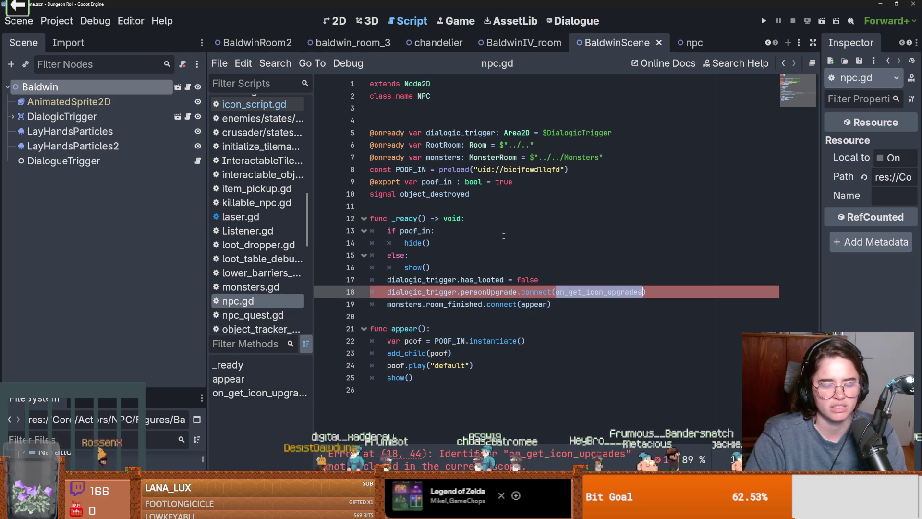
pyautogui.click(189, 117)
pyautogui.scroll(-9, 438, 275)
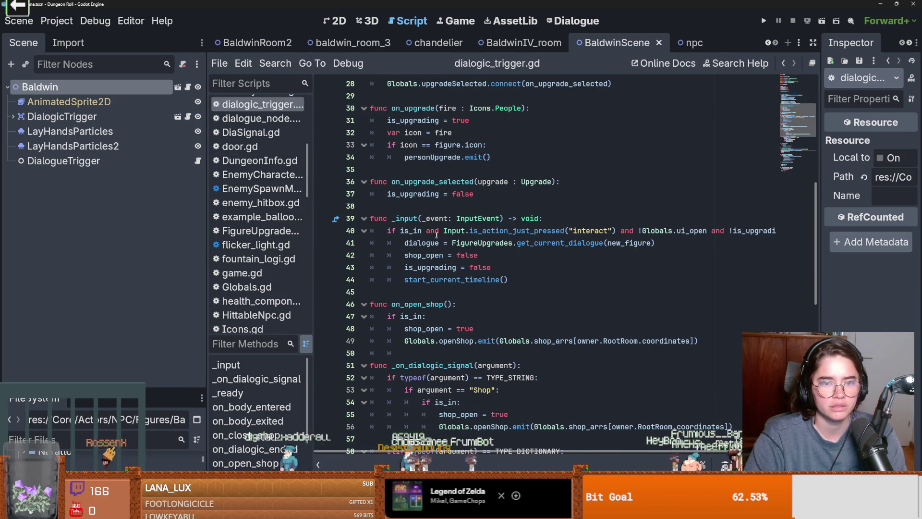
# Check the handler in icon_script.gd, then select personUpgrade on npc.gd line 18
pyautogui.scroll(-11, 436, 234)
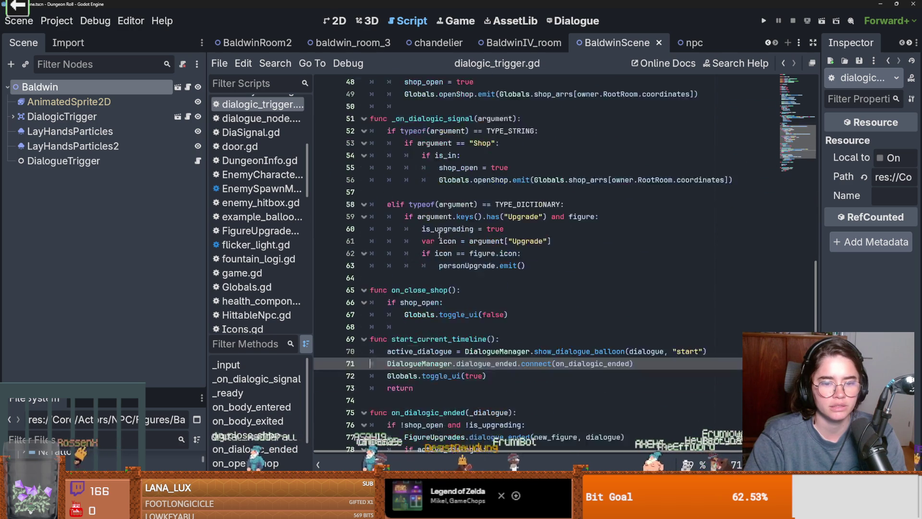
pyautogui.scroll(10, 439, 235)
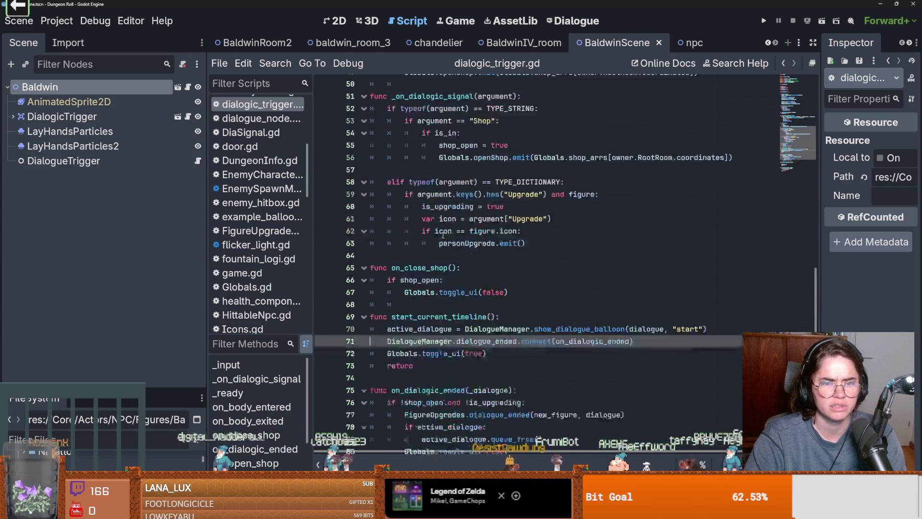
pyautogui.scroll(8, 445, 235)
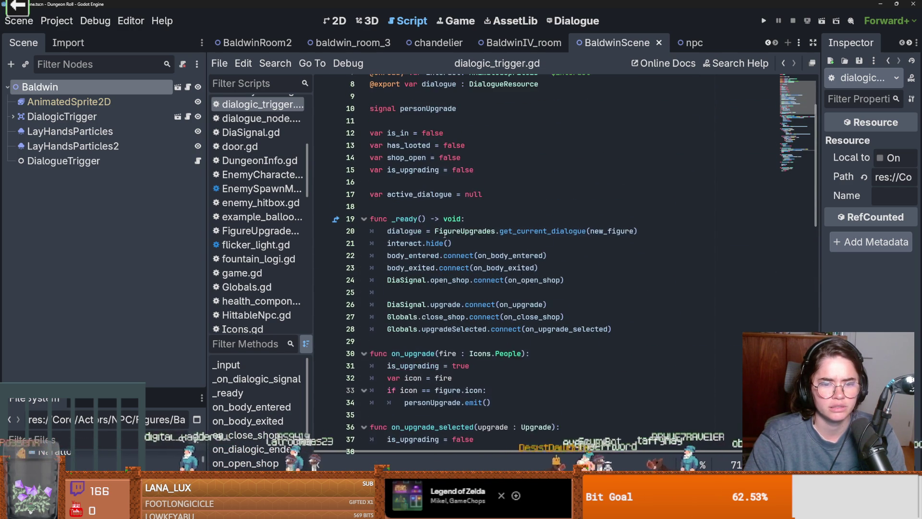
pyautogui.scroll(3, 445, 234)
pyautogui.scroll(-2, 445, 235)
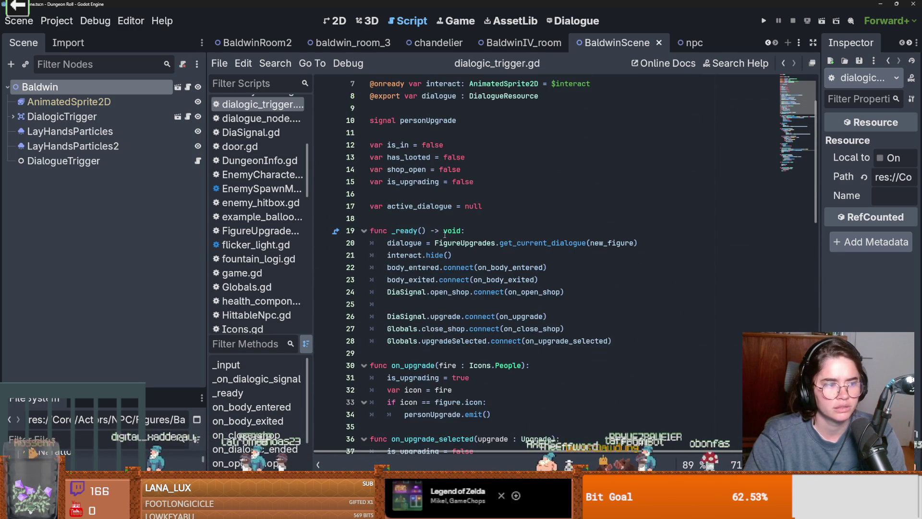
pyautogui.scroll(-4, 445, 235)
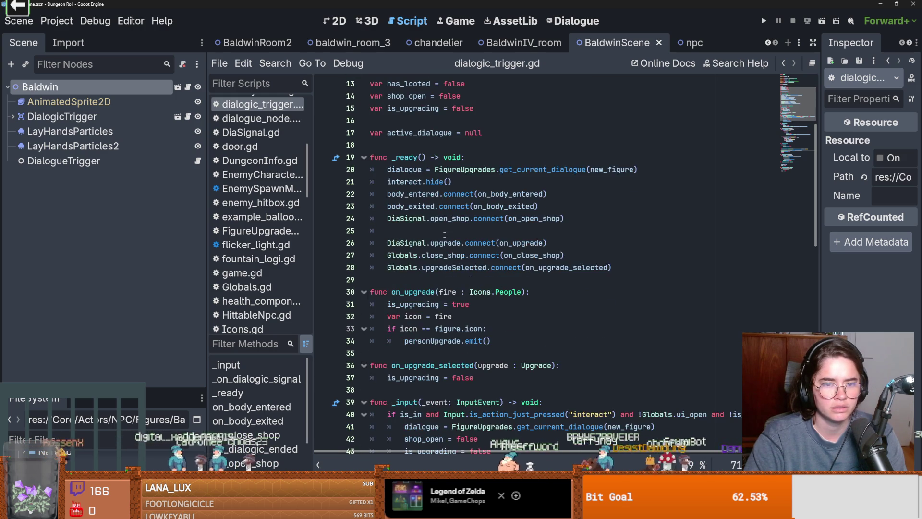
pyautogui.scroll(-1, 445, 235)
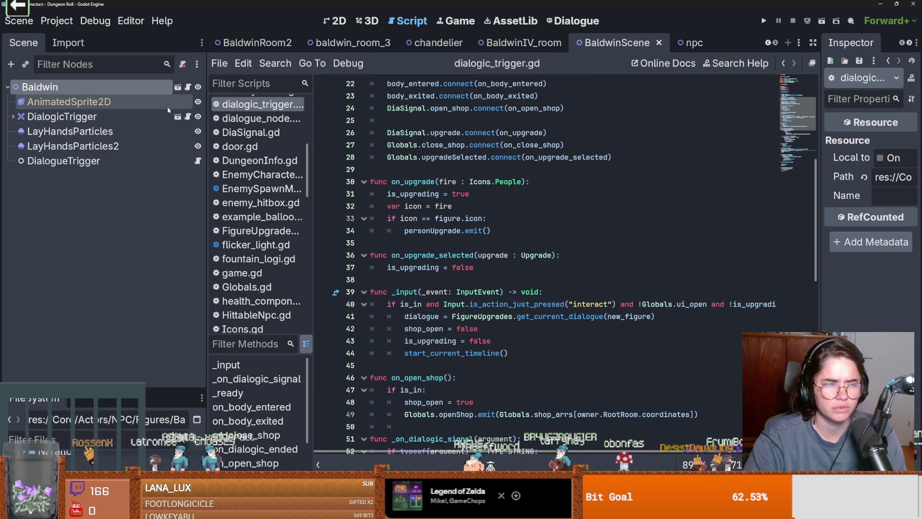
pyautogui.keyDown('ctrl'); pyautogui.click(419, 98); pyautogui.keyUp('ctrl')
pyautogui.hotkey('alt', 'Left')
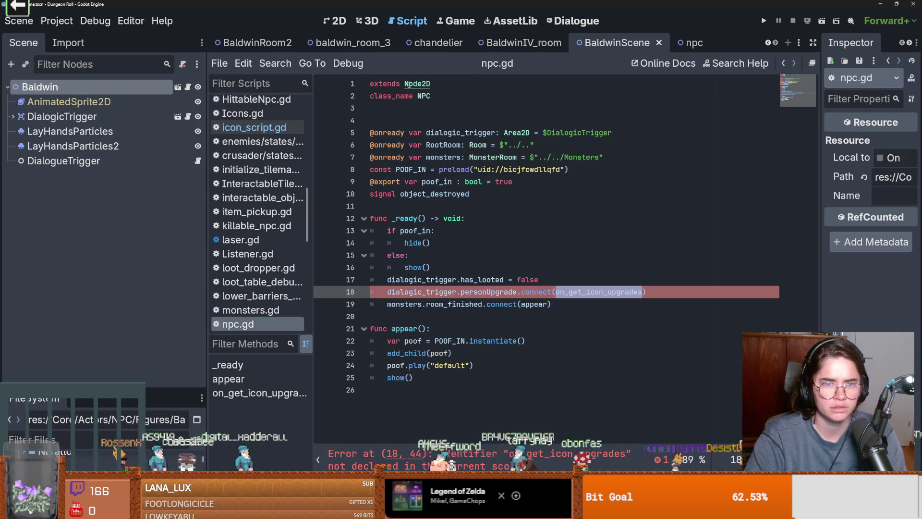
pyautogui.doubleClick(488, 292)
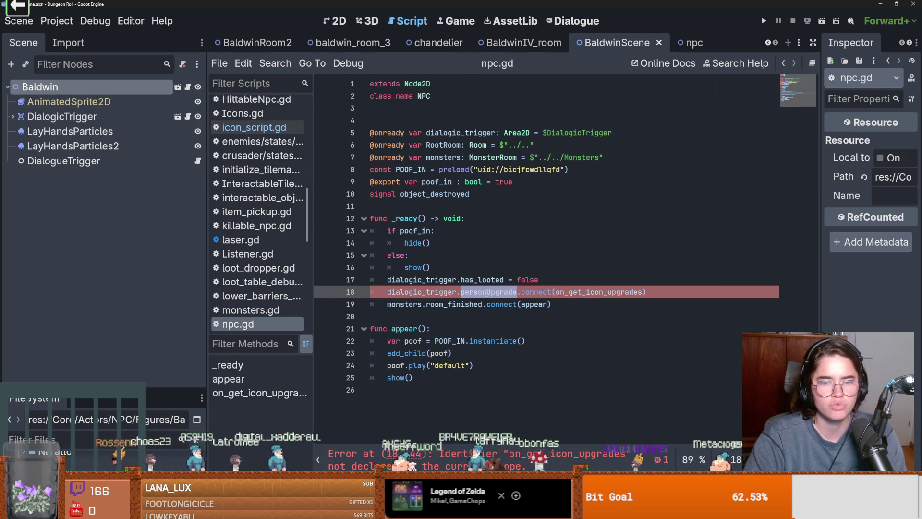
# Open dialogic_trigger.gd and select its personUpgrade signal declaration
pyautogui.click(188, 116)
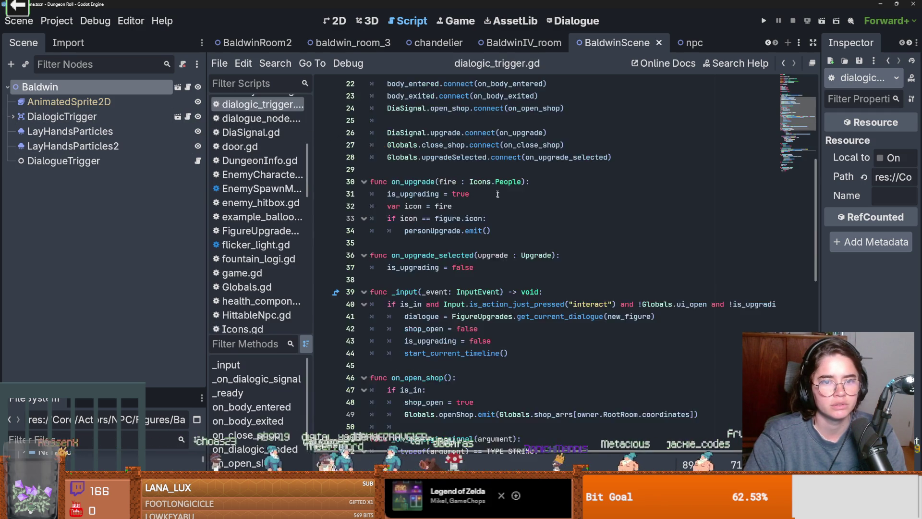
pyautogui.doubleClick(443, 168)
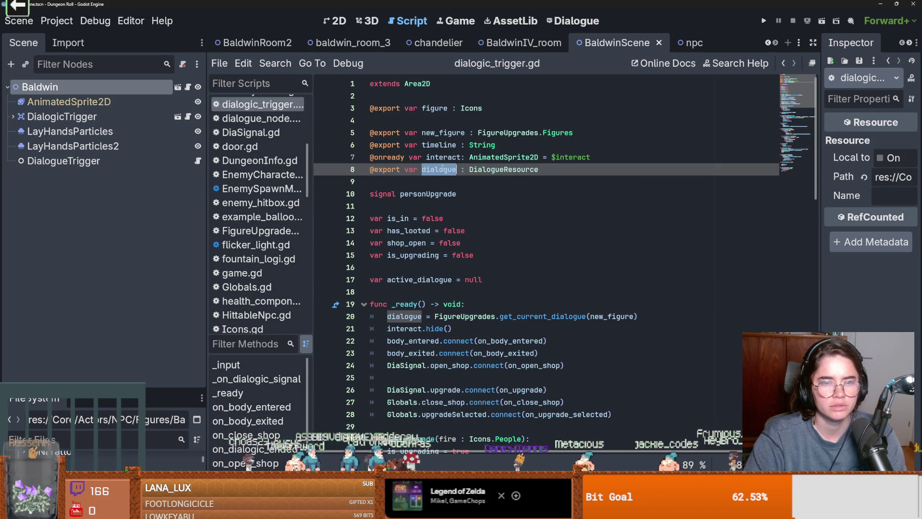
pyautogui.doubleClick(441, 193)
pyautogui.click(439, 194)
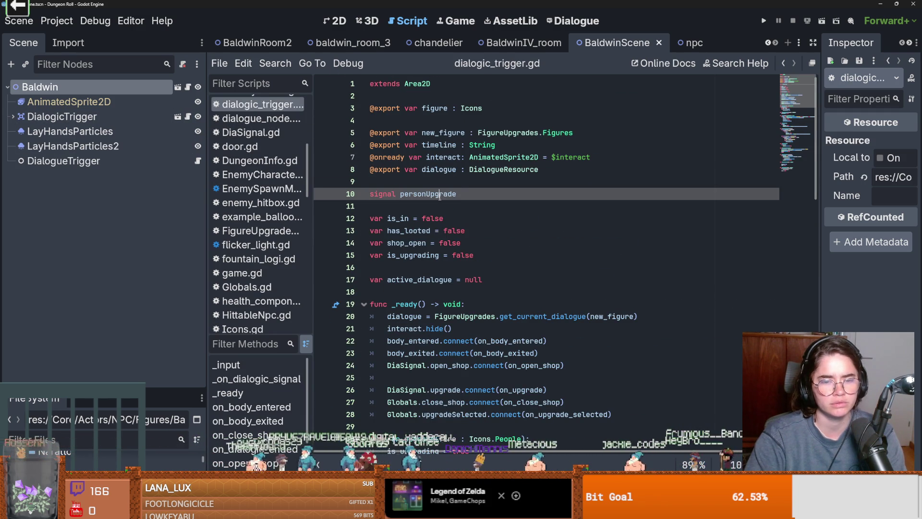
pyautogui.doubleClick(441, 194)
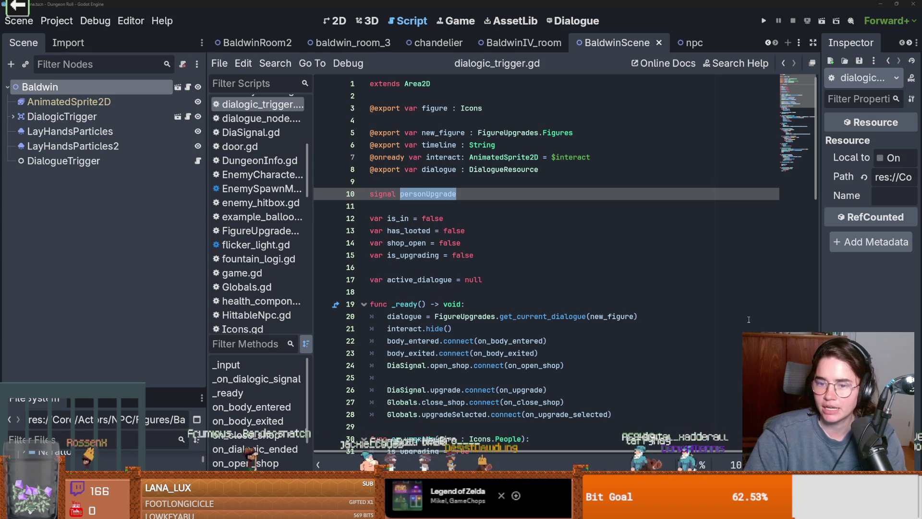
pyautogui.click(749, 304)
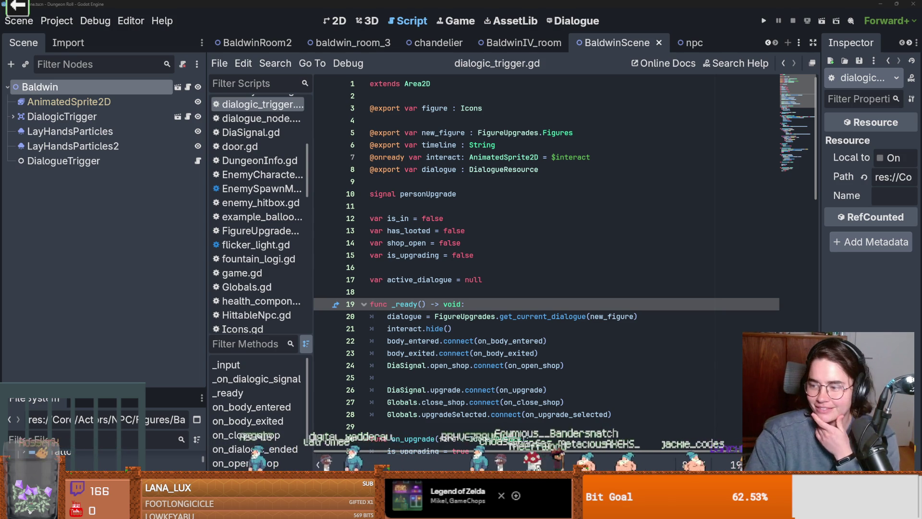
pyautogui.scroll(-4, 515, 224)
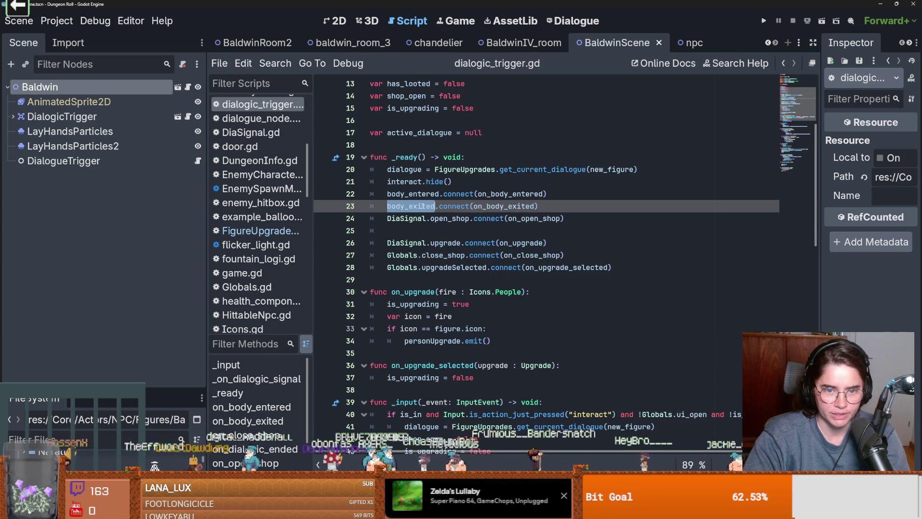
# Insert a blank line after the body connection lines in _ready and save
pyautogui.click(407, 219)
pyautogui.doubleClick(450, 219)
pyautogui.press('End')
pyautogui.press('Up')
pyautogui.press('Return')
pyautogui.hotkey('ctrl', 's')
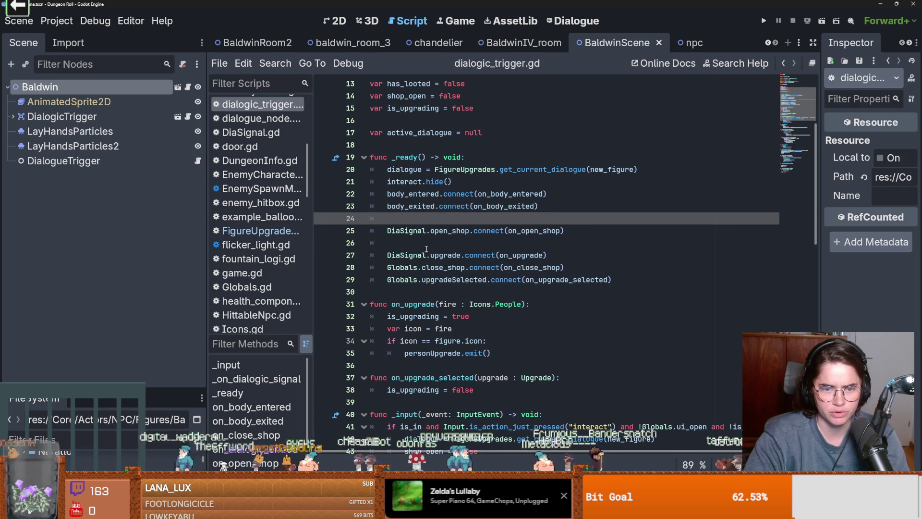
pyautogui.press('Down')
pyautogui.press('Delete')
pyautogui.press('End')
# Separate the Globals connections from the DiaSignal.upgrade line with a blank line and save
pyautogui.click(421, 245)
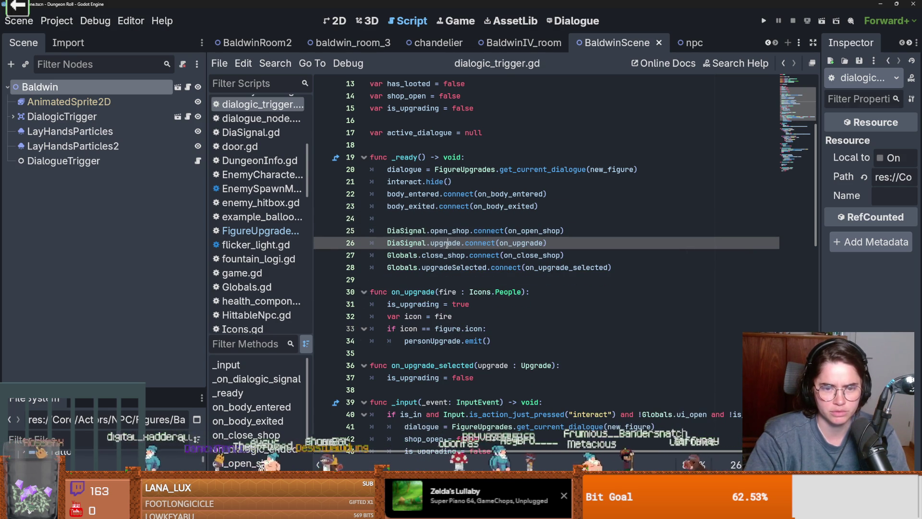
pyautogui.doubleClick(445, 242)
pyautogui.write('upgrade')
pyautogui.doubleClick(519, 243)
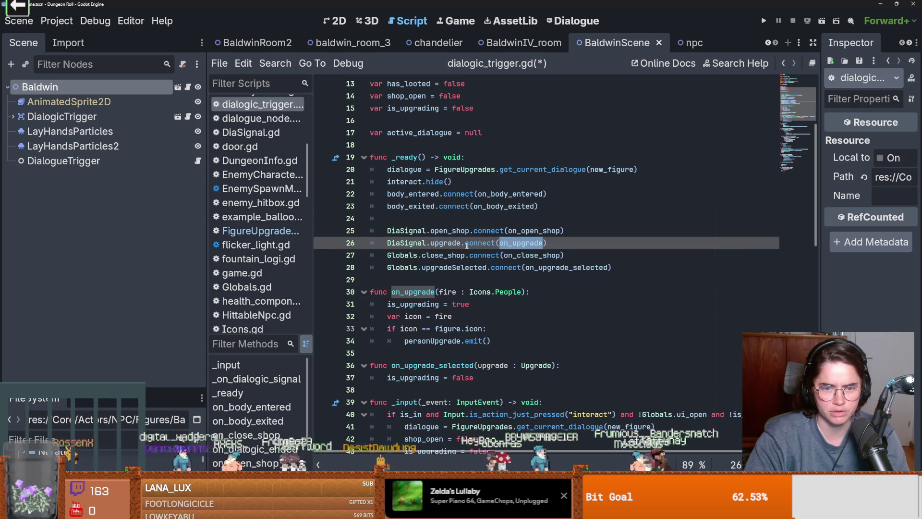
pyautogui.moveTo(450, 252)
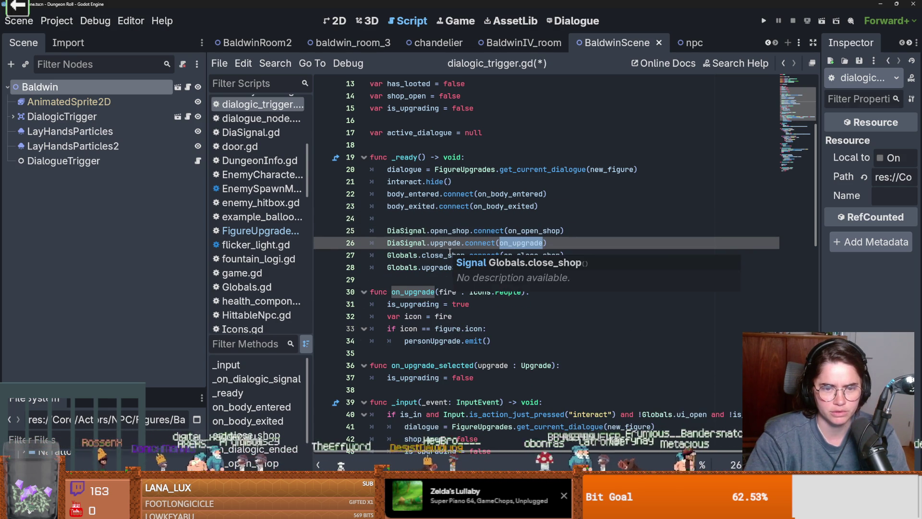
pyautogui.click(386, 253)
pyautogui.press('Return')
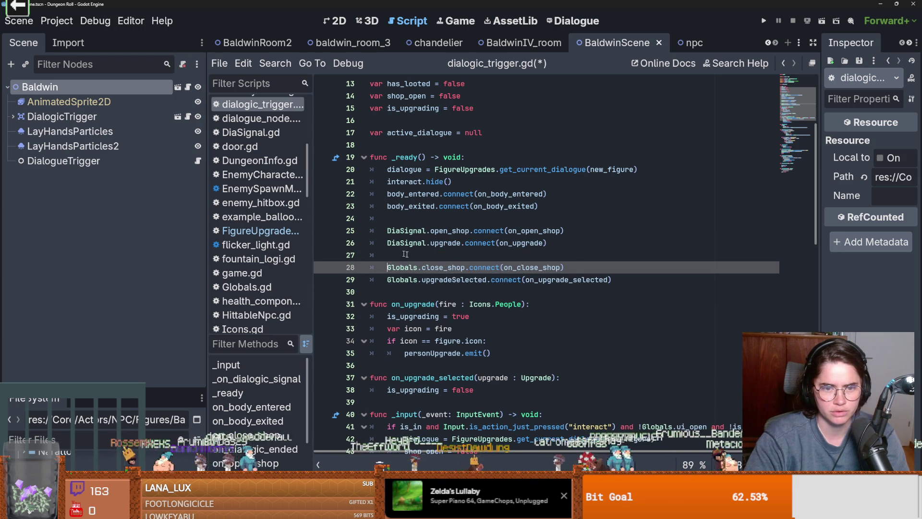
pyautogui.hotkey('ctrl', 's')
pyautogui.click(438, 257)
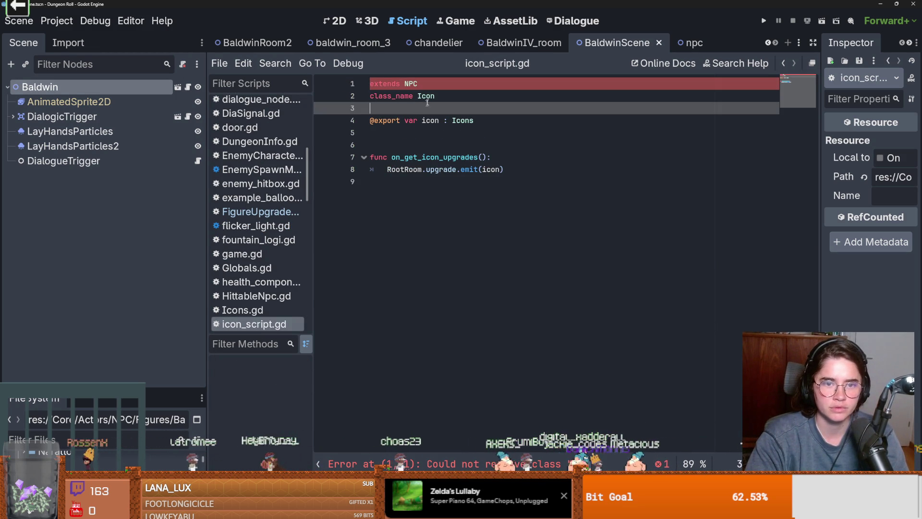
# Cut the has_looted reset and personUpgrade connection lines out of npc.gd
pyautogui.keyDown('ctrl'); pyautogui.click(411, 83); pyautogui.keyUp('ctrl')
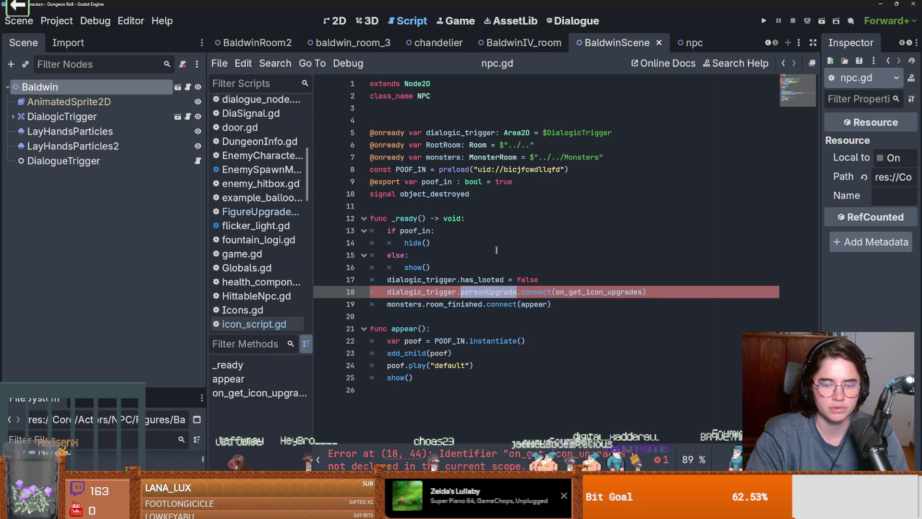
pyautogui.click(594, 292)
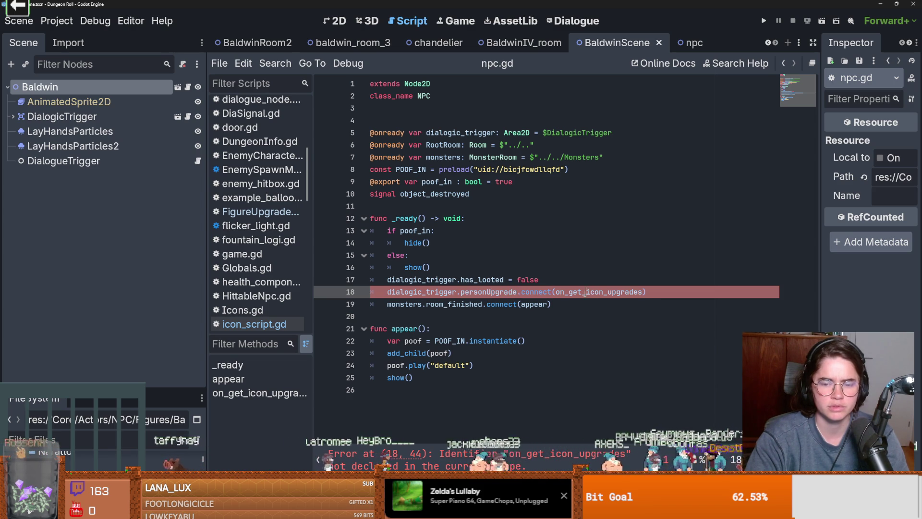
pyautogui.doubleClick(585, 292)
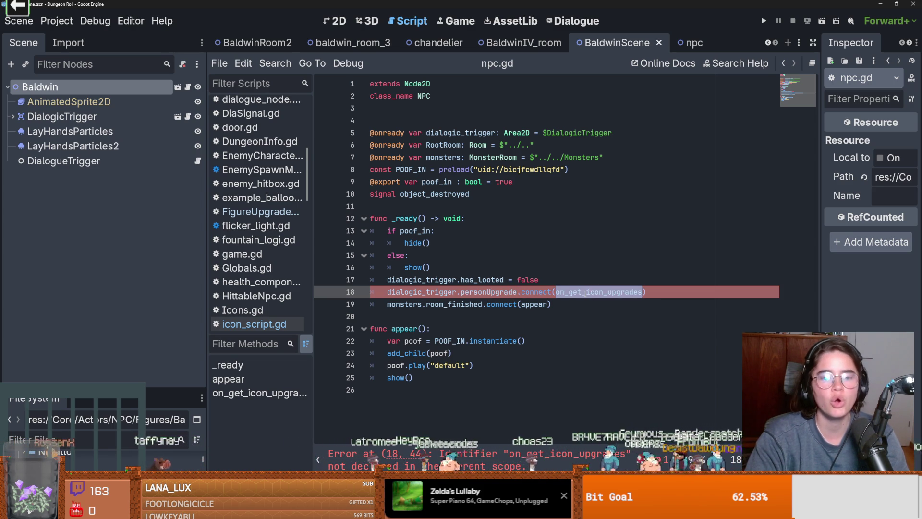
pyautogui.moveTo(646, 292)
pyautogui.mouseDown()
pyautogui.moveTo(384, 293)
pyautogui.moveTo(388, 281)
pyautogui.mouseUp()
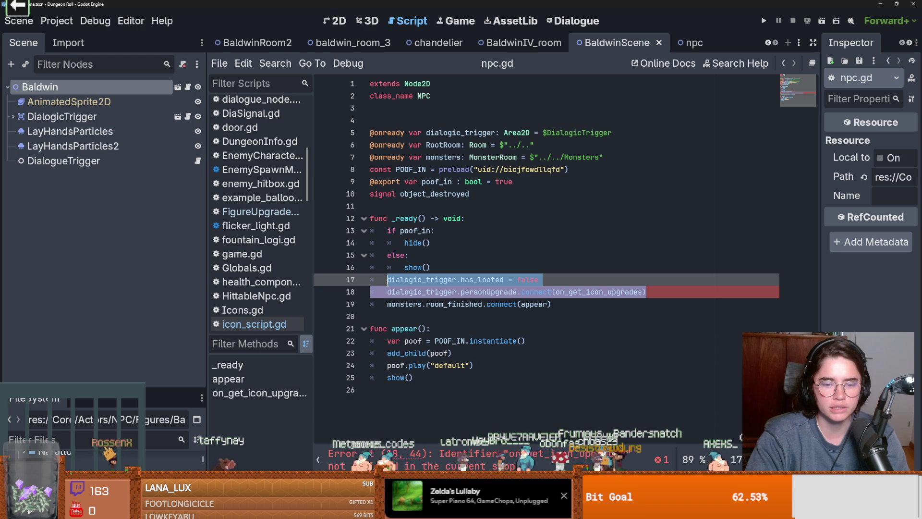
pyautogui.press('BackSpace')
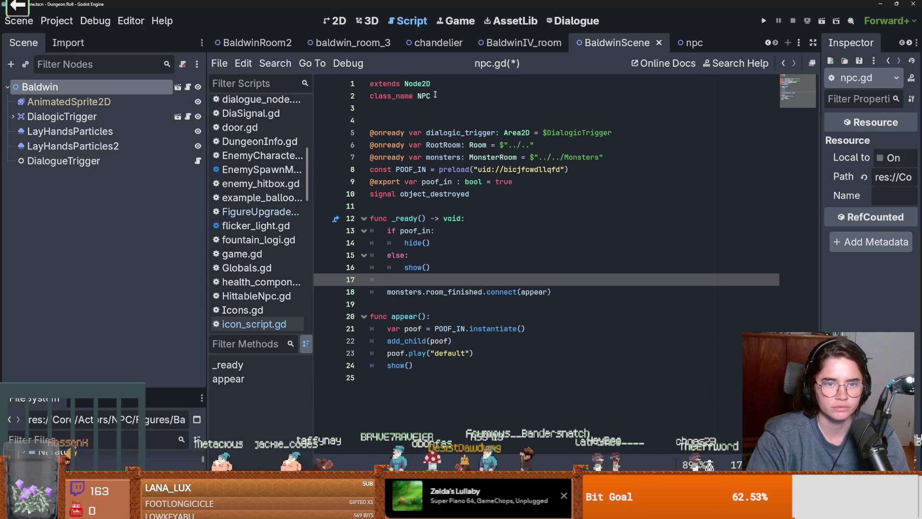
# Paste those lines into icon_script.gd under a new func _ready() -> void: header
pyautogui.click(188, 88)
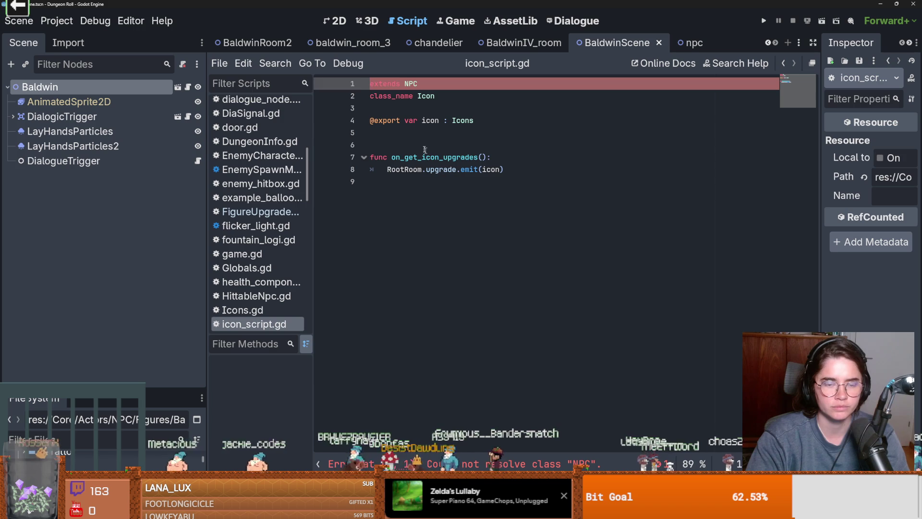
pyautogui.click(371, 144)
pyautogui.press('Tab')
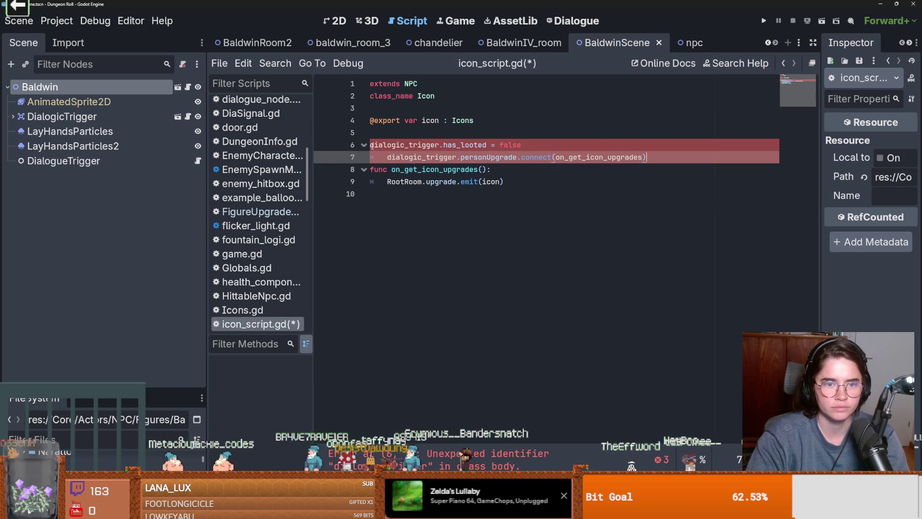
pyautogui.click(394, 134)
pyautogui.press('Return')
pyautogui.write('func _re')
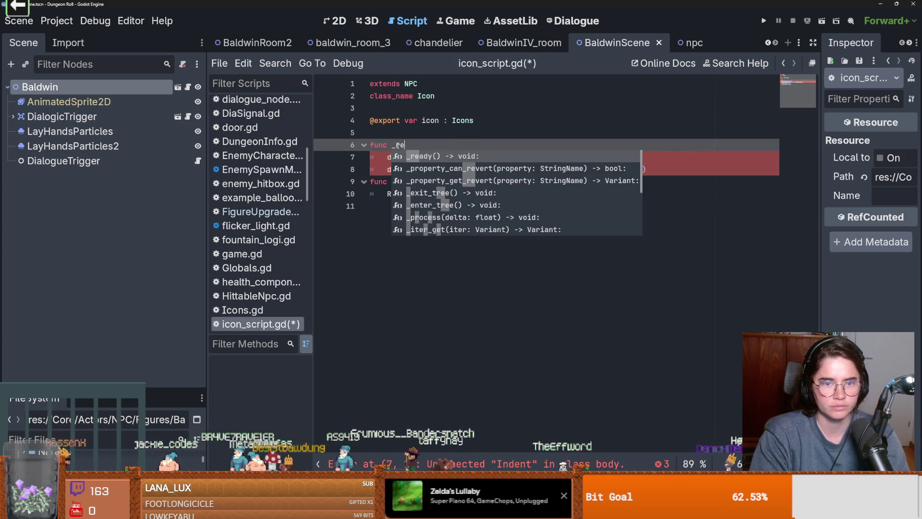
pyautogui.press('Return')
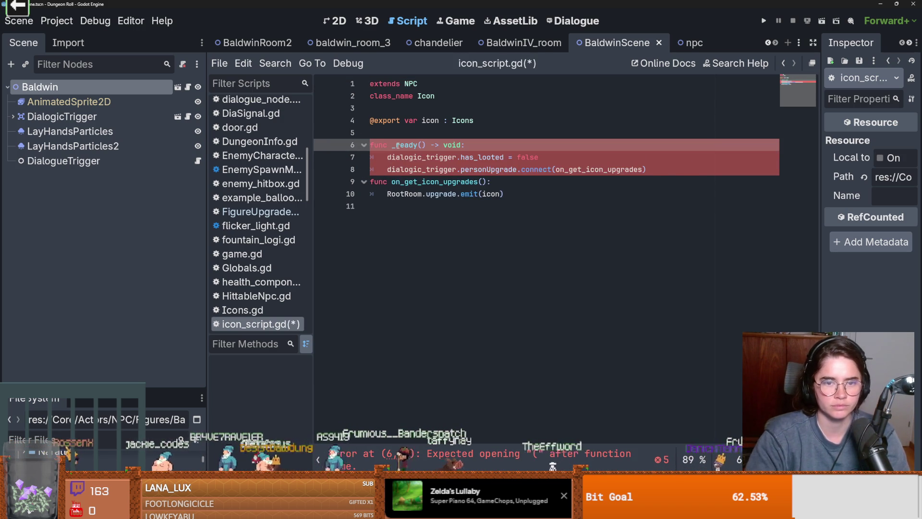
# Remove the leftover empty line in npc.gd, add a blank line after _ready, and save both scripts
pyautogui.keyDown('ctrl'); pyautogui.click(407, 83); pyautogui.keyUp('ctrl')
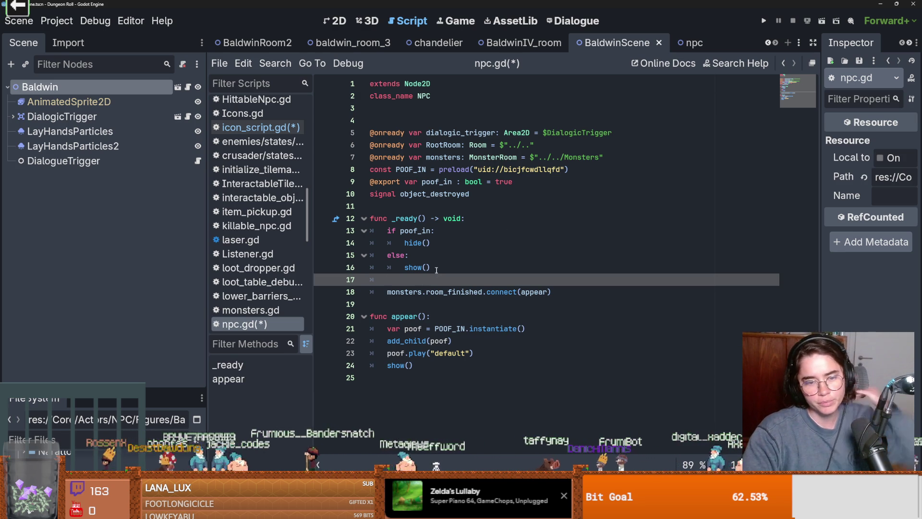
pyautogui.press('BackSpace')
pyautogui.press('BackSpace')
pyautogui.hotkey('ctrl', 's')
pyautogui.click(188, 88)
pyautogui.hotkey('ctrl', 's')
pyautogui.click(512, 215)
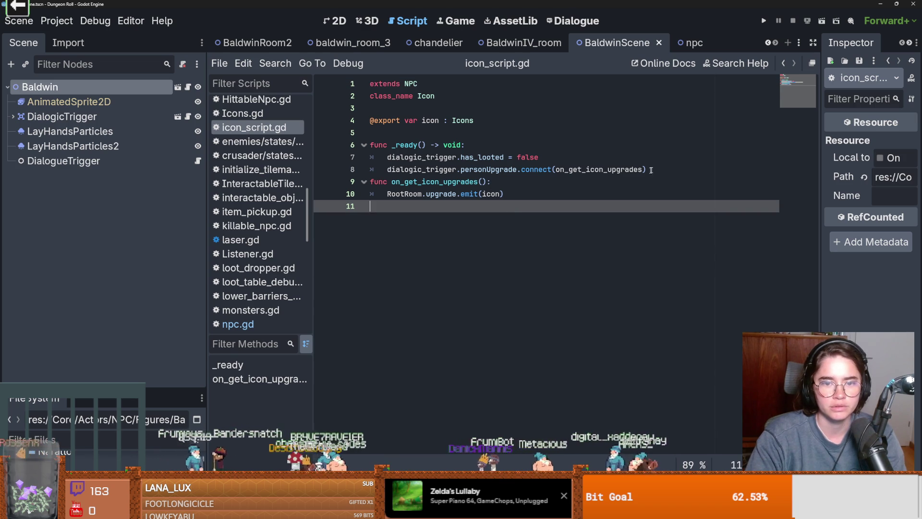
pyautogui.click(513, 171)
pyautogui.hotkey('ctrl', 'Return')
pyautogui.hotkey('ctrl', 's')
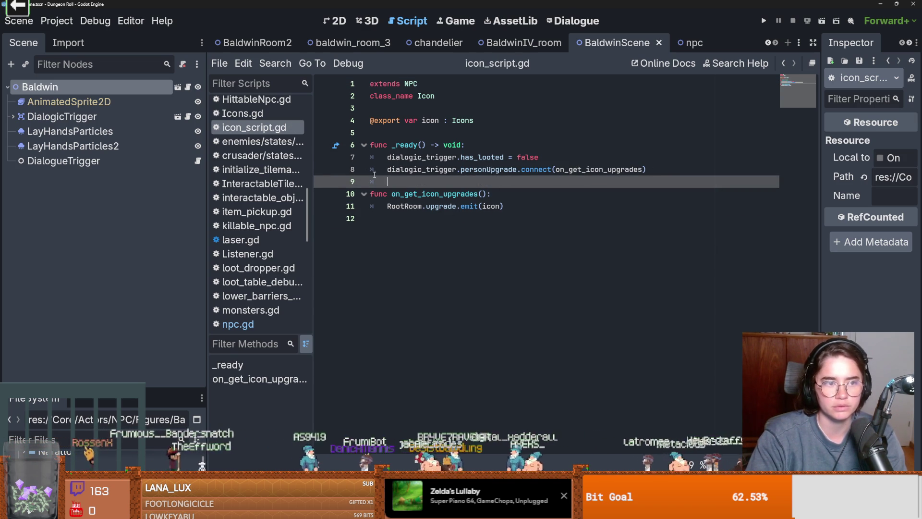
# Select the DialogicTrigger node in the Scene tree, then switch to the BaldwinIV design notes
pyautogui.keyDown('ctrl'); pyautogui.click(412, 84); pyautogui.keyUp('ctrl')
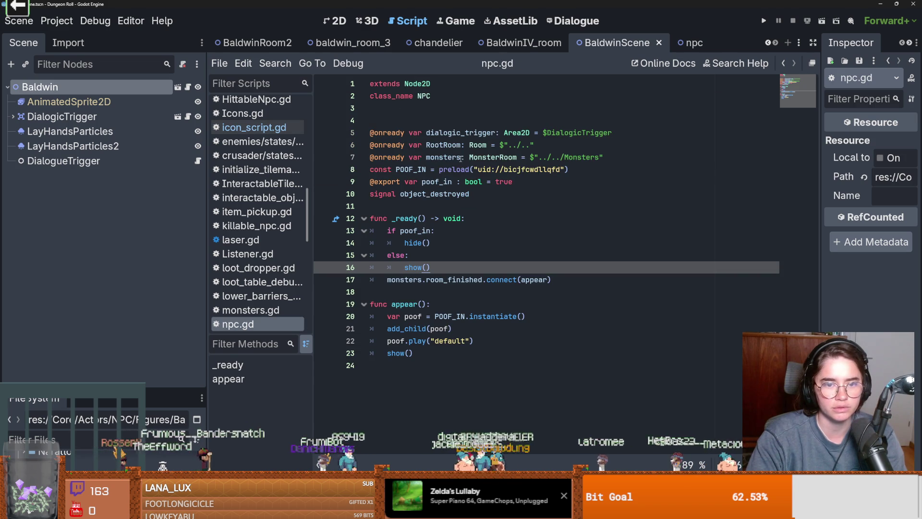
pyautogui.click(88, 119)
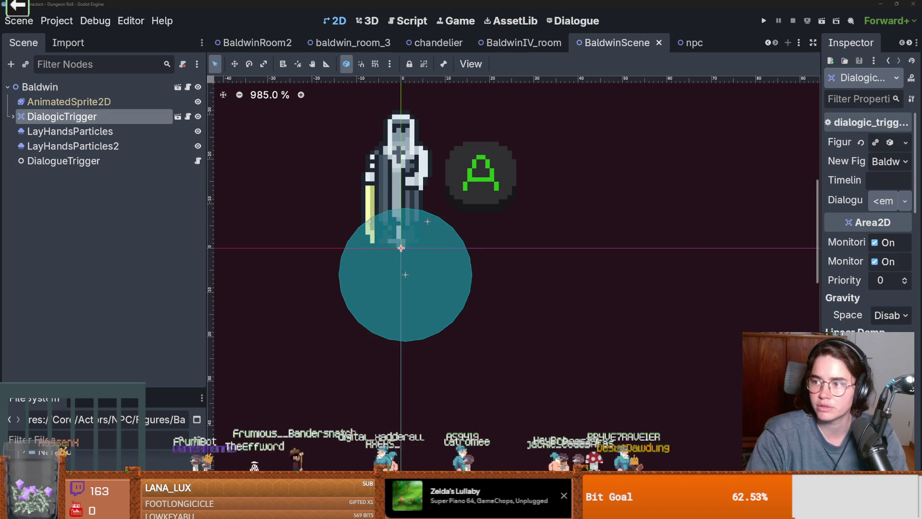
pyautogui.hotkey('alt', 'Tab')
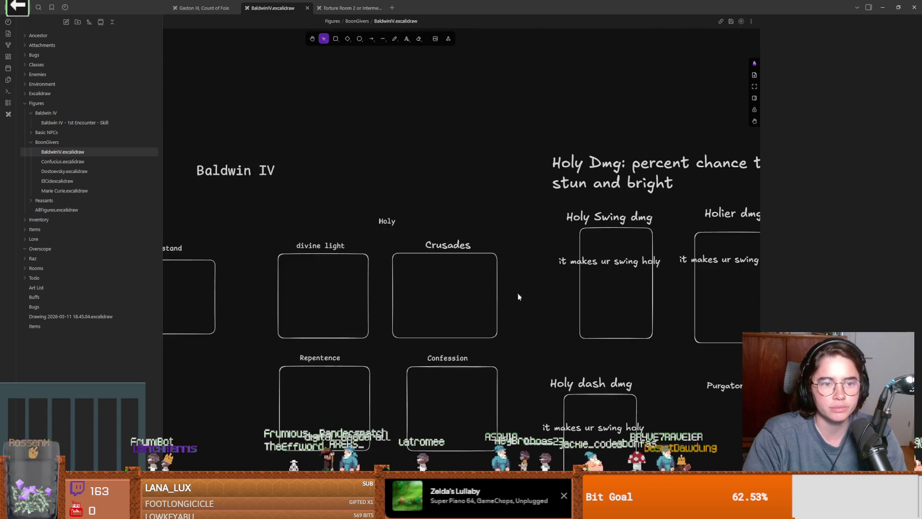
# Create a new dark-themed Excalidraw drawing in the Figures folder
pyautogui.click(42, 111)
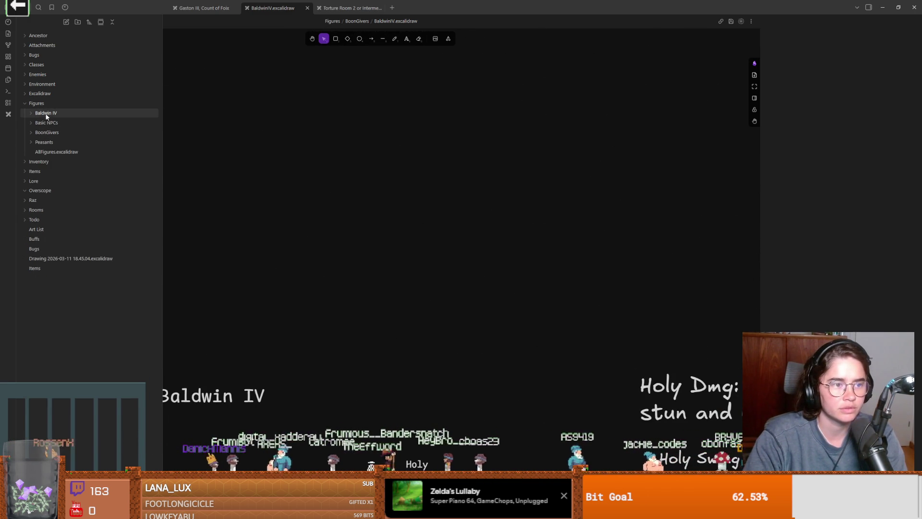
pyautogui.rightClick(45, 103)
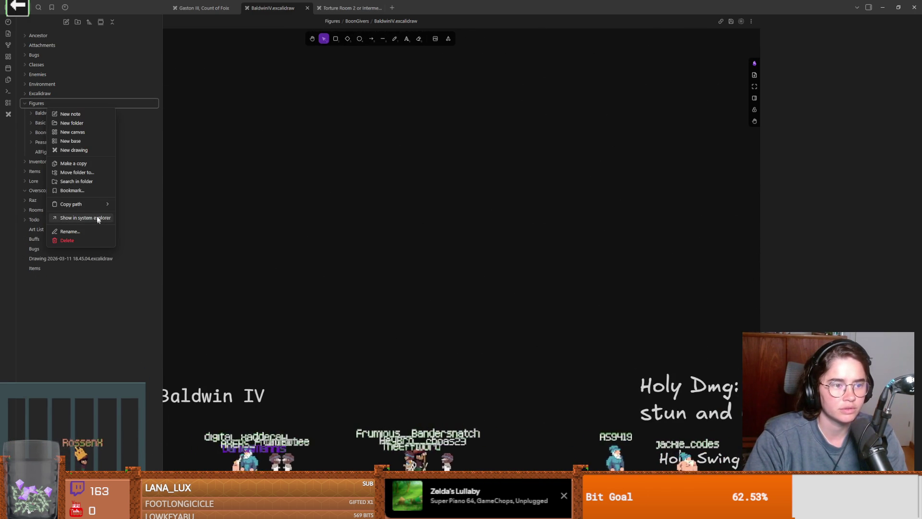
pyautogui.click(74, 150)
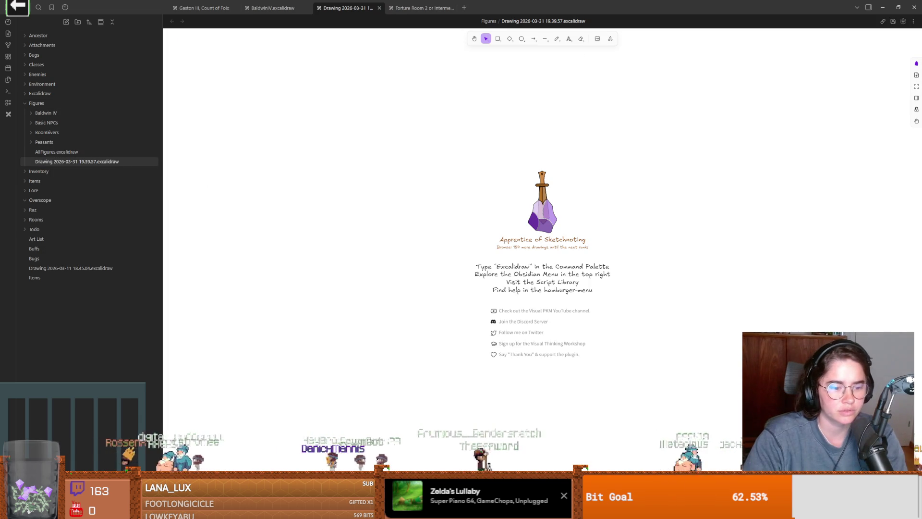
pyautogui.rightClick(175, 342)
pyautogui.click(192, 418)
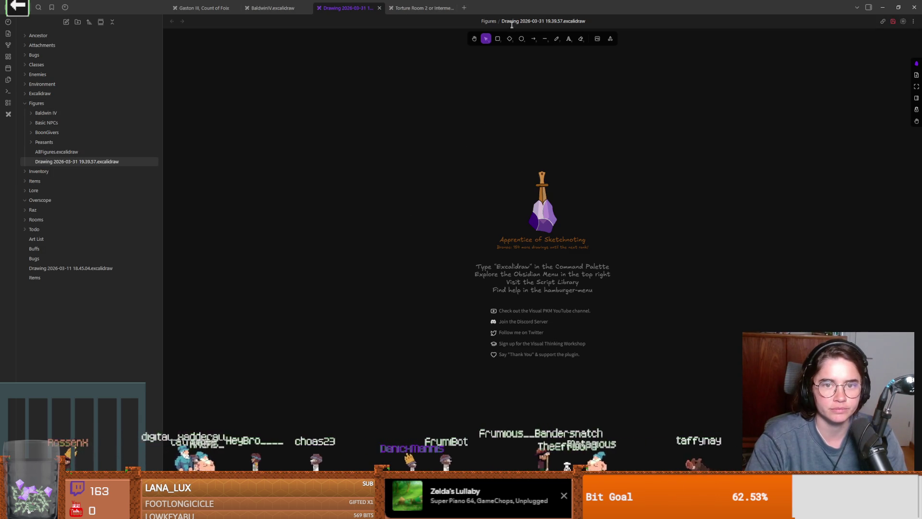
# Draw the first circle and place an NPC label above it
pyautogui.click(521, 38)
pyautogui.moveTo(411, 94)
pyautogui.mouseDown()
pyautogui.moveTo(437, 134)
pyautogui.moveTo(447, 121)
pyautogui.moveTo(611, 117)
pyautogui.moveTo(593, 115)
pyautogui.mouseUp()
pyautogui.press('t')
pyautogui.click(419, 77)
pyautogui.write('PC')
pyautogui.press('Escape')
pyautogui.moveTo(438, 84)
pyautogui.mouseDown()
pyautogui.moveTo(428, 76)
pyautogui.moveTo(335, 136)
pyautogui.moveTo(353, 138)
pyautogui.mouseUp()
# Add the text 'basic dialogue' under the first circle
pyautogui.click(568, 40)
pyautogui.click(281, 207)
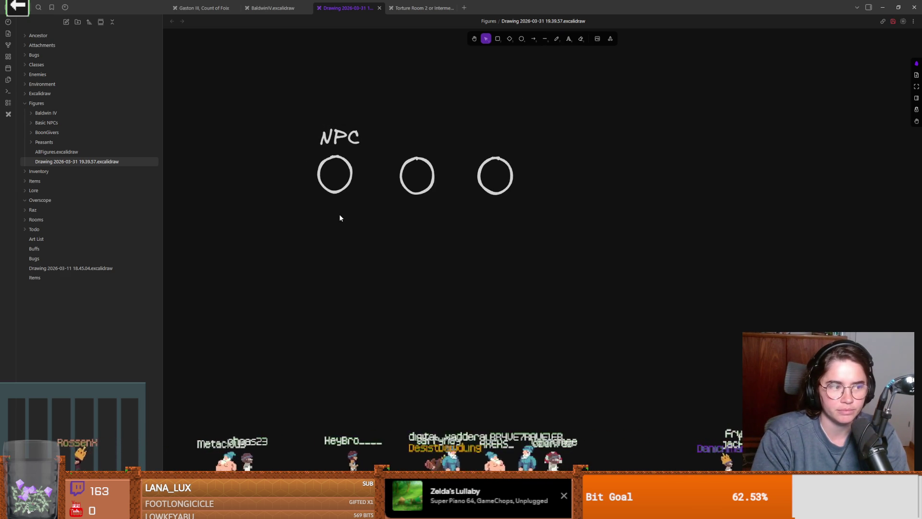
pyautogui.moveTo(217, 415)
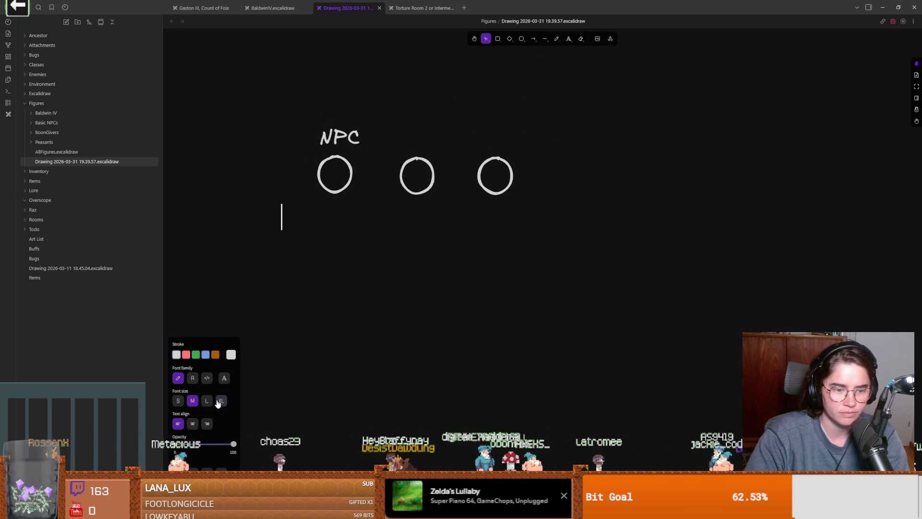
pyautogui.press('Escape')
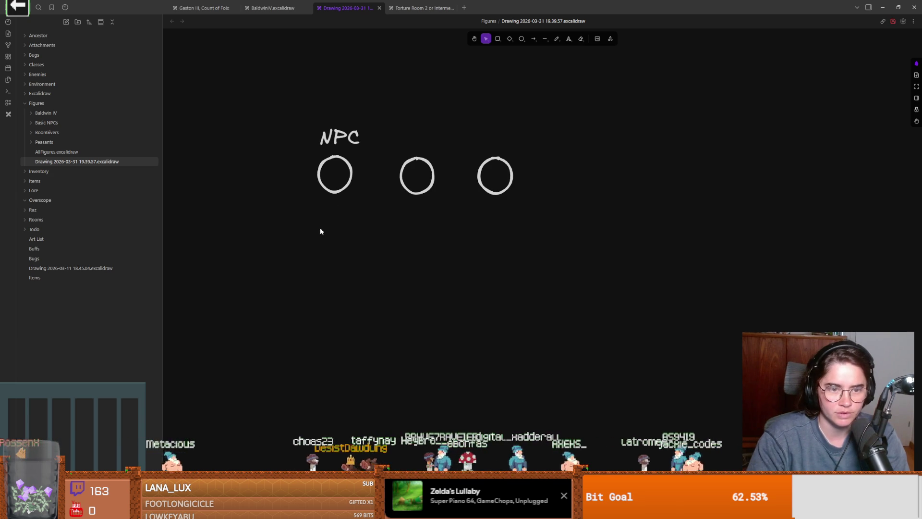
pyautogui.press('a')
pyautogui.press('t')
pyautogui.click(297, 224)
pyautogui.write('6asic dialogue')
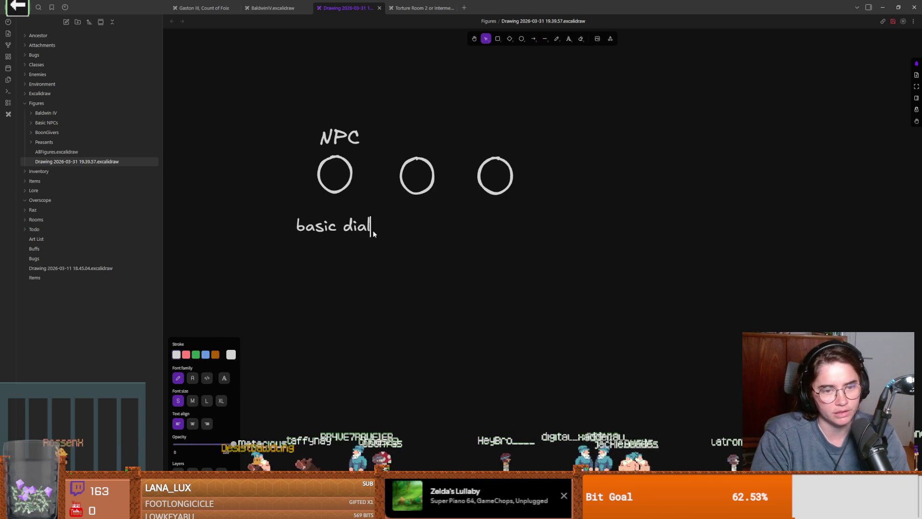
pyautogui.press('Escape')
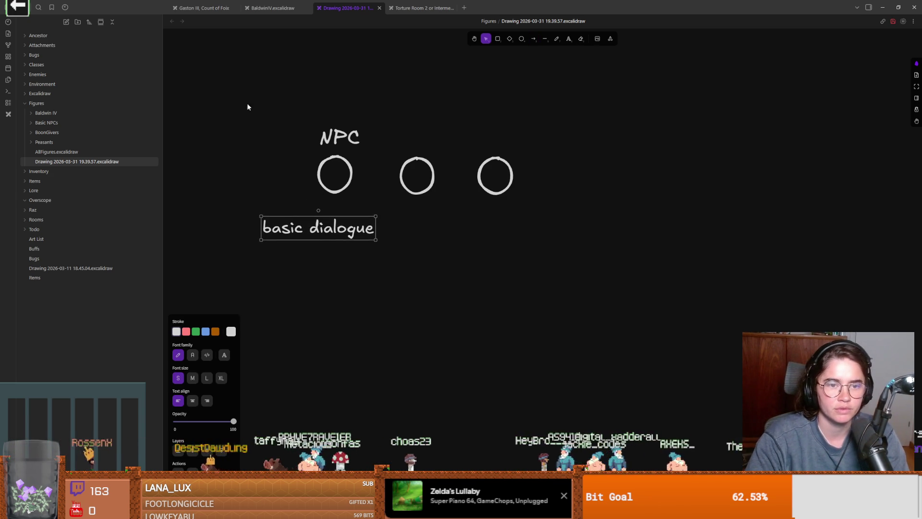
# Rearrange the NPC group, centring the first circle under its label and moving the third circle right
pyautogui.moveTo(247, 104); pyautogui.dragTo(392, 285)
pyautogui.moveTo(355, 230); pyautogui.dragTo(304, 229)
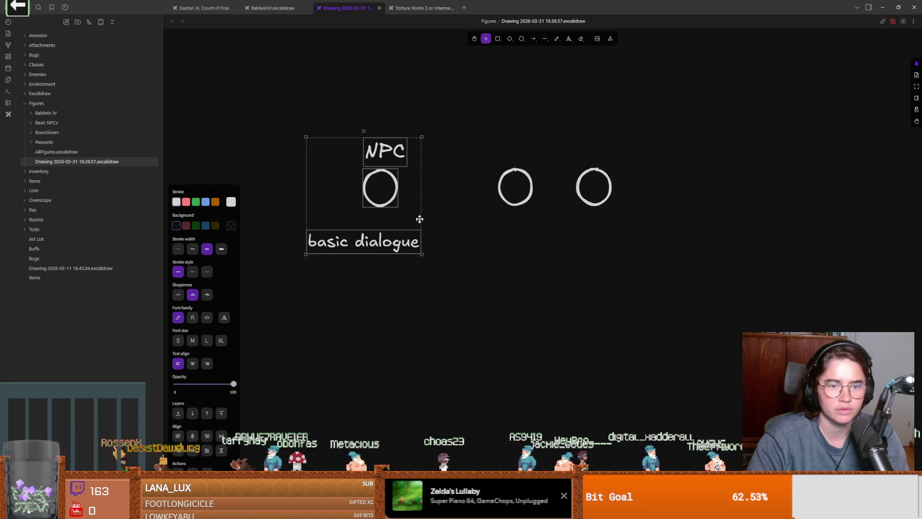
pyautogui.hscroll(-5, 405, 195)
pyautogui.click(405, 195)
pyautogui.click(371, 205)
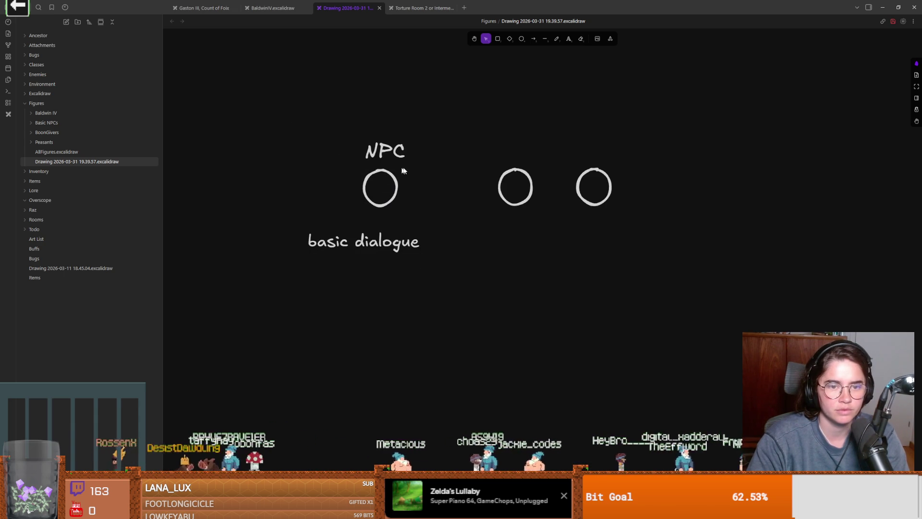
pyautogui.moveTo(376, 201); pyautogui.dragTo(356, 202)
pyautogui.click(387, 152)
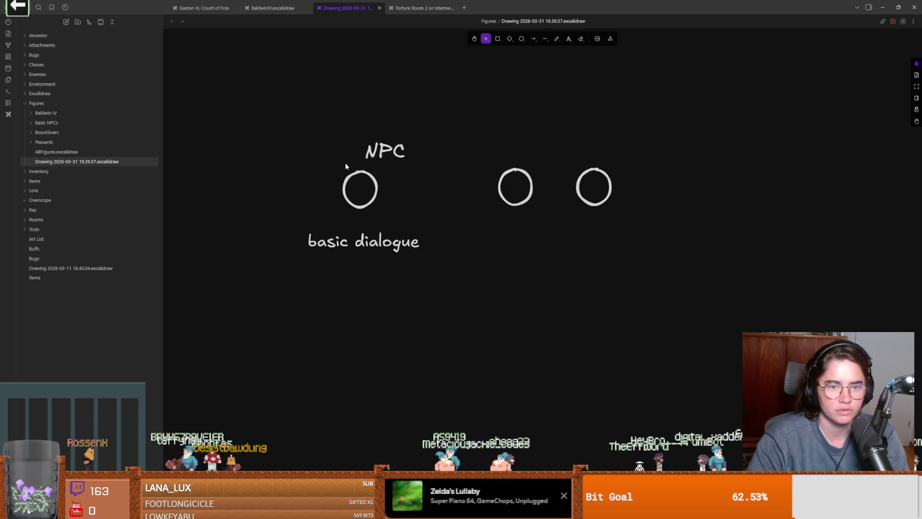
pyautogui.moveTo(392, 150); pyautogui.dragTo(370, 147)
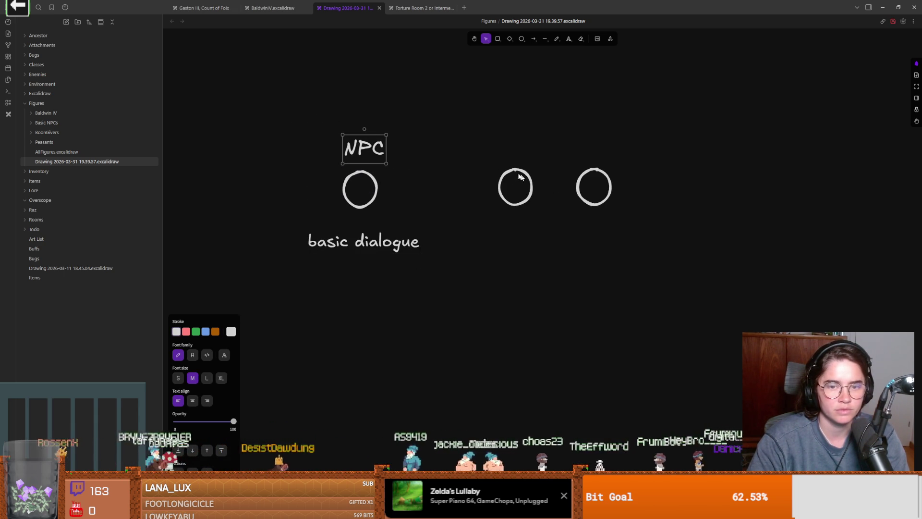
pyautogui.moveTo(489, 158); pyautogui.dragTo(552, 220)
pyautogui.click(566, 161)
pyautogui.moveTo(594, 187)
pyautogui.mouseDown()
pyautogui.moveTo(713, 189)
pyautogui.moveTo(711, 178)
pyautogui.mouseUp()
# Label the middle circle Icons, copy 'basic dialogue' beneath it, then open Discord's #irl-media
pyautogui.doubleClick(487, 159)
pyautogui.write('I')
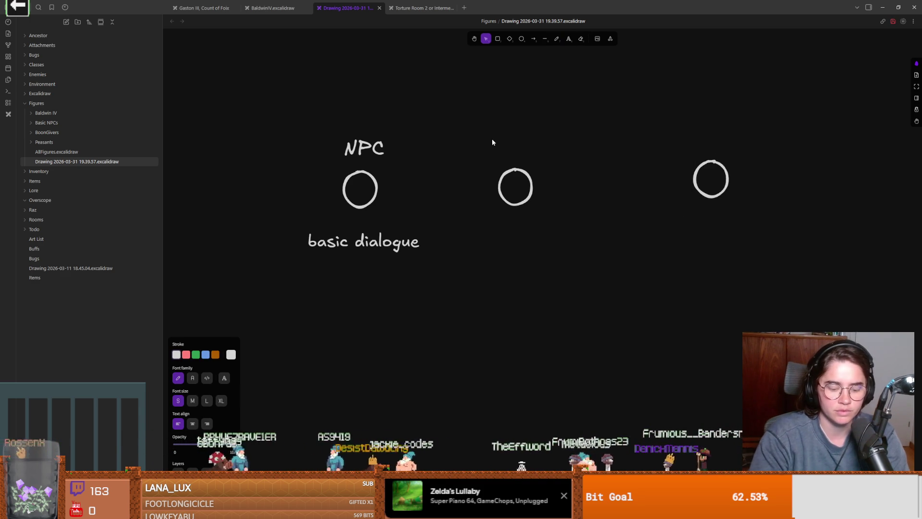
pyautogui.write('cons')
pyautogui.press('Escape')
pyautogui.click(365, 247)
pyautogui.moveTo(365, 247); pyautogui.dragTo(507, 239)
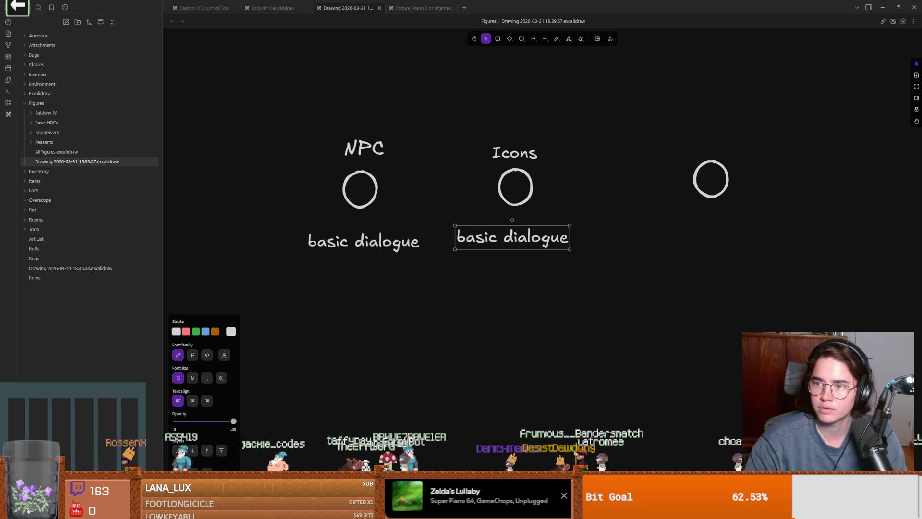
pyautogui.hotkey('alt', 'Tab')
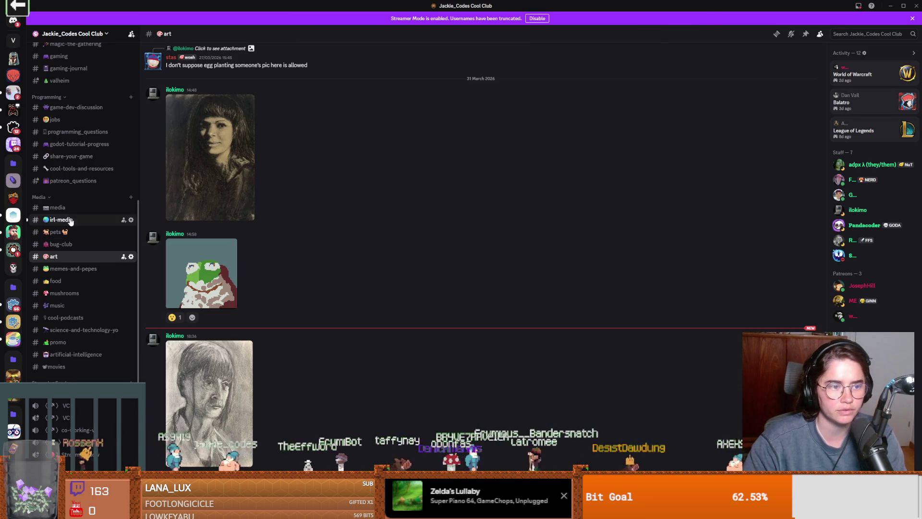
pyautogui.click(70, 221)
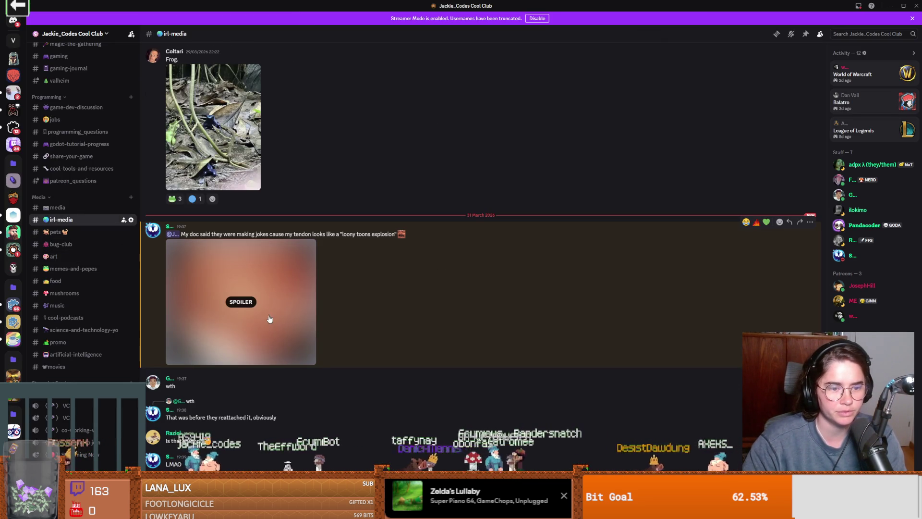
# View the spoilered image full-size in Discord's #irl-media, then return to the Obsidian drawing
pyautogui.hotkey('alt', 'Tab')
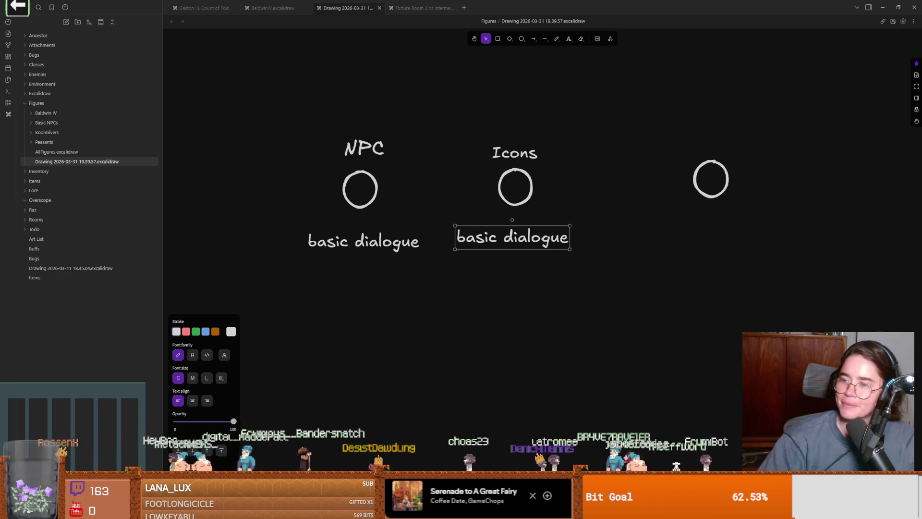
pyautogui.hotkey('alt', 'Tab')
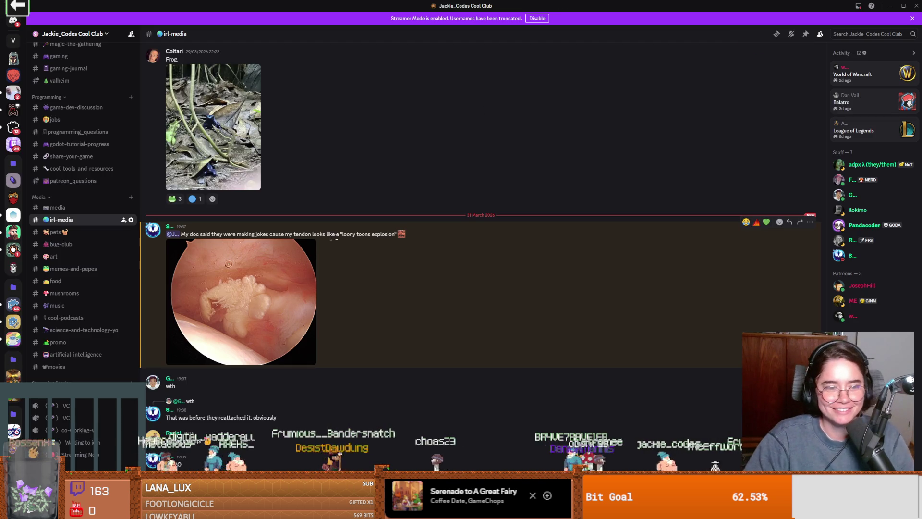
pyautogui.click(263, 272)
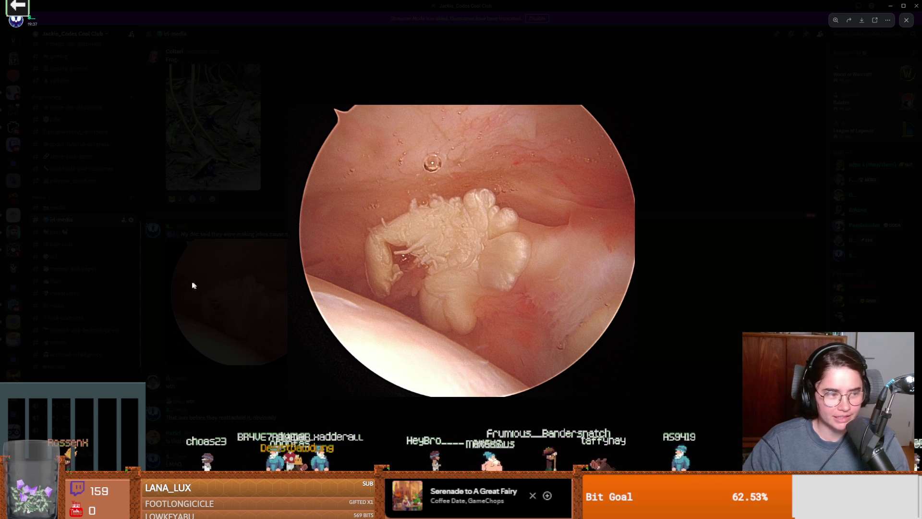
pyautogui.click(206, 294)
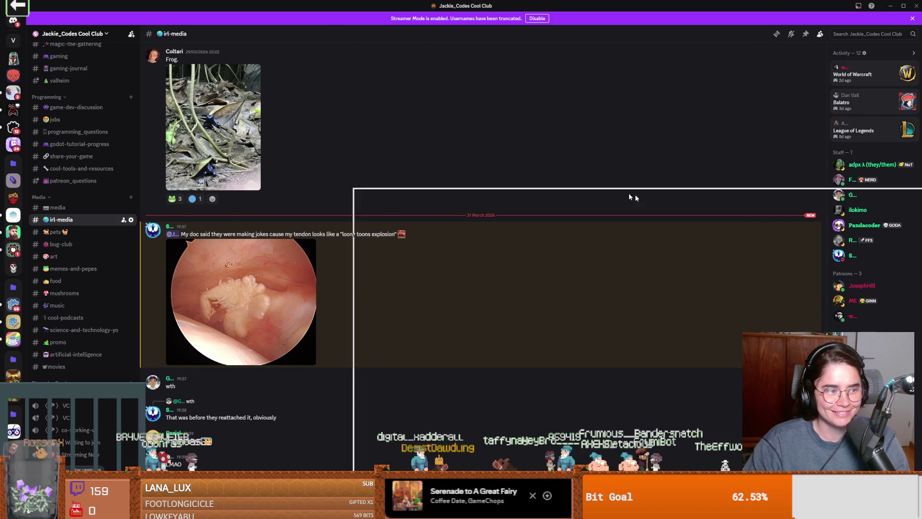
pyautogui.hotkey('alt', 'Tab')
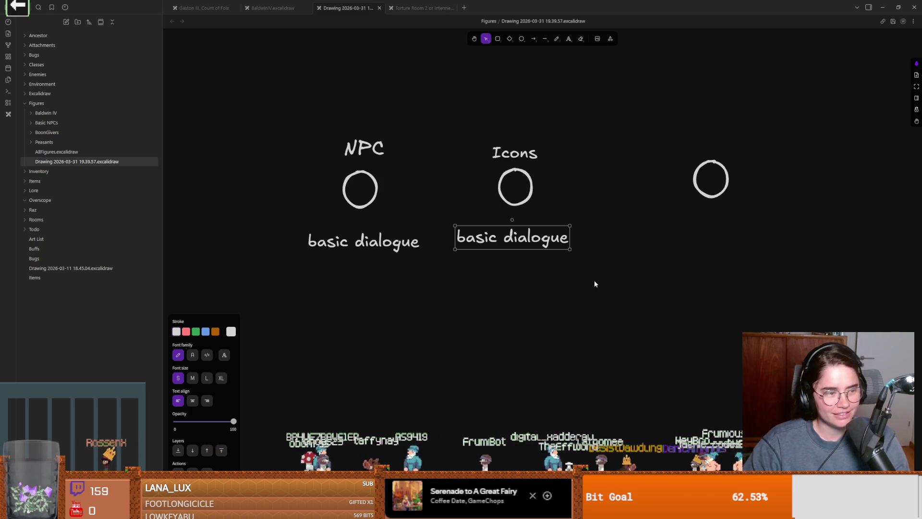
# Label the third circle 'Shops' and align it in the third column
pyautogui.click(523, 287)
pyautogui.moveTo(523, 287); pyautogui.dragTo(409, 291)
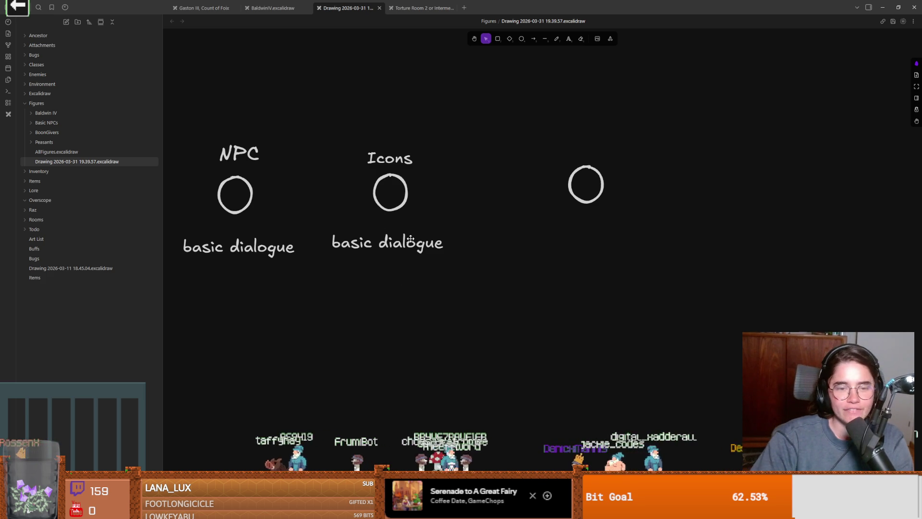
pyautogui.click(388, 160)
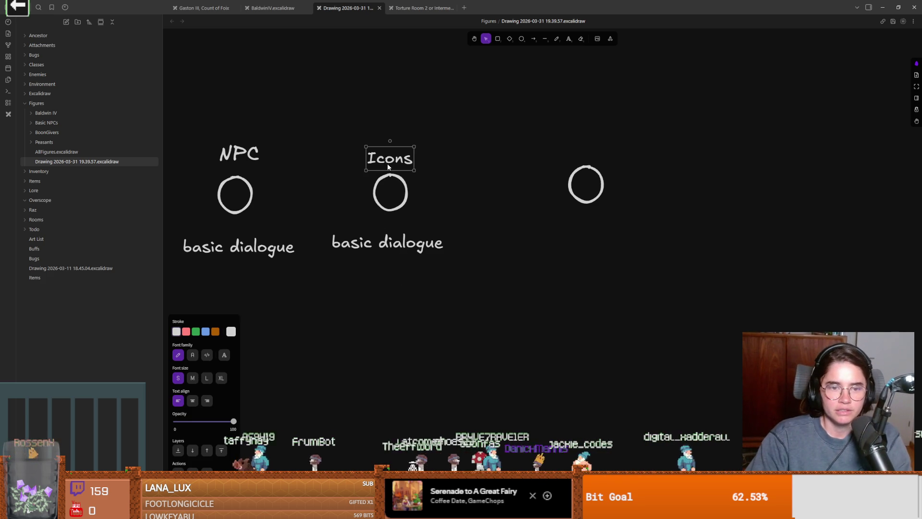
pyautogui.doubleClick(565, 148)
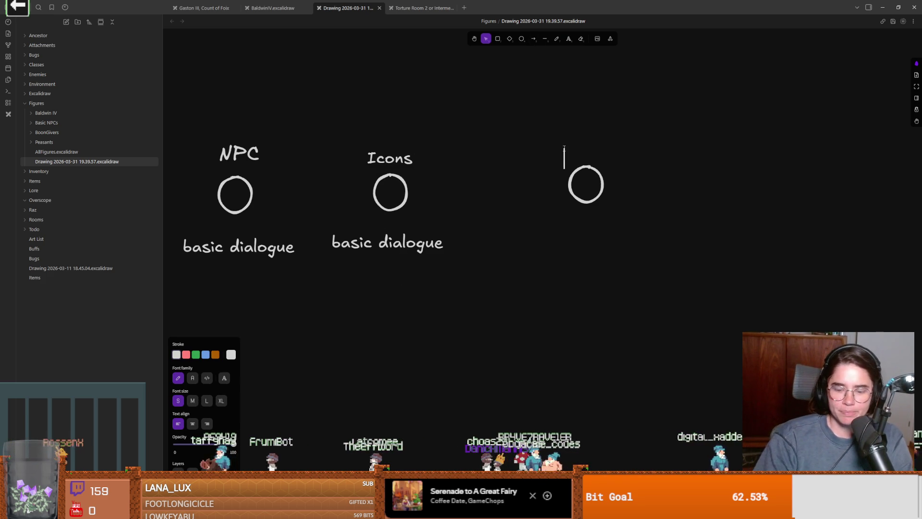
pyautogui.write('Shops')
pyautogui.press('Escape')
pyautogui.moveTo(594, 150); pyautogui.dragTo(547, 150)
pyautogui.moveTo(586, 202); pyautogui.dragTo(545, 208)
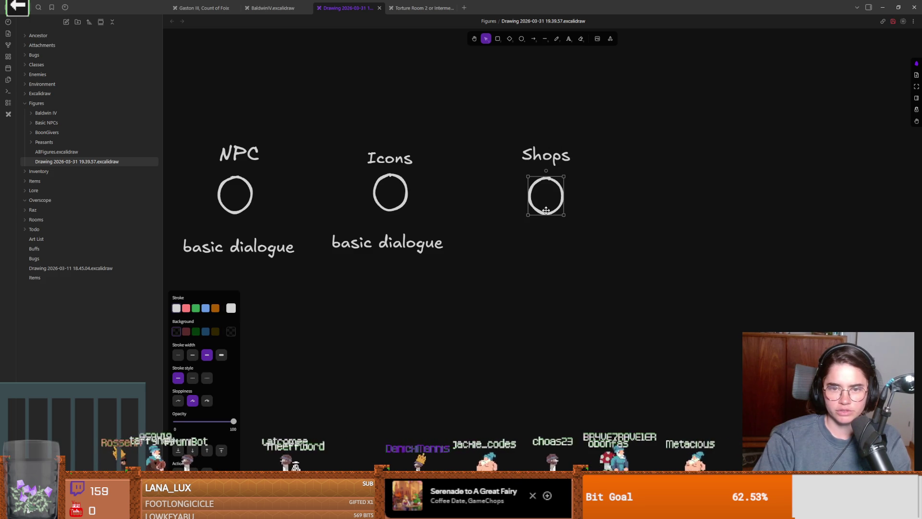
# Add 'open shop ui' beneath the Shops circle
pyautogui.click(564, 44)
pyautogui.click(521, 230)
pyautogui.write('open shop ui')
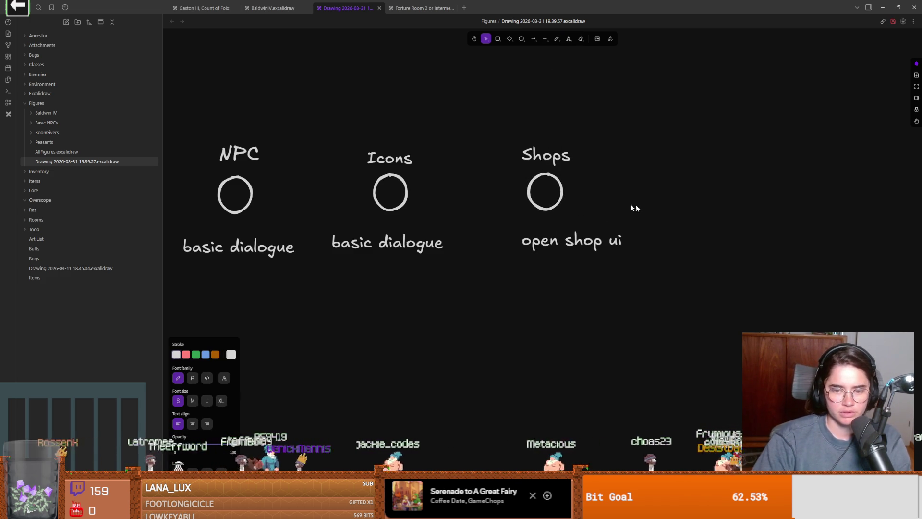
pyautogui.press('Escape')
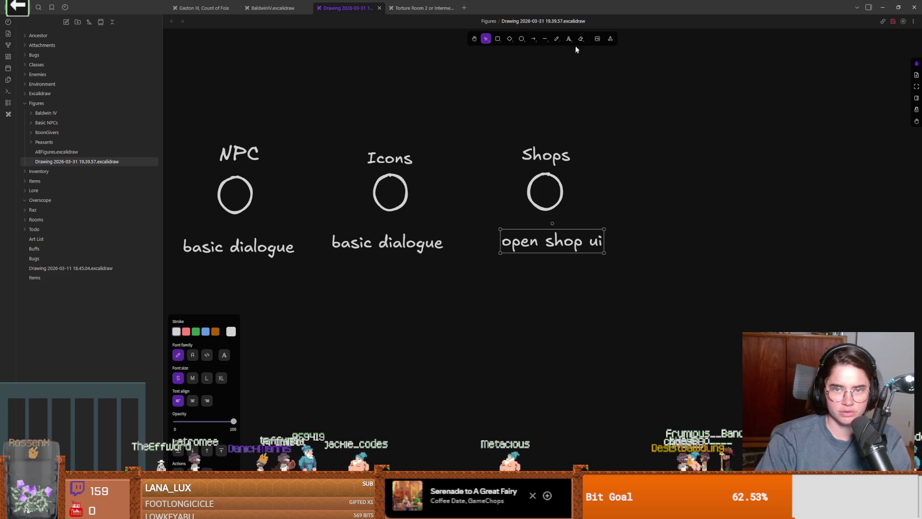
# Add 'open upgrade ui' under the Icons column's basic dialogue, then return to Godot
pyautogui.click(569, 39)
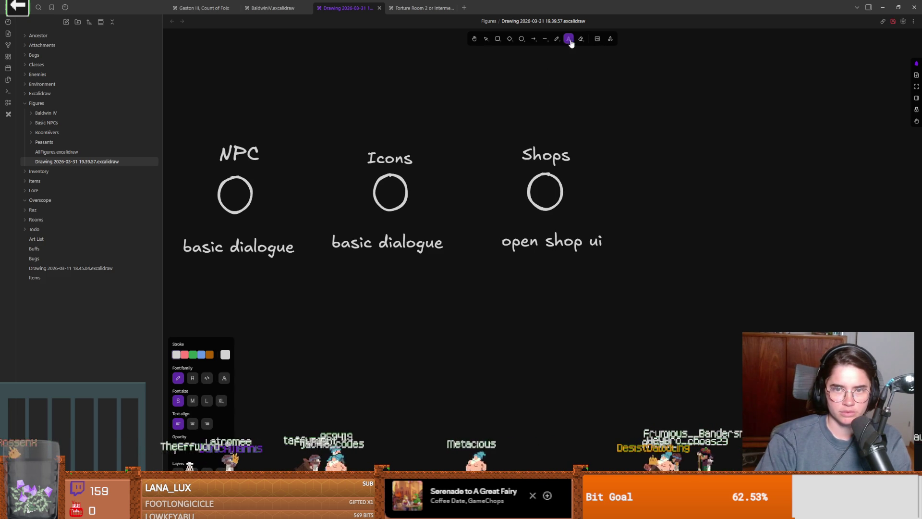
pyautogui.click(351, 268)
pyautogui.write('open ')
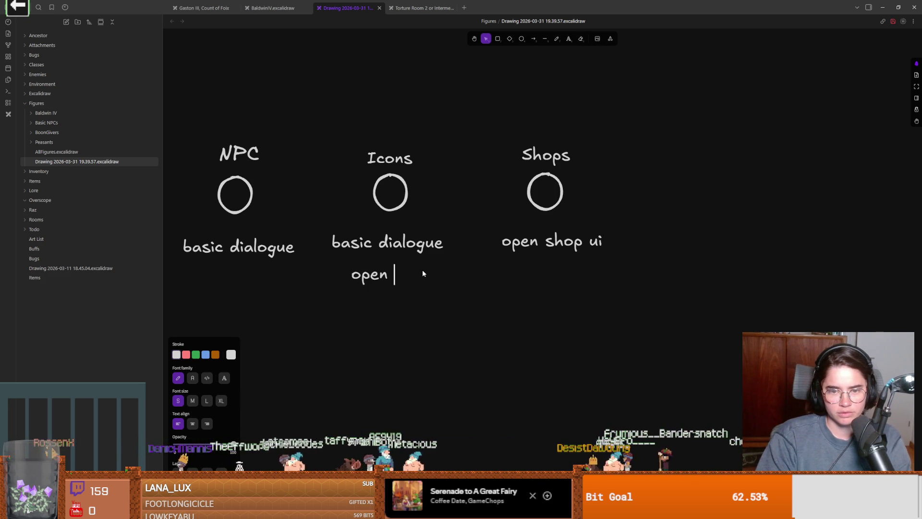
pyautogui.write('upgrade ui')
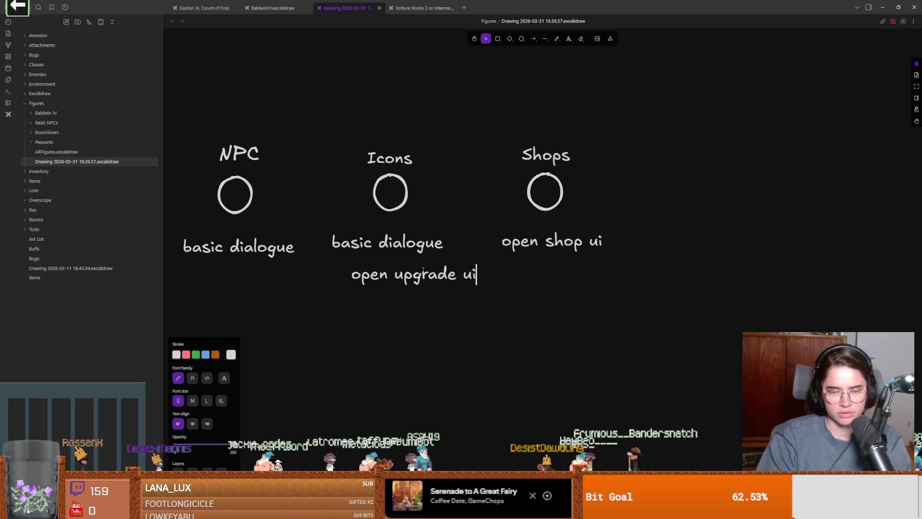
pyautogui.press('Escape')
pyautogui.moveTo(408, 279); pyautogui.dragTo(392, 273)
pyautogui.click(420, 315)
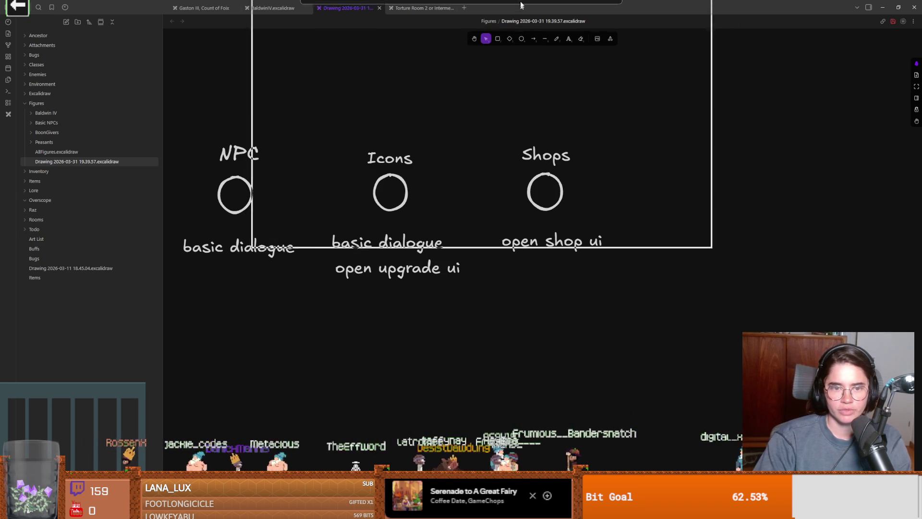
pyautogui.hotkey('alt', 'Tab')
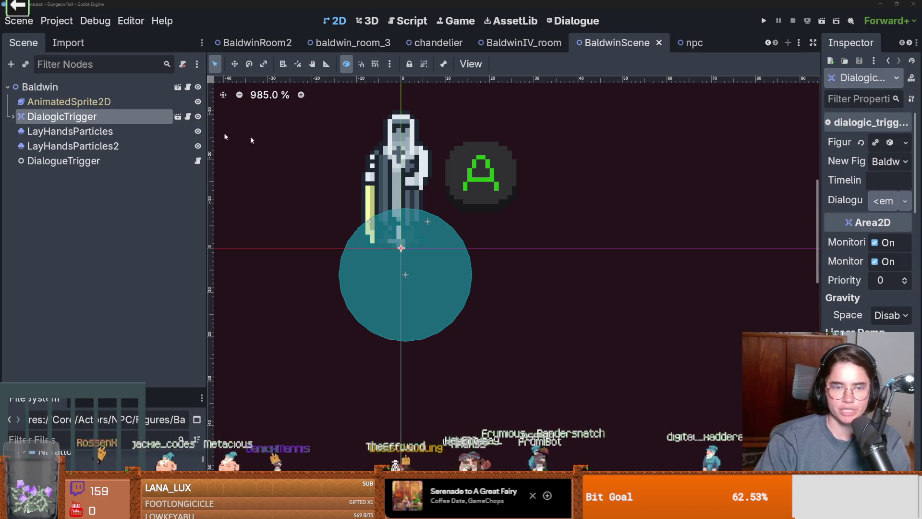
# Open icon_script.gd, save, and review its dialogic_trigger uses and on_get_icon_upgrades handler
pyautogui.click(188, 87)
pyautogui.hotkey('ctrl', 's')
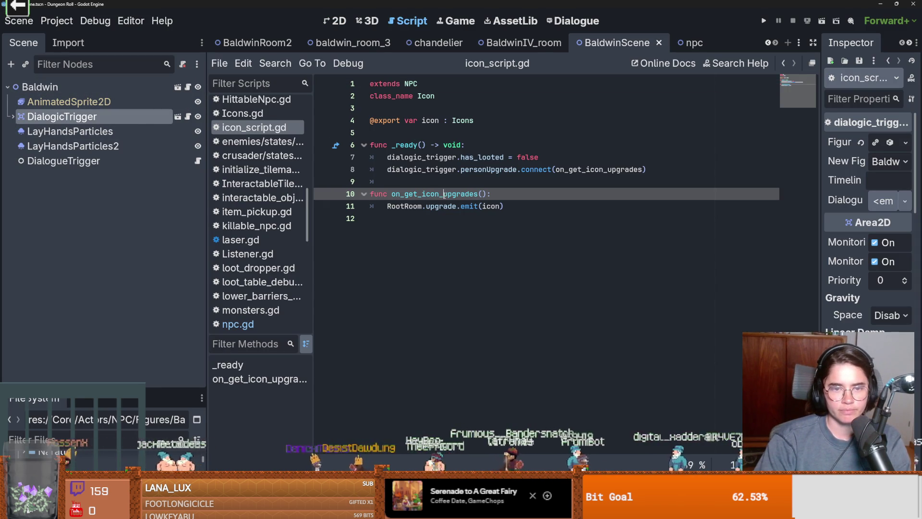
pyautogui.doubleClick(417, 169)
pyautogui.click(491, 169)
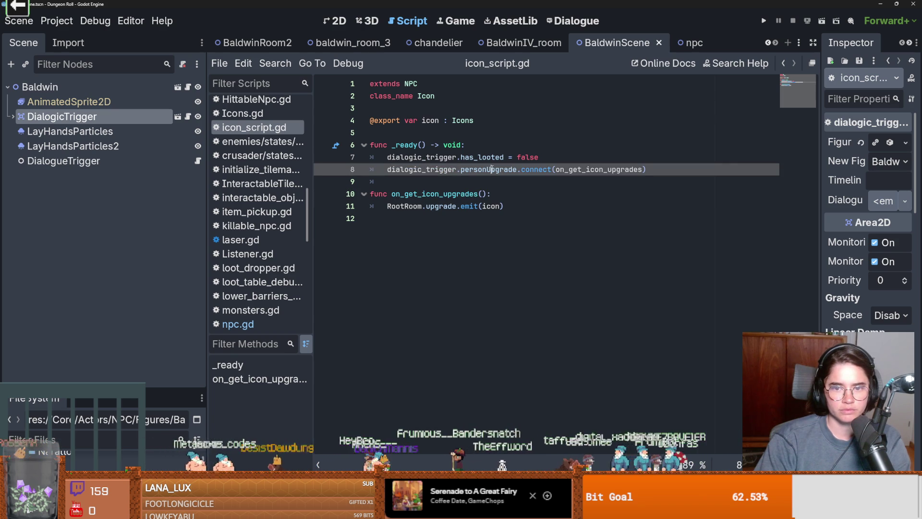
pyautogui.doubleClick(570, 169)
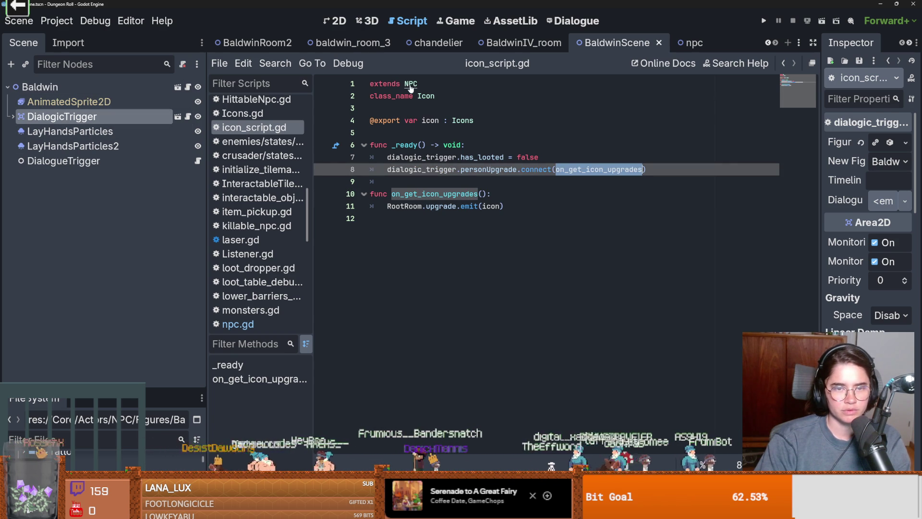
pyautogui.keyDown('ctrl'); pyautogui.click(411, 84); pyautogui.keyUp('ctrl')
pyautogui.click(432, 120)
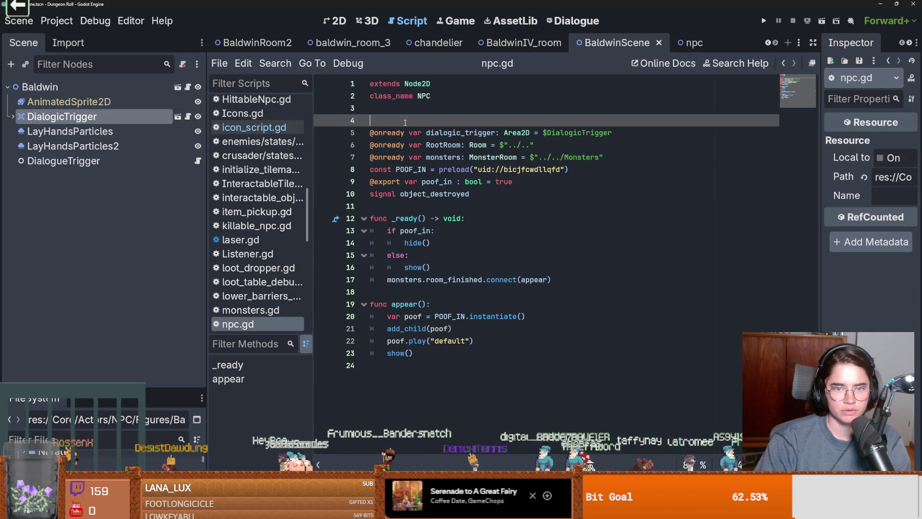
pyautogui.press('BackSpace')
pyautogui.doubleClick(460, 120)
pyautogui.moveTo(612, 120); pyautogui.dragTo(345, 118)
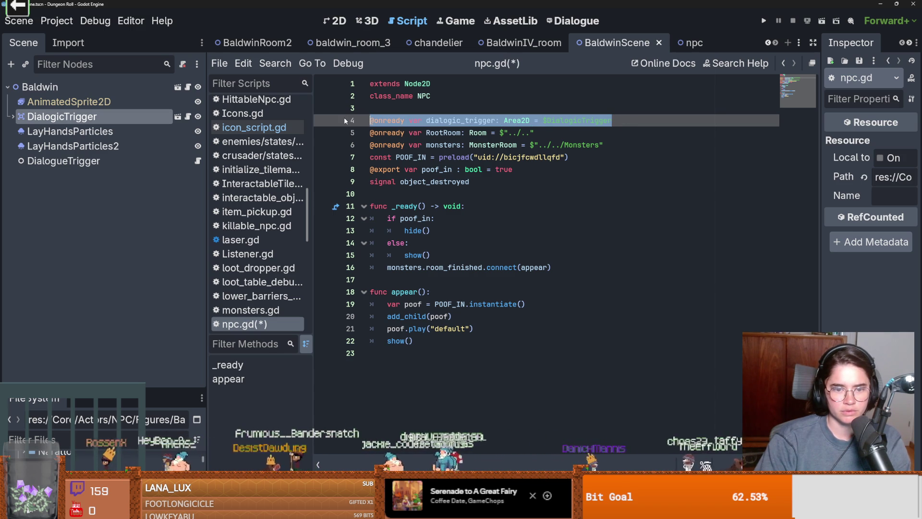
pyautogui.hotkey('ctrl', 'x')
# Paste the dialogic_trigger declaration below the icon export in icon_script.gd and save
pyautogui.hotkey('alt', 'Left')
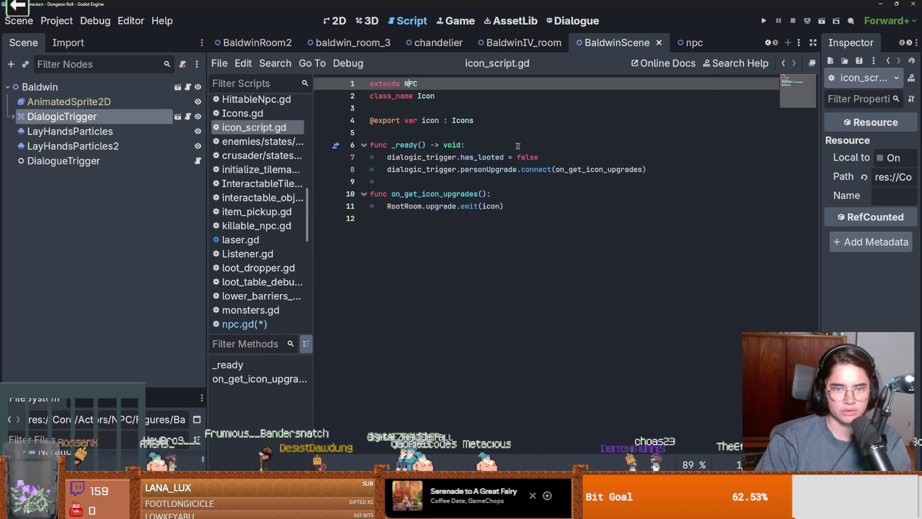
pyautogui.click(480, 145)
pyautogui.press('Return')
pyautogui.click(484, 135)
pyautogui.hotkey('ctrl', 'v')
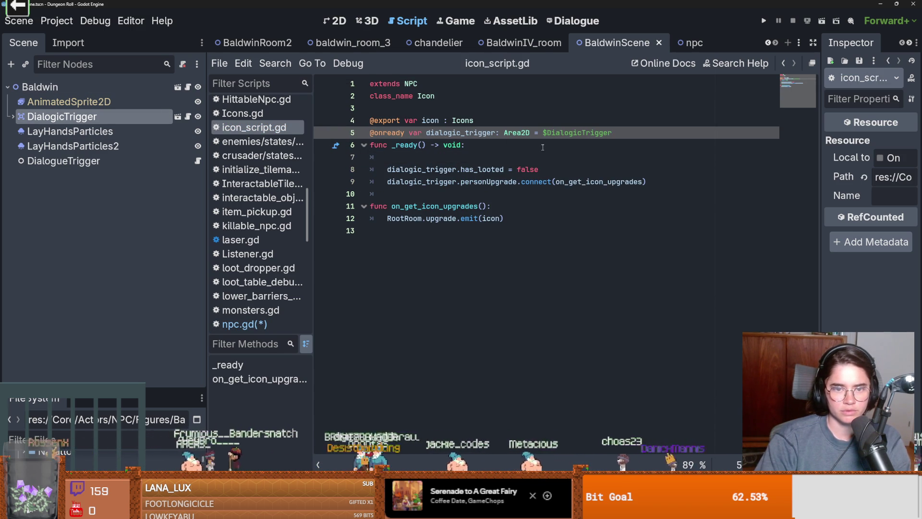
pyautogui.press('Return')
pyautogui.hotkey('ctrl', 's')
pyautogui.doubleClick(441, 195)
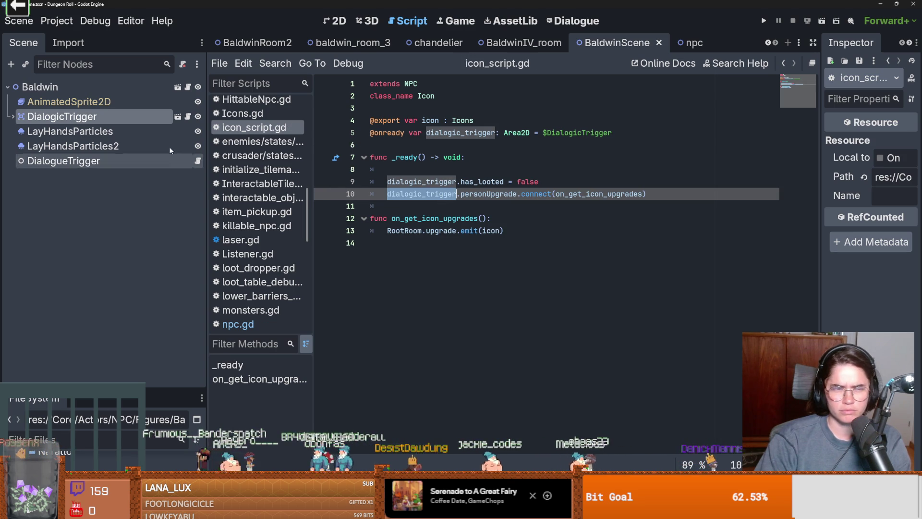
pyautogui.click(188, 117)
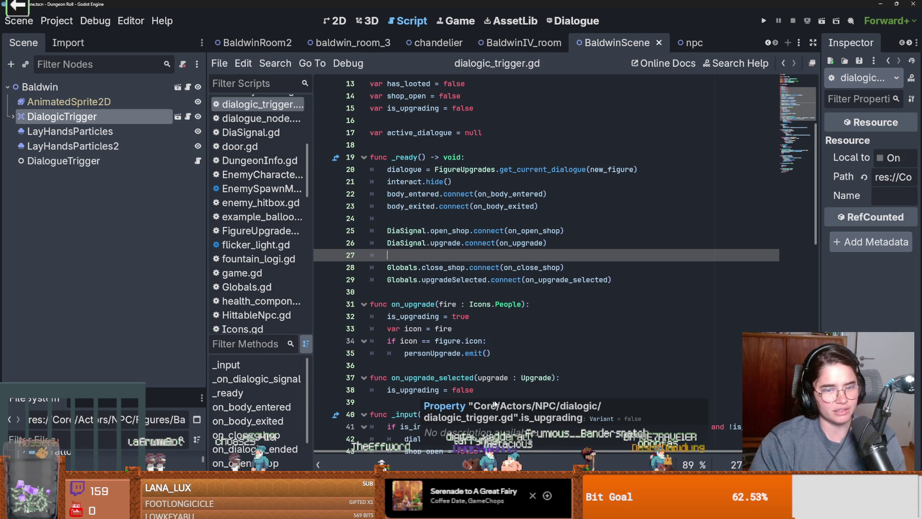
pyautogui.click(430, 316)
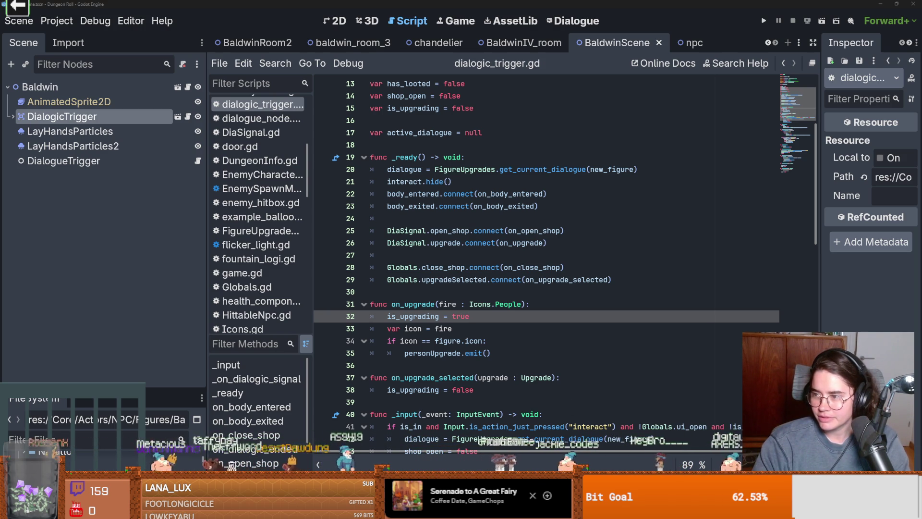
pyautogui.hotkey('ctrl', 's')
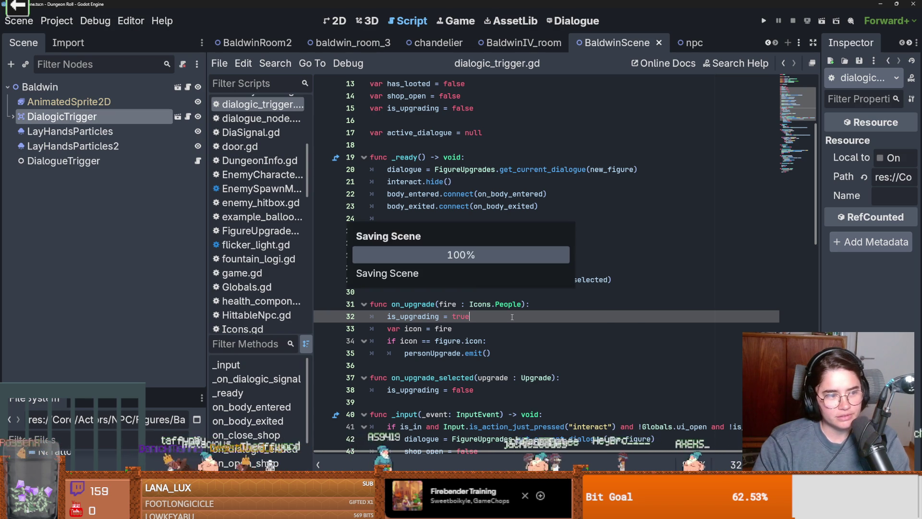
pyautogui.click(456, 291)
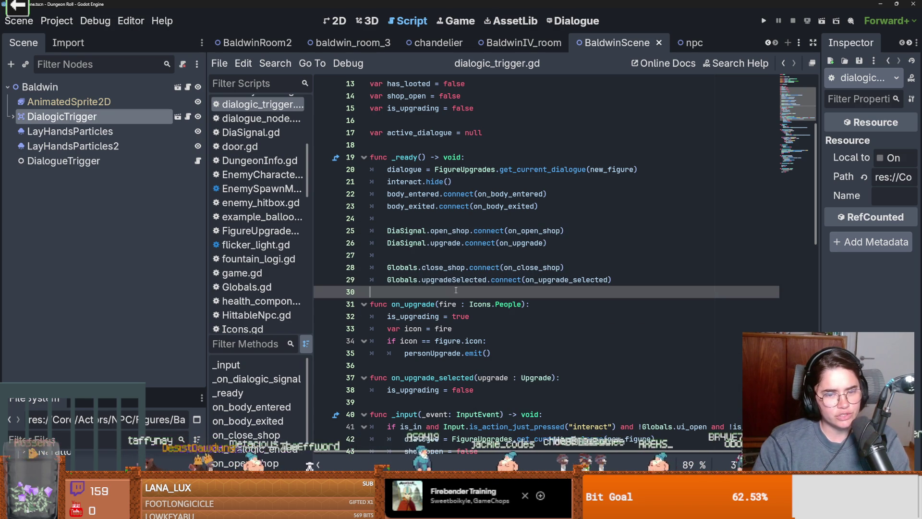
pyautogui.hotkey('ctrl', 's')
pyautogui.scroll(-1, 498, 307)
pyautogui.click(479, 330)
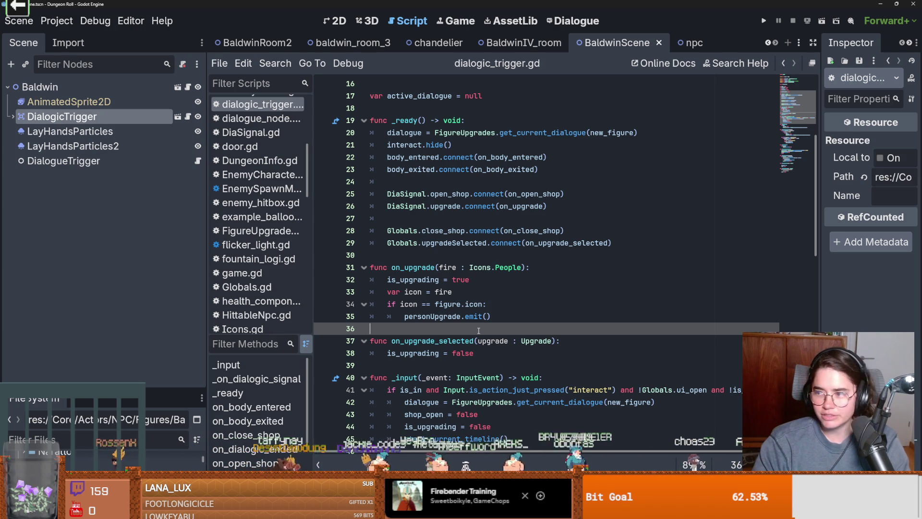
pyautogui.scroll(-1, 478, 330)
pyautogui.click(447, 304)
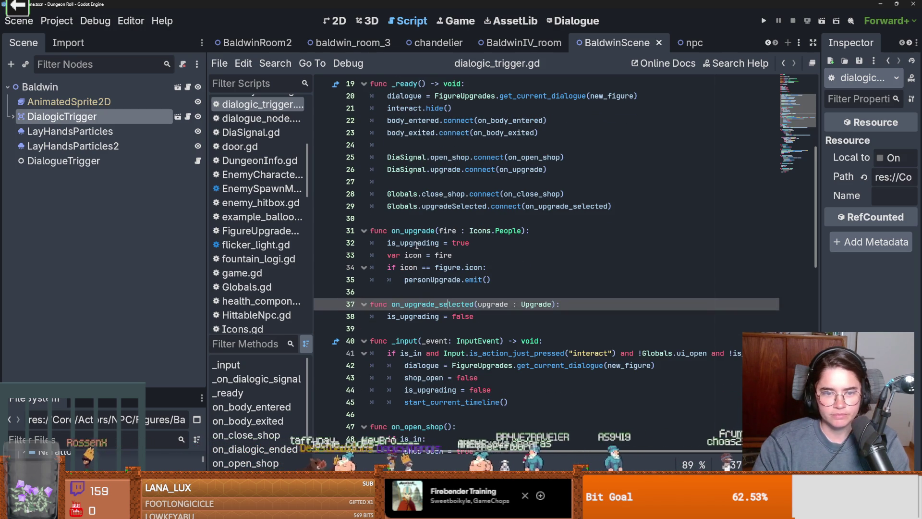
pyautogui.doubleClick(415, 231)
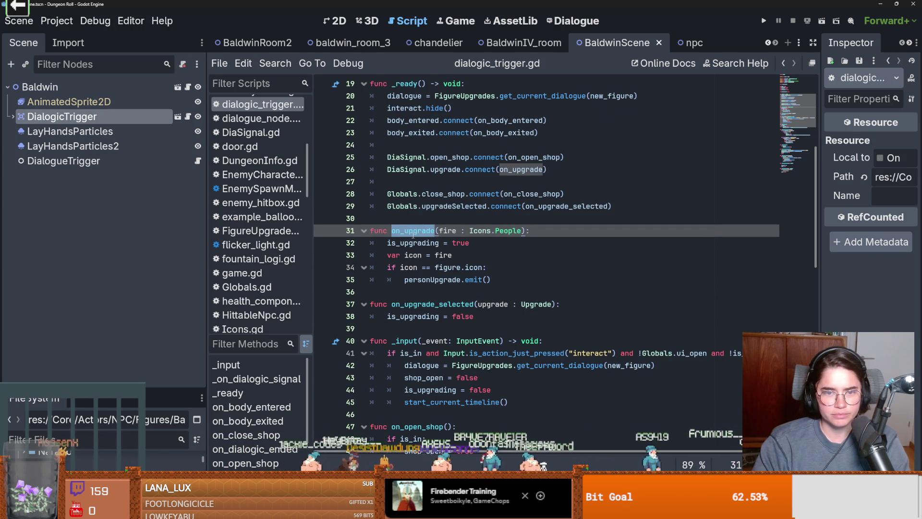
pyautogui.doubleClick(418, 170)
pyautogui.doubleClick(446, 170)
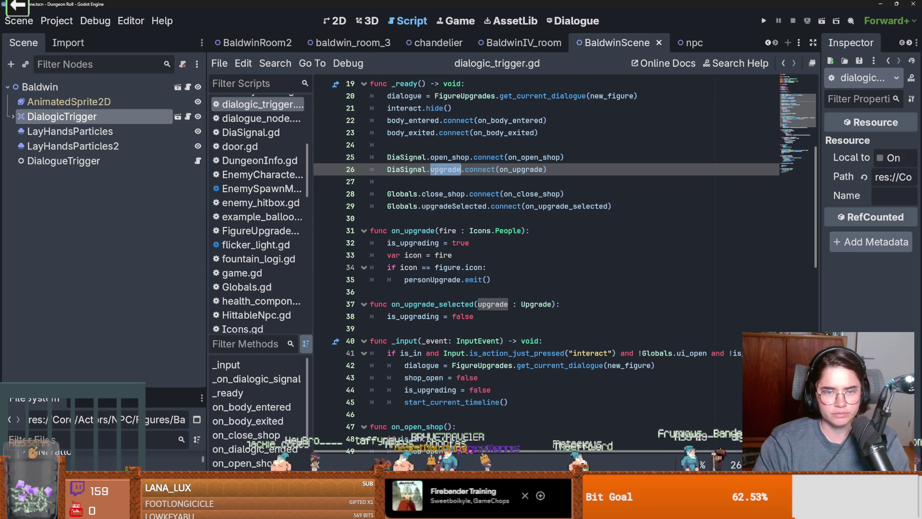
pyautogui.scroll(1, 461, 202)
pyautogui.scroll(-1, 467, 213)
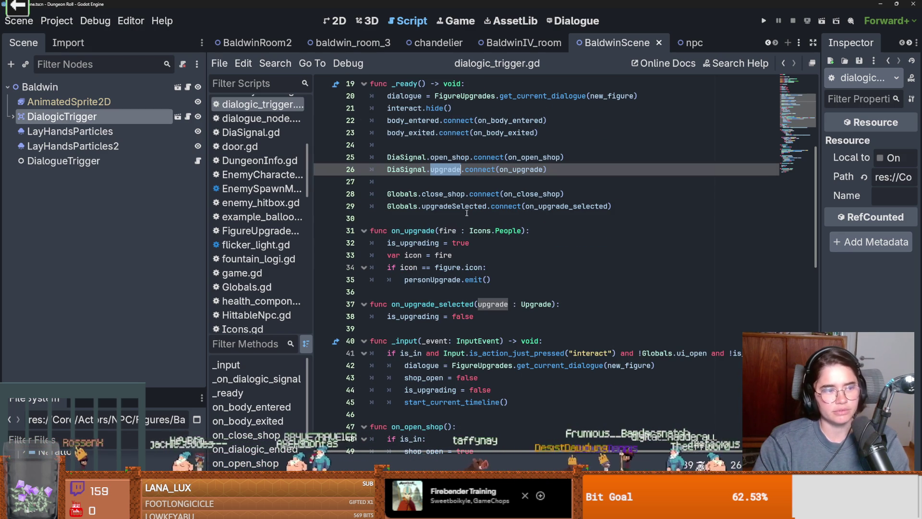
pyautogui.scroll(1, 467, 213)
pyautogui.hotkey('ctrl', 's')
pyautogui.scroll(-1, 540, 255)
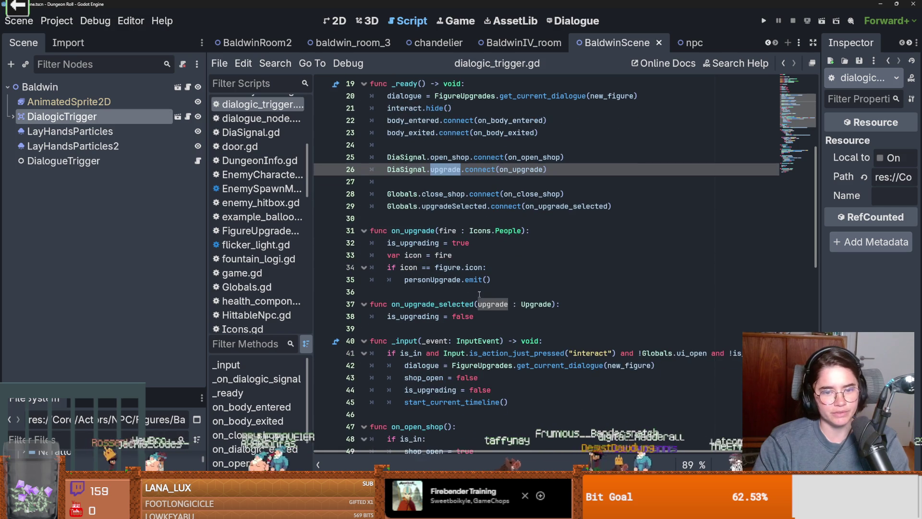
pyautogui.doubleClick(464, 308)
pyautogui.hotkey('ctrl', 's')
pyautogui.scroll(-1, 463, 310)
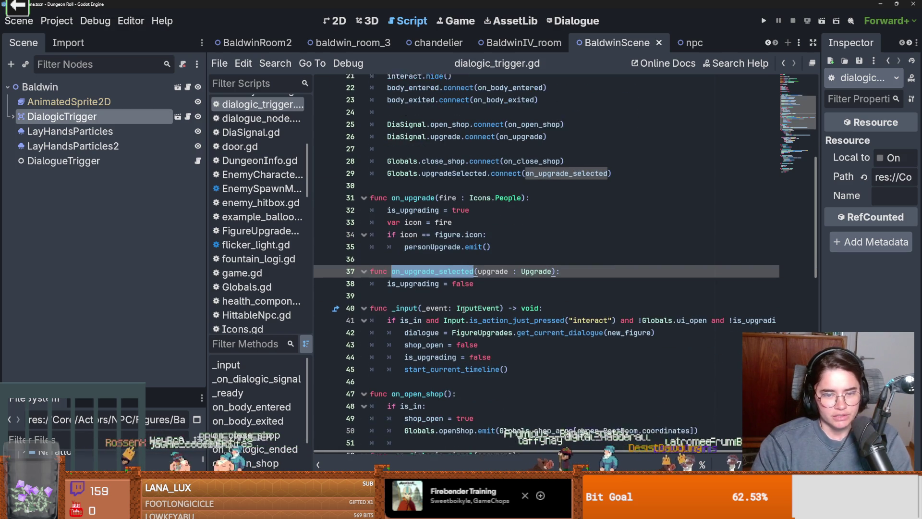
pyautogui.doubleClick(455, 169)
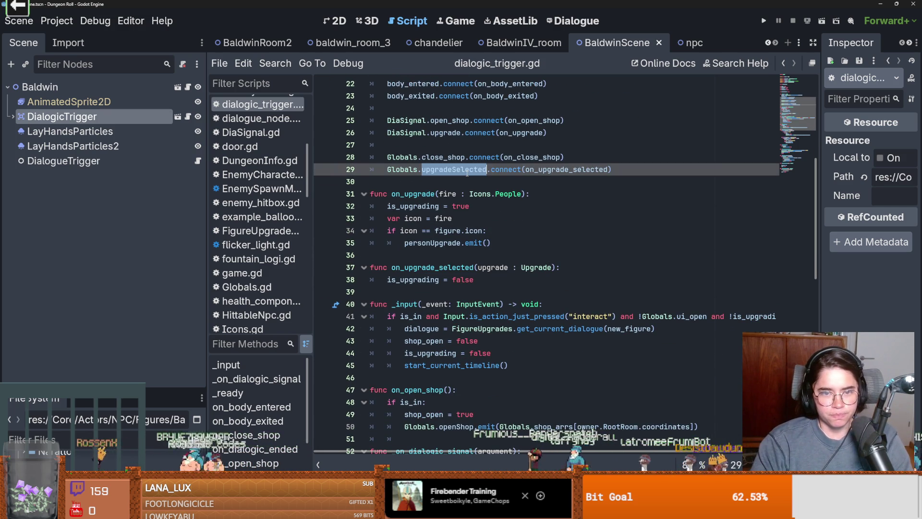
pyautogui.doubleClick(448, 194)
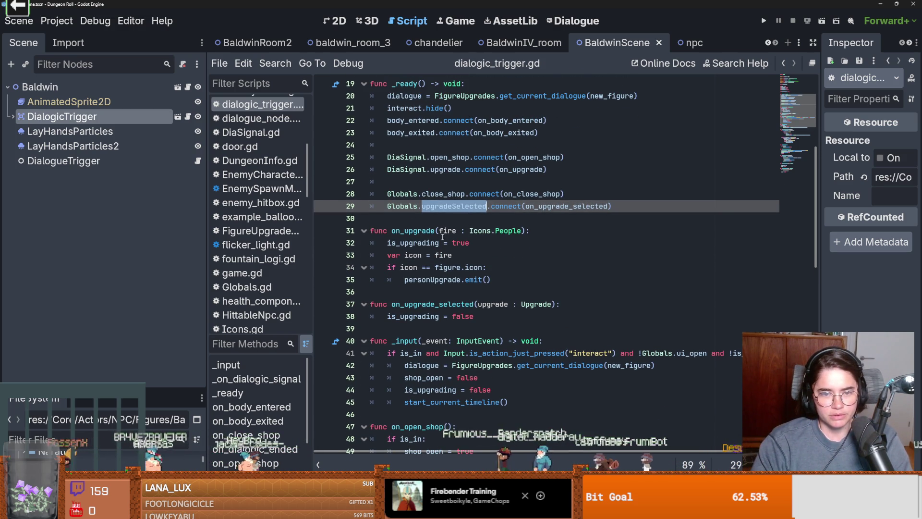
pyautogui.scroll(1, 416, 258)
pyautogui.doubleClick(443, 255)
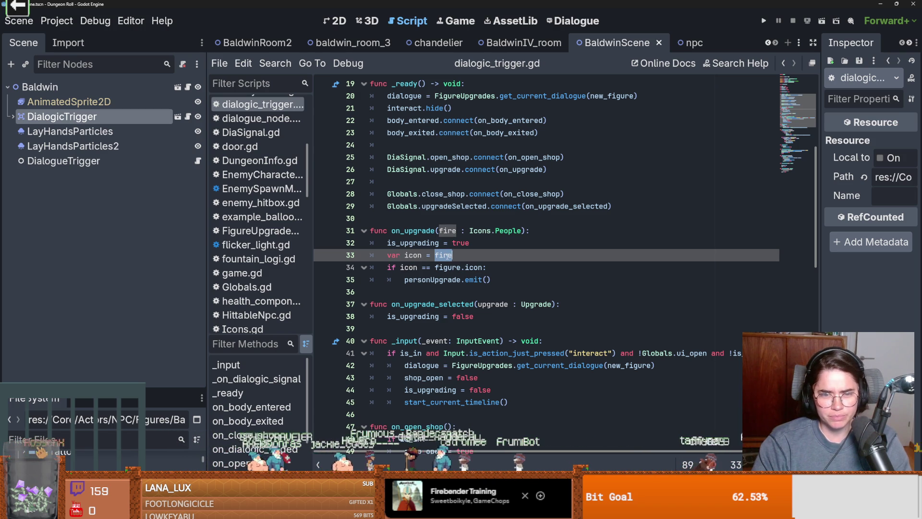
pyautogui.doubleClick(409, 267)
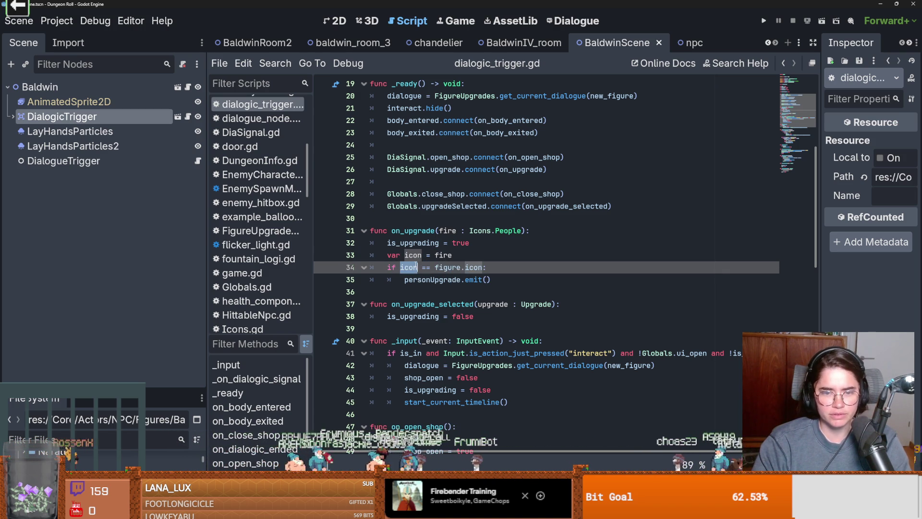
pyautogui.doubleClick(432, 280)
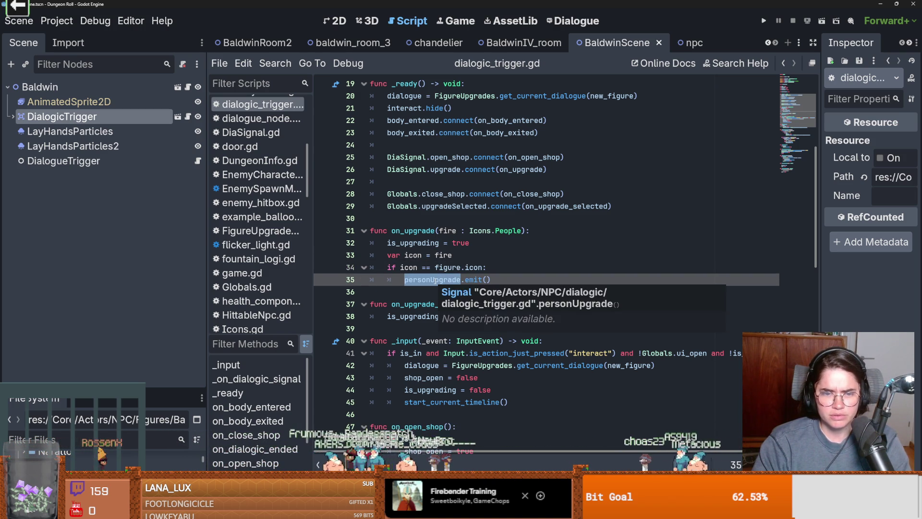
pyautogui.doubleClick(408, 267)
pyautogui.doubleClick(447, 267)
pyautogui.scroll(5, 507, 288)
pyautogui.scroll(1, 508, 289)
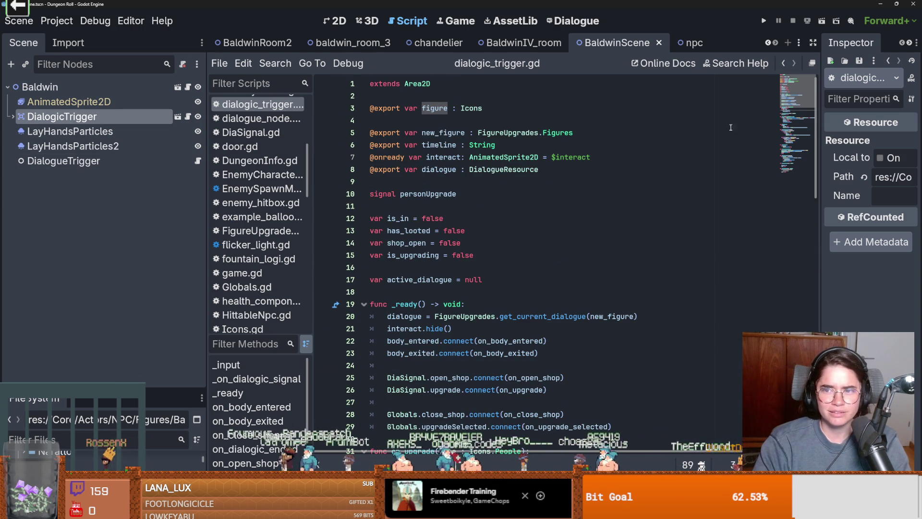
pyautogui.click(120, 130)
# Inspect the DialogicTrigger node's Figure resource and its empty Timeline property
pyautogui.click(120, 123)
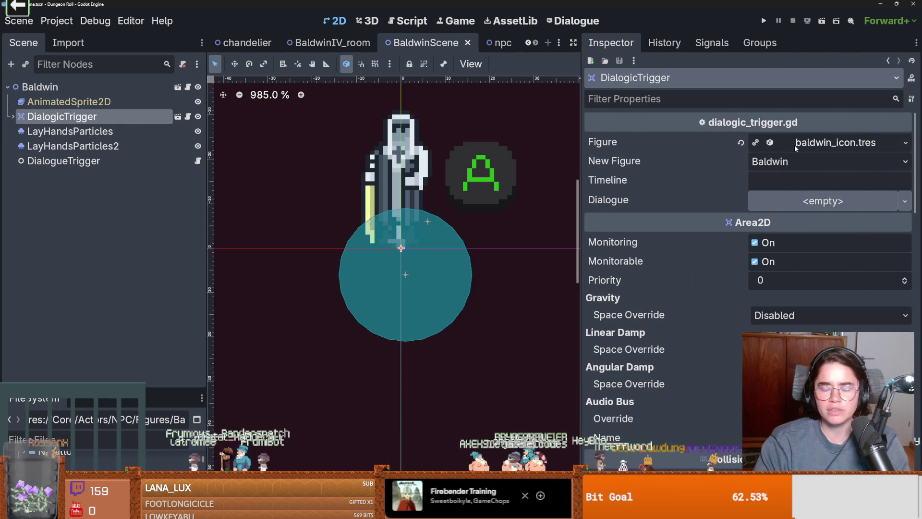
pyautogui.click(795, 145)
pyautogui.click(795, 145)
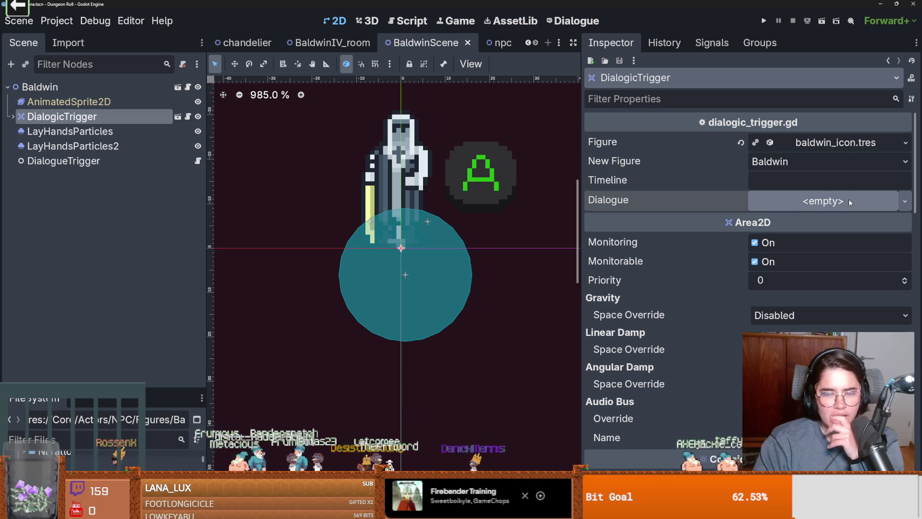
pyautogui.click(763, 184)
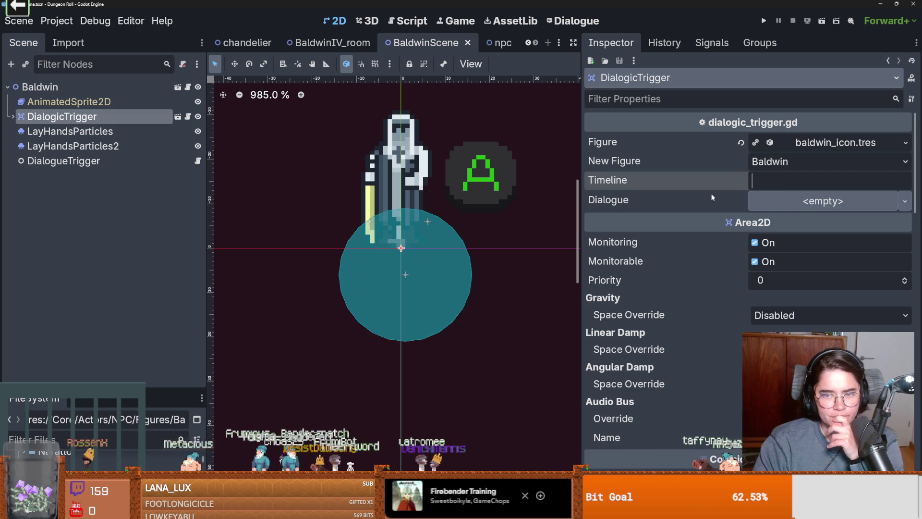
# Open dialogic_trigger.gd in a wider code area and review its export list
pyautogui.click(188, 87)
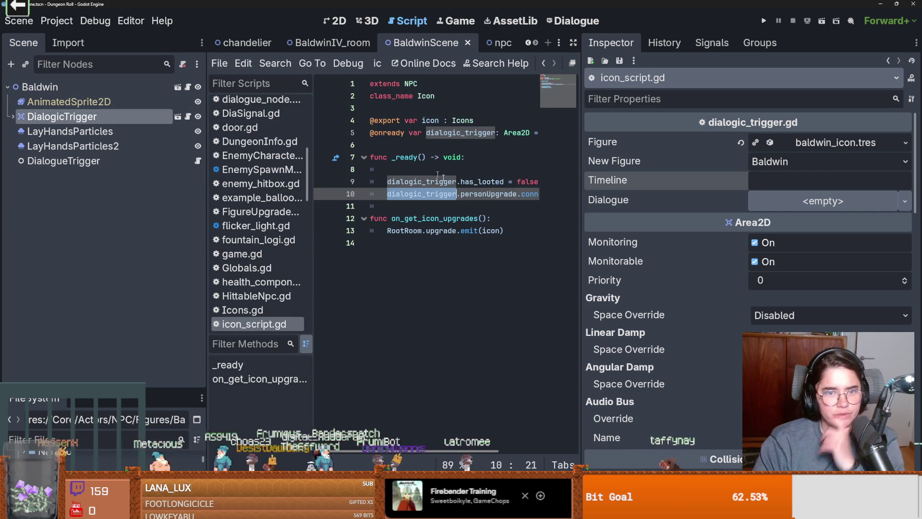
pyautogui.click(188, 116)
pyautogui.moveTo(575, 228); pyautogui.dragTo(771, 226)
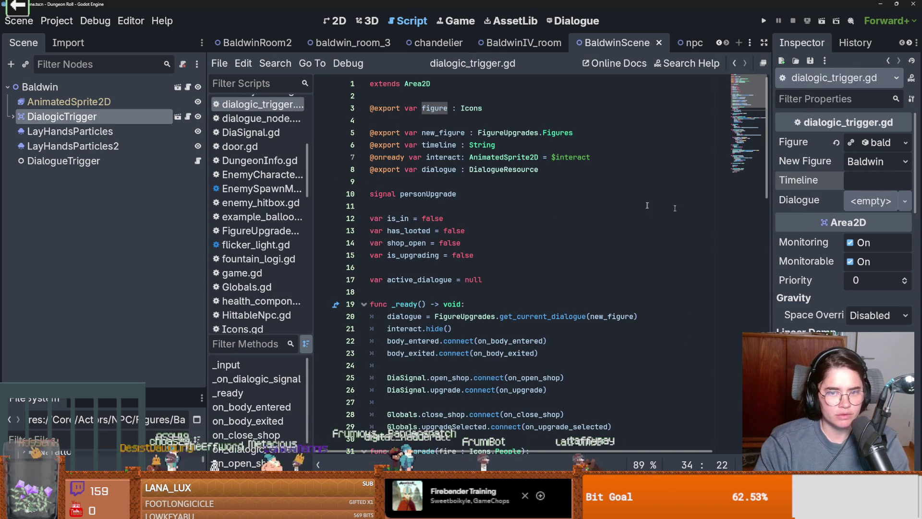
pyautogui.click(512, 181)
pyautogui.doubleClick(504, 169)
pyautogui.click(491, 145)
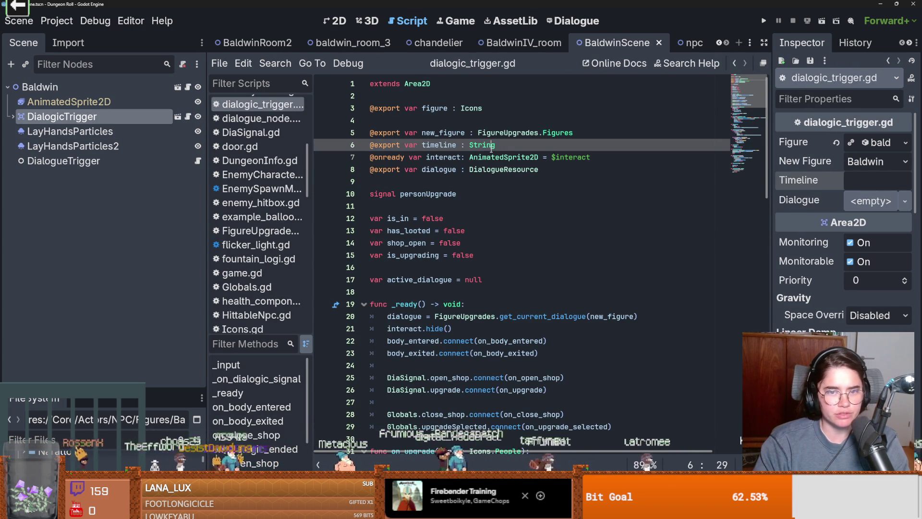
pyautogui.scroll(-8, 512, 266)
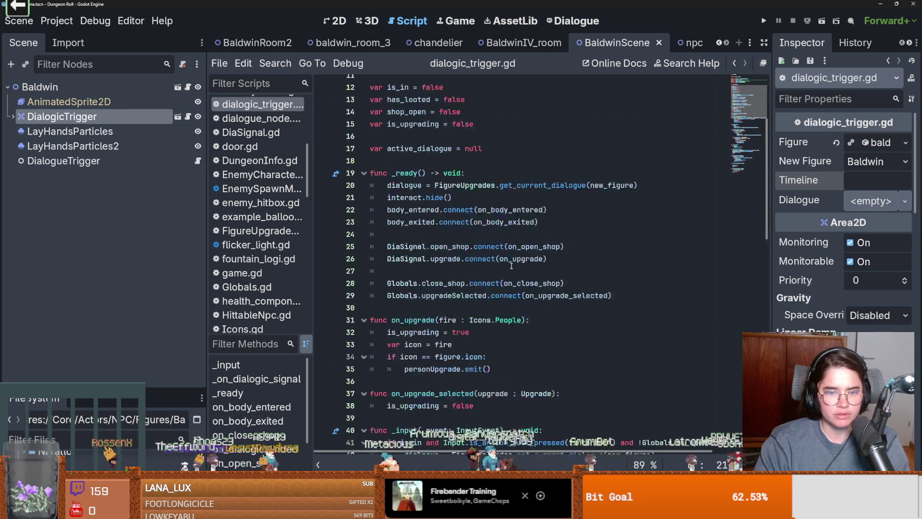
pyautogui.scroll(-13, 512, 266)
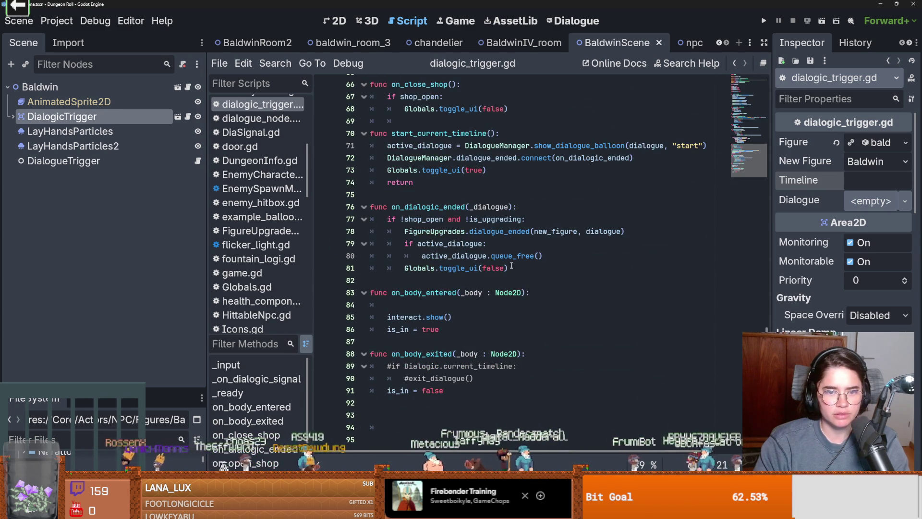
pyautogui.scroll(8, 516, 264)
pyautogui.scroll(14, 515, 263)
pyautogui.click(340, 119)
pyautogui.press('BackSpace')
pyautogui.press('BackSpace')
pyautogui.hotkey('ctrl', 's')
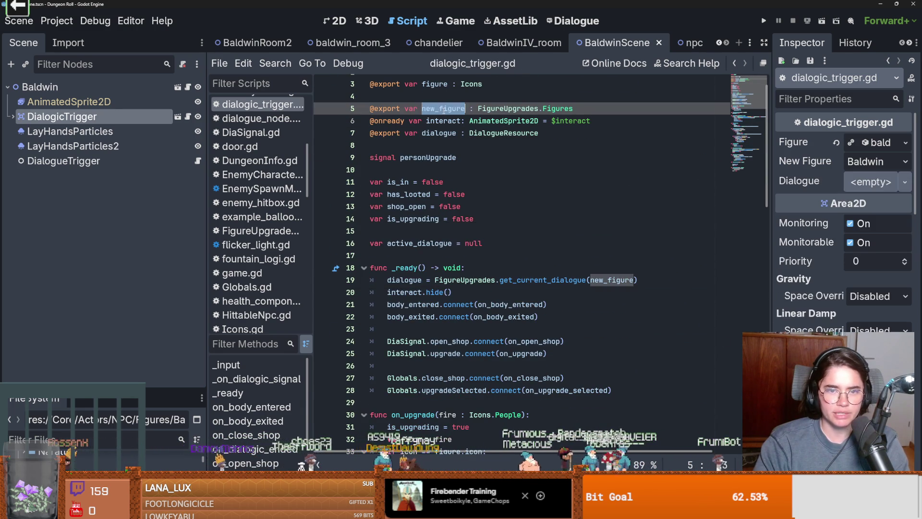
pyautogui.click(435, 94)
pyautogui.scroll(1, 438, 120)
pyautogui.press('BackSpace')
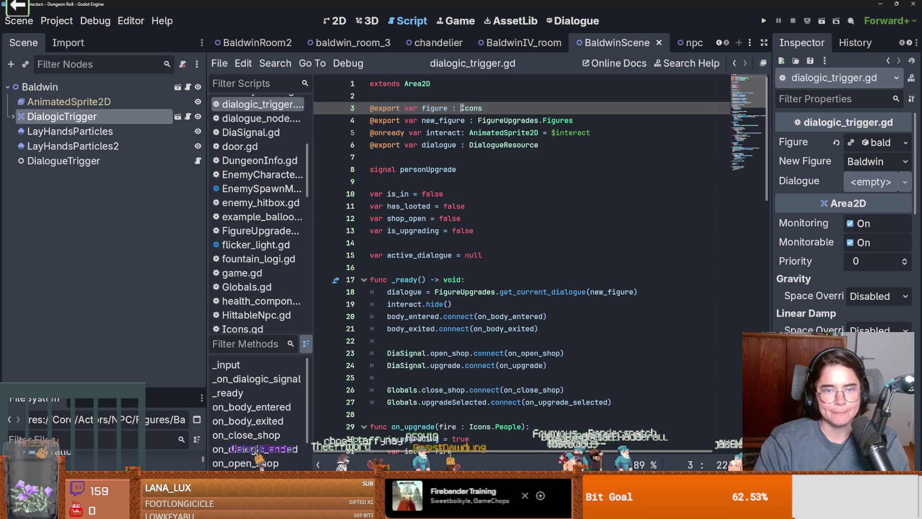
pyautogui.keyDown('ctrl'); pyautogui.click(464, 108); pyautogui.keyUp('ctrl')
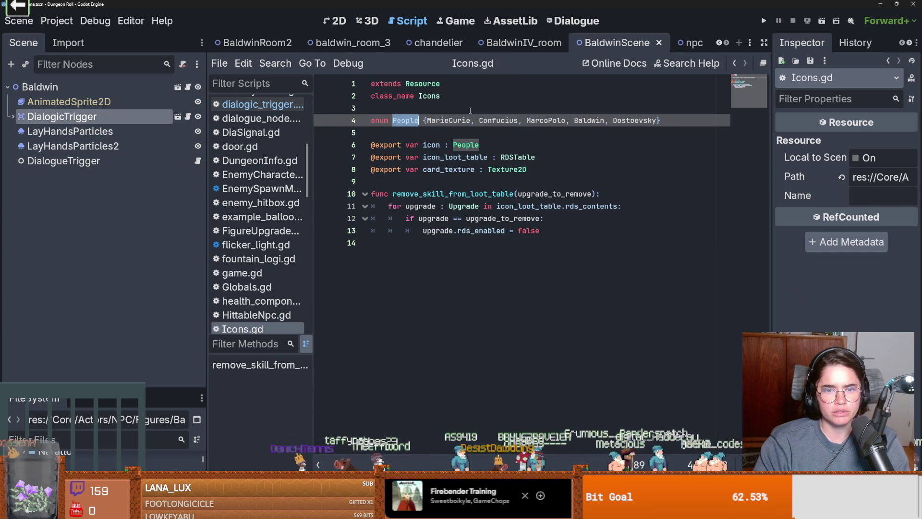
# Return from Icons.gd to the DialogicTrigger node's dialogic_trigger.gd and save the scene
pyautogui.doubleClick(475, 194)
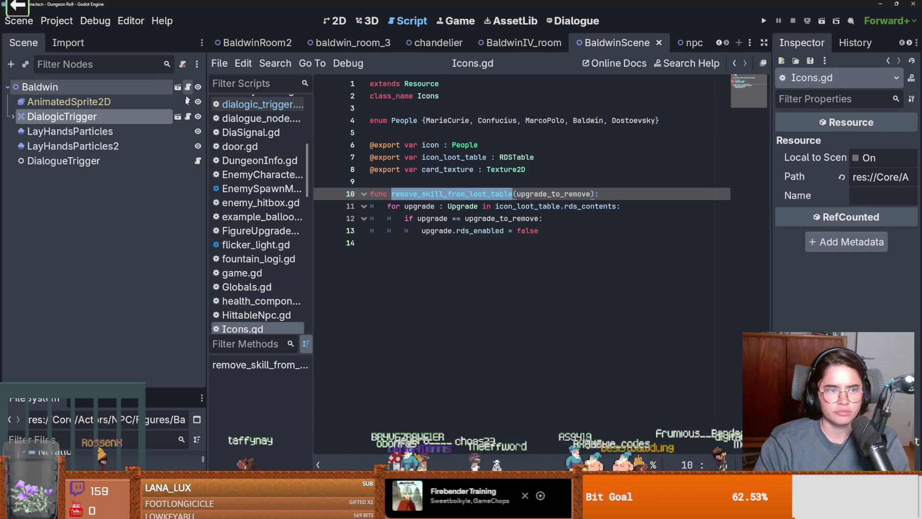
pyautogui.click(187, 116)
pyautogui.hotkey('ctrl', 's')
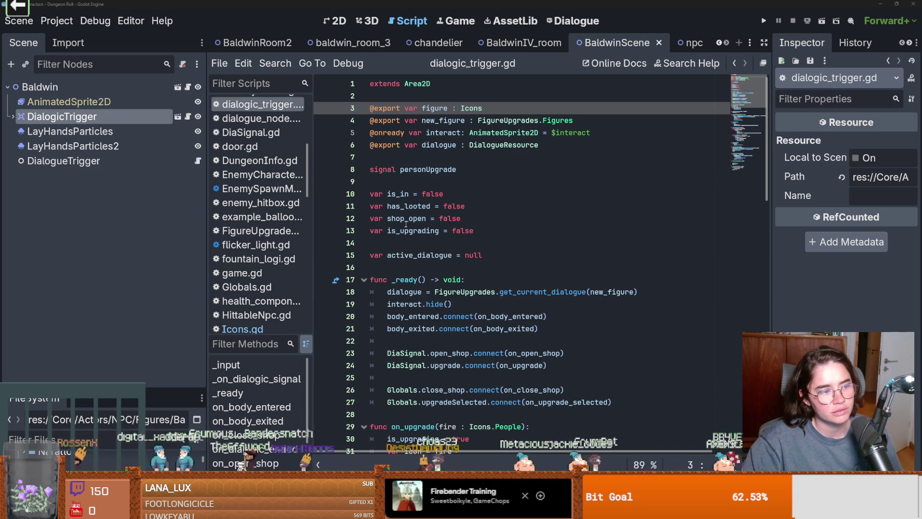
# Follow the upgrade connection to on_upgrade, then open DiaSignal.gd where upgrade is declared
pyautogui.scroll(-1, 483, 244)
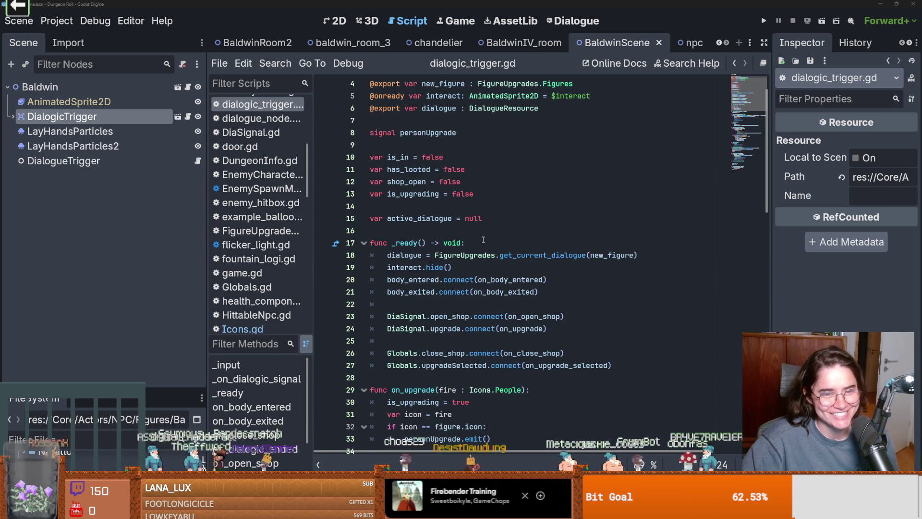
pyautogui.scroll(-9, 484, 240)
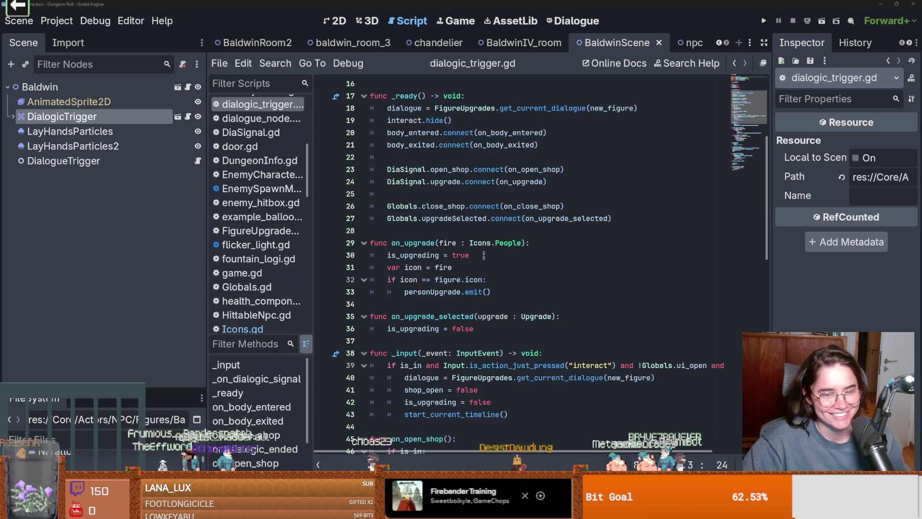
pyautogui.scroll(10, 489, 267)
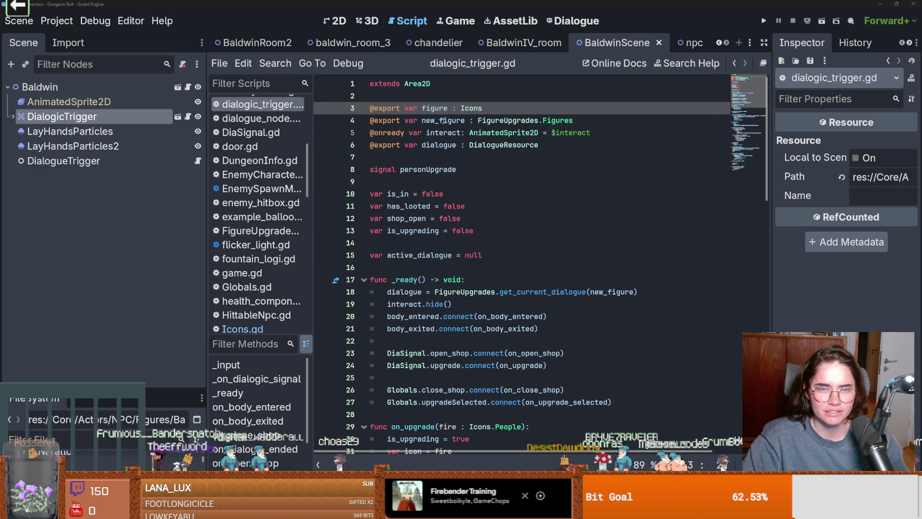
pyautogui.scroll(-7, 497, 303)
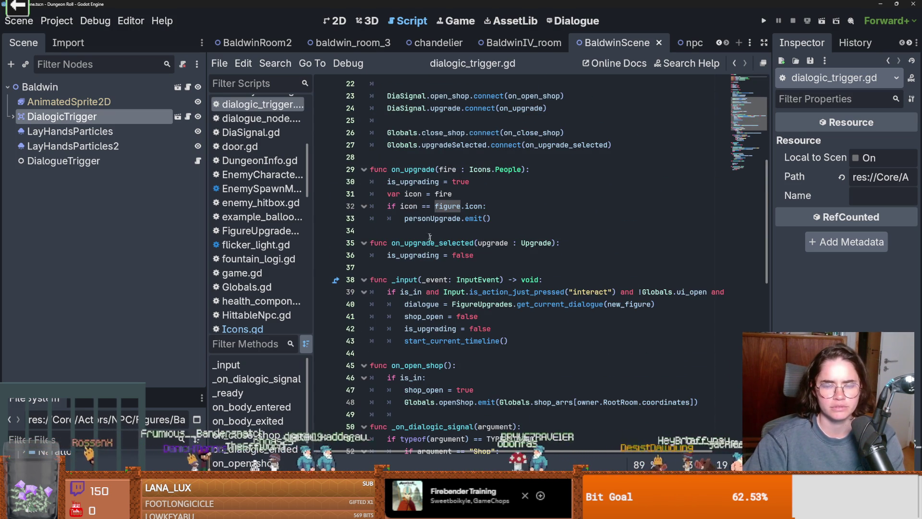
pyautogui.scroll(4, 444, 263)
pyautogui.scroll(-1, 444, 264)
pyautogui.keyDown('ctrl'); pyautogui.click(522, 218); pyautogui.keyUp('ctrl')
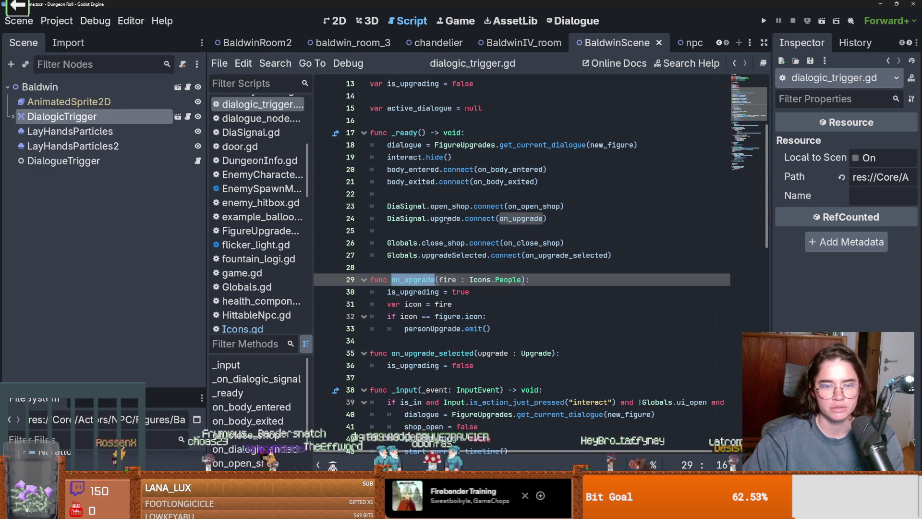
pyautogui.keyDown('ctrl'); pyautogui.click(431, 220); pyautogui.keyUp('ctrl')
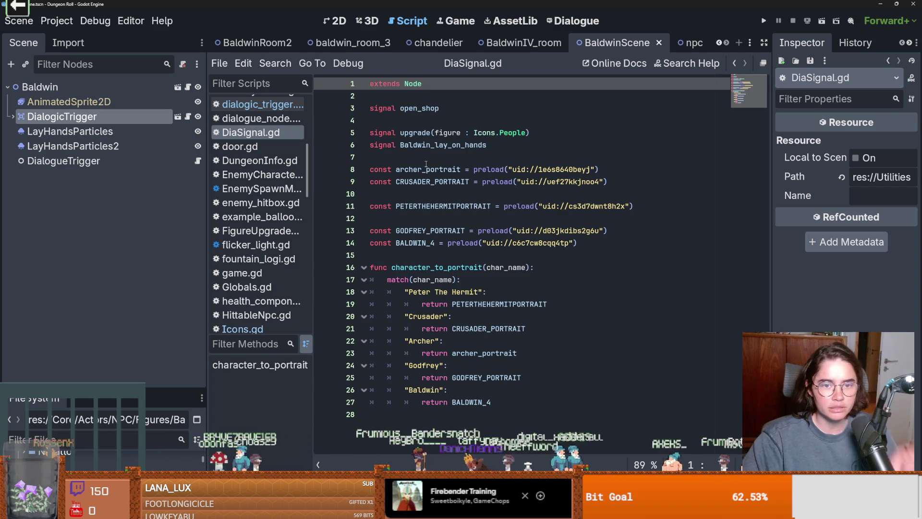
# Search all project files for 'Diasignal.upgrade'
pyautogui.click(275, 63)
pyautogui.click(324, 143)
pyautogui.write('Diasignal.')
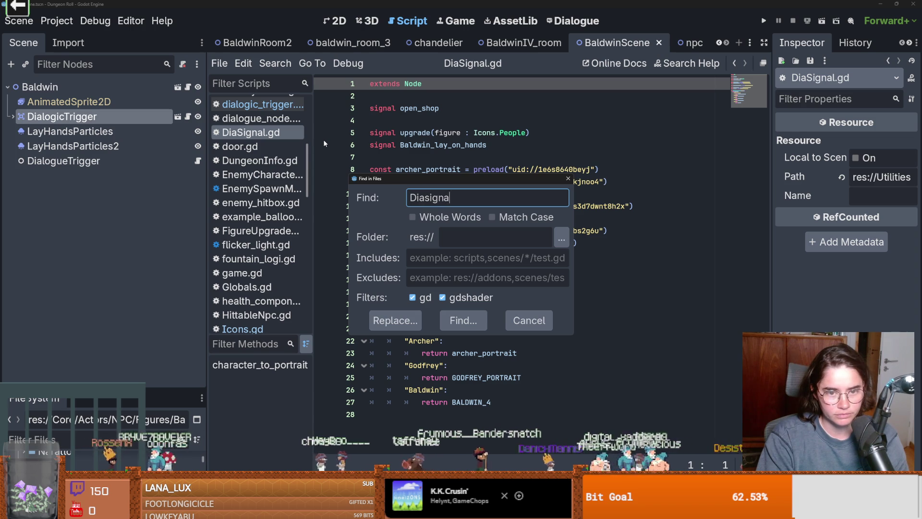
pyautogui.write('upgrad')
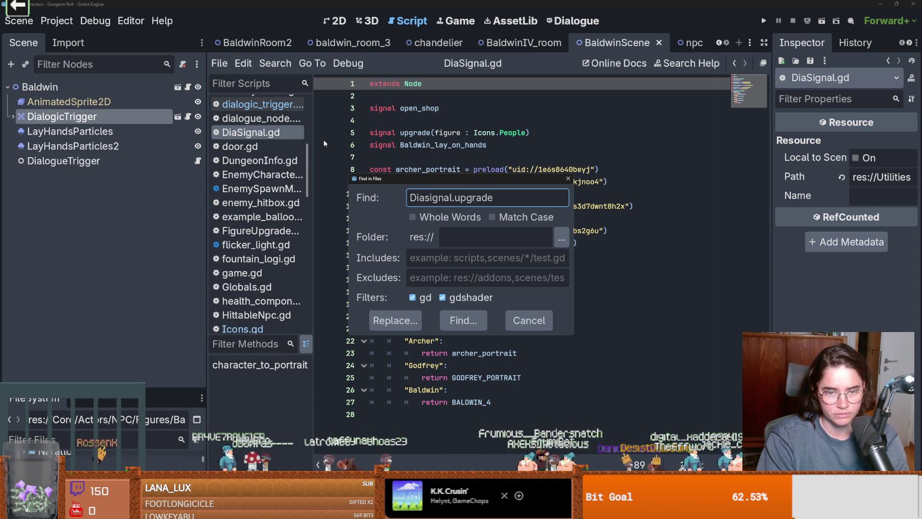
pyautogui.write('e')
pyautogui.press('Return')
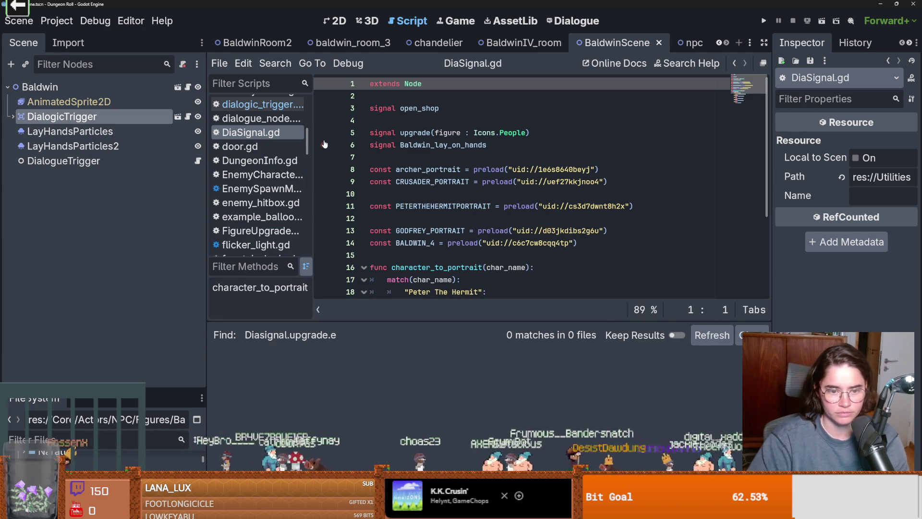
# Search for 'upgrade.e' and check the personUpgrade emits at lines 33 and 62
pyautogui.click(274, 63)
pyautogui.click(313, 141)
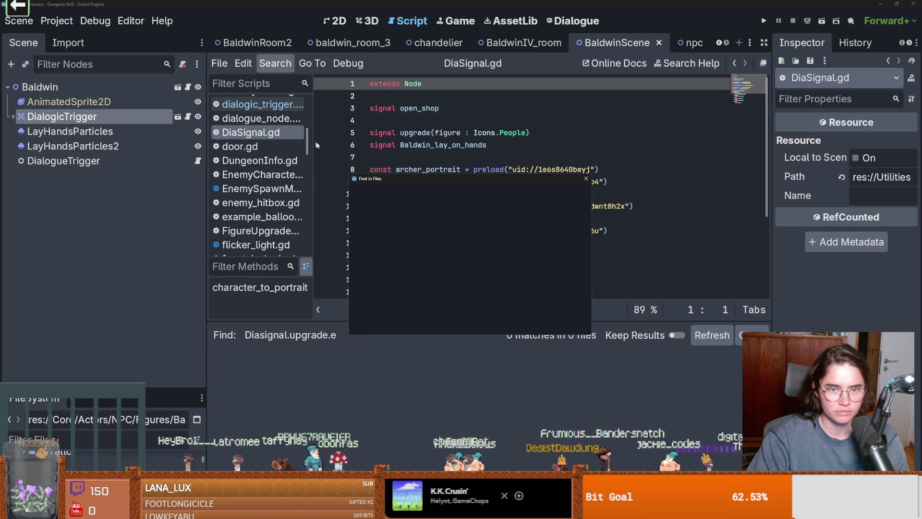
pyautogui.moveTo(503, 198); pyautogui.dragTo(444, 198)
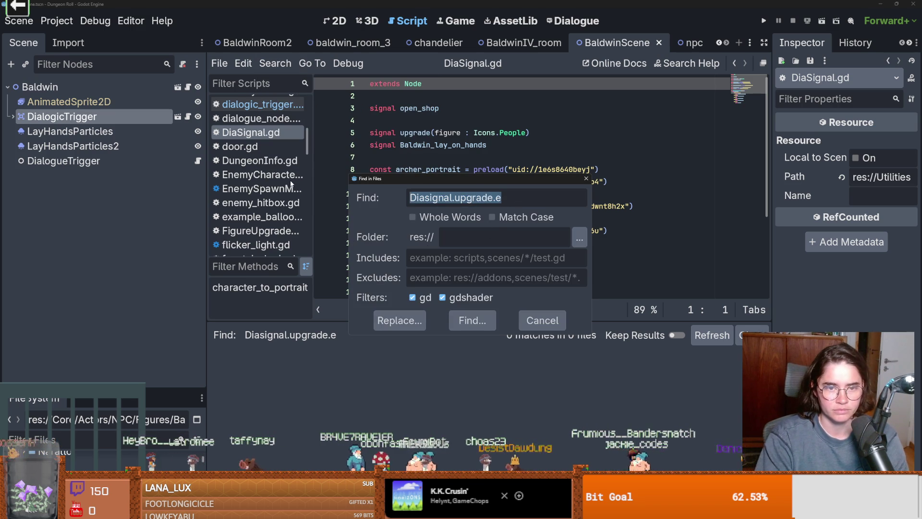
pyautogui.write('upgrade.')
pyautogui.press('Return')
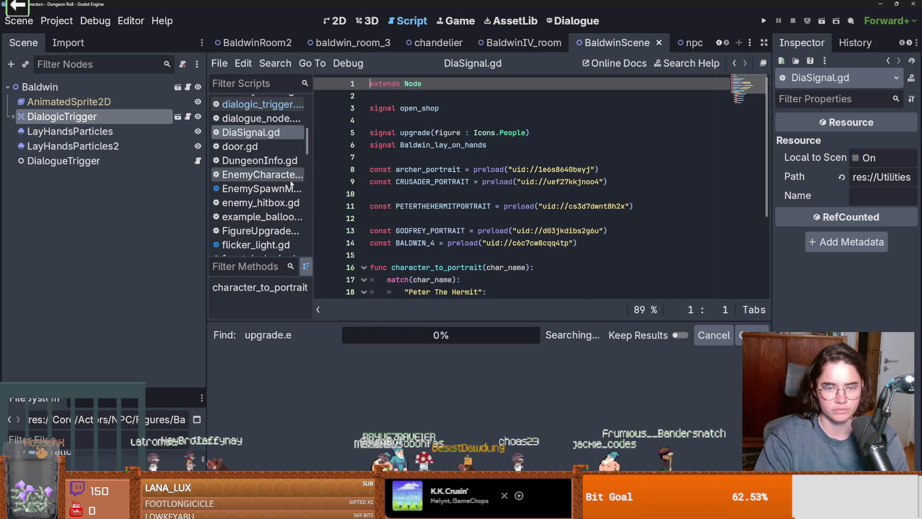
pyautogui.click(342, 374)
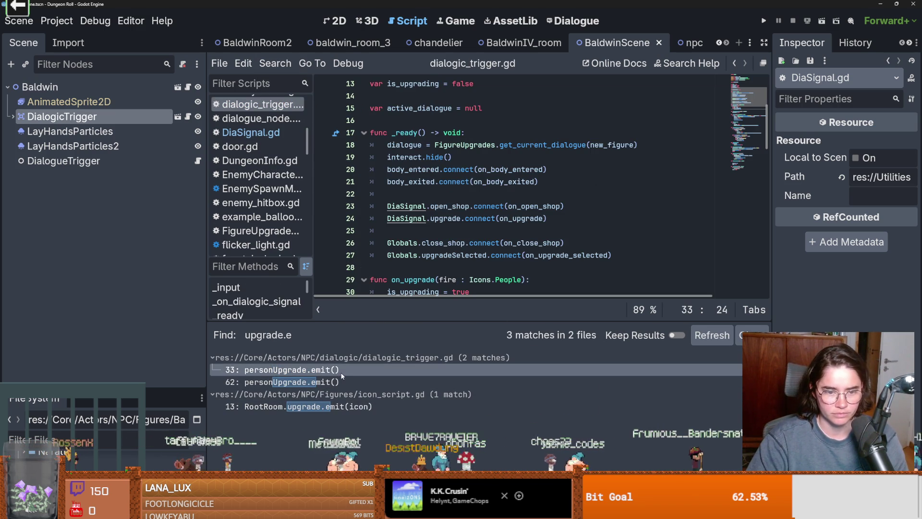
pyautogui.click(354, 377)
pyautogui.click(354, 371)
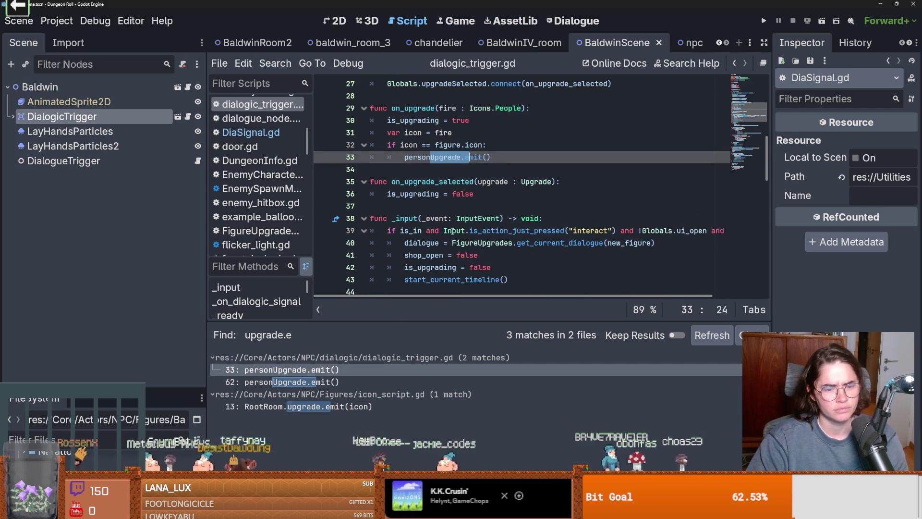
# Search for DiaSignal.upgrade, confirming its single match on line 24 of dialogic_trigger.gd
pyautogui.scroll(3, 483, 216)
pyautogui.doubleClick(413, 218)
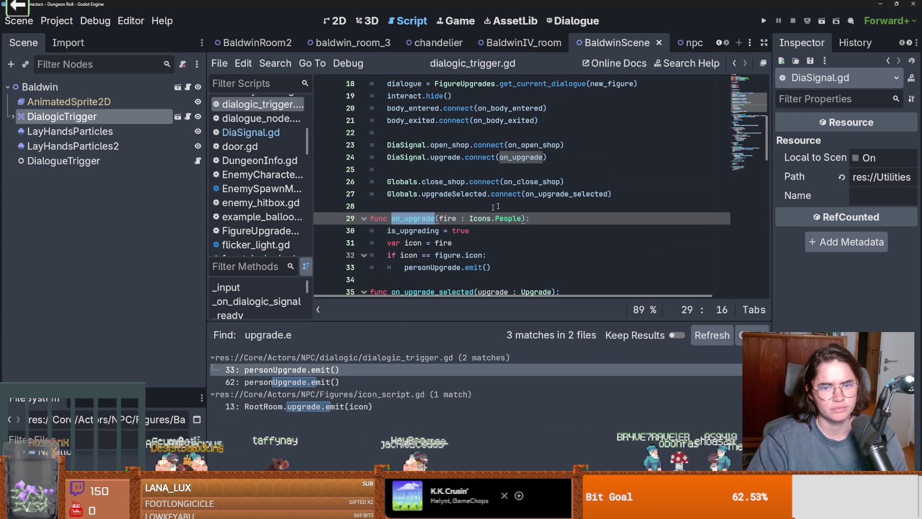
pyautogui.moveTo(461, 158); pyautogui.dragTo(384, 158)
pyautogui.hotkey('ctrl', 'c')
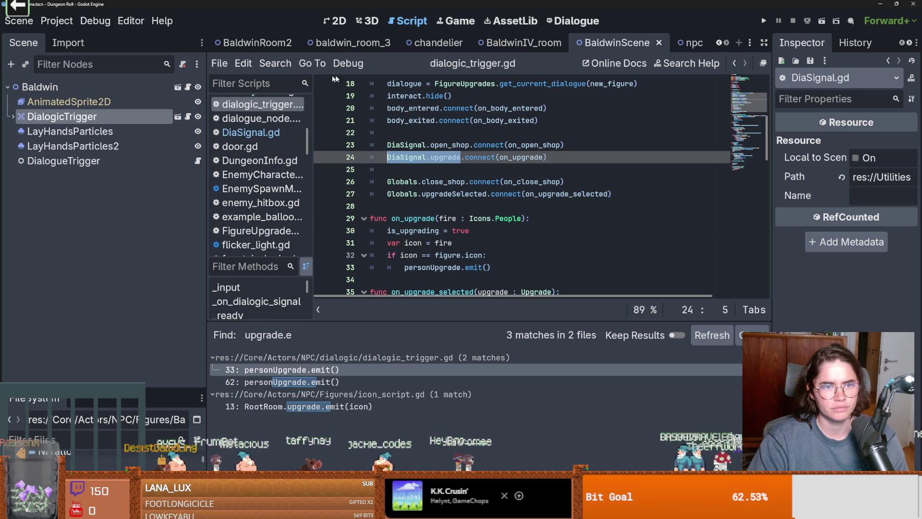
pyautogui.click(254, 42)
pyautogui.click(275, 63)
pyautogui.click(304, 146)
pyautogui.hotkey('ctrl', 'v')
pyautogui.press('Return')
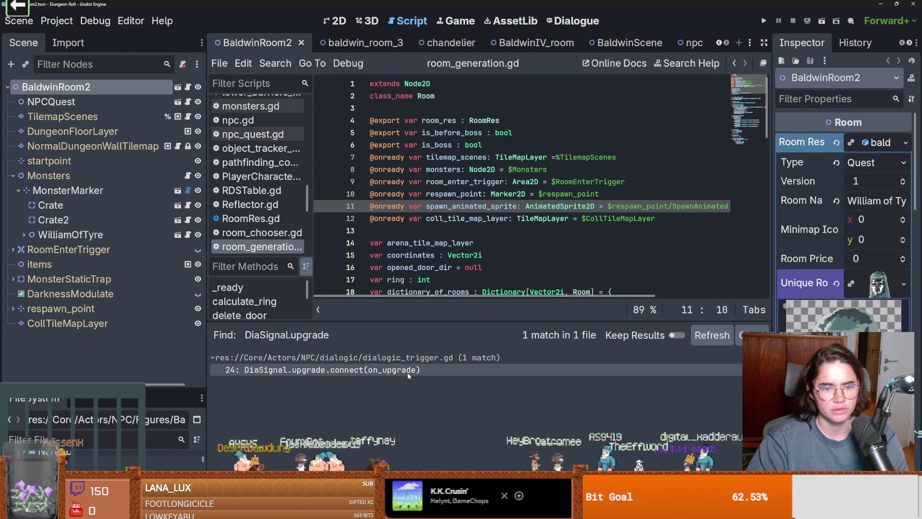
pyautogui.click(409, 376)
pyautogui.scroll(2, 424, 195)
pyautogui.scroll(-2, 512, 199)
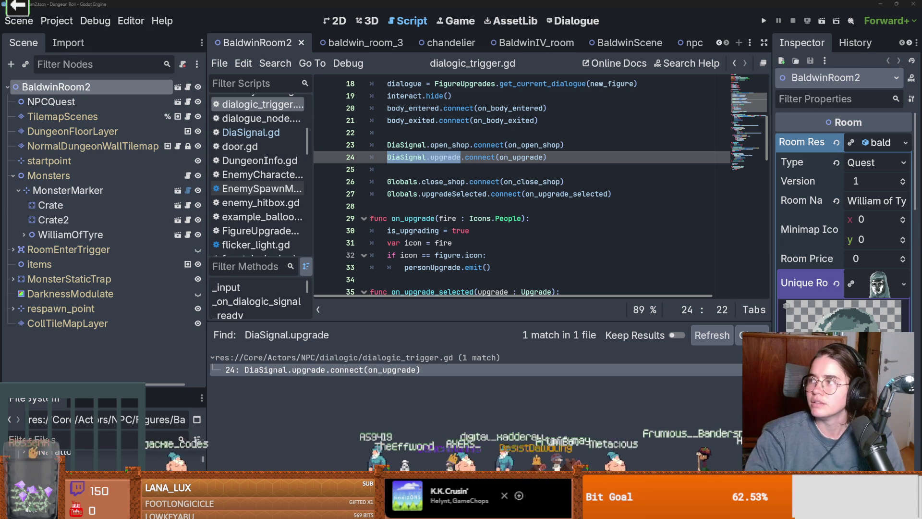
pyautogui.hotkey('alt', 'Tab')
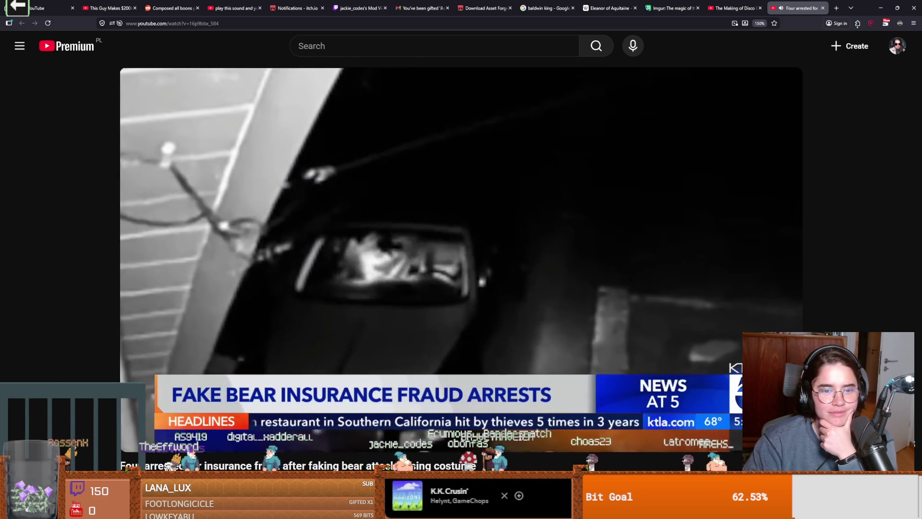
pyautogui.moveTo(593, 287)
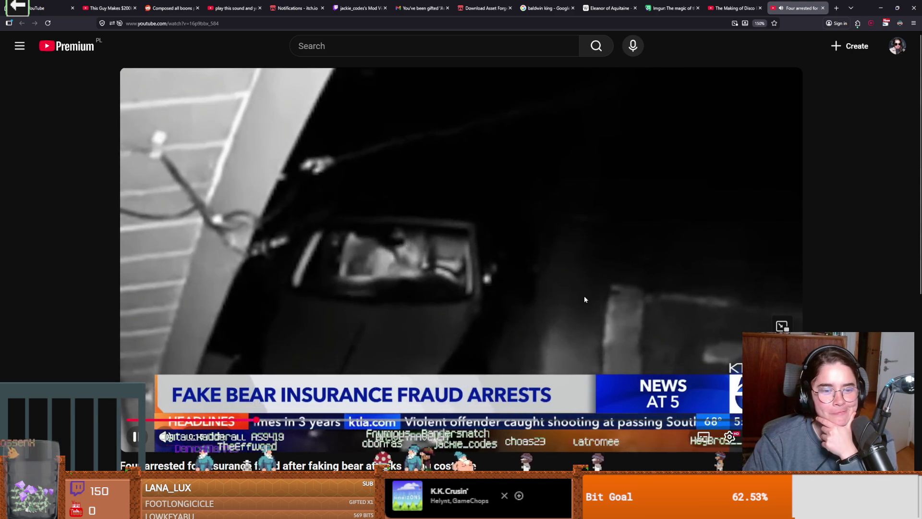
pyautogui.click(537, 280)
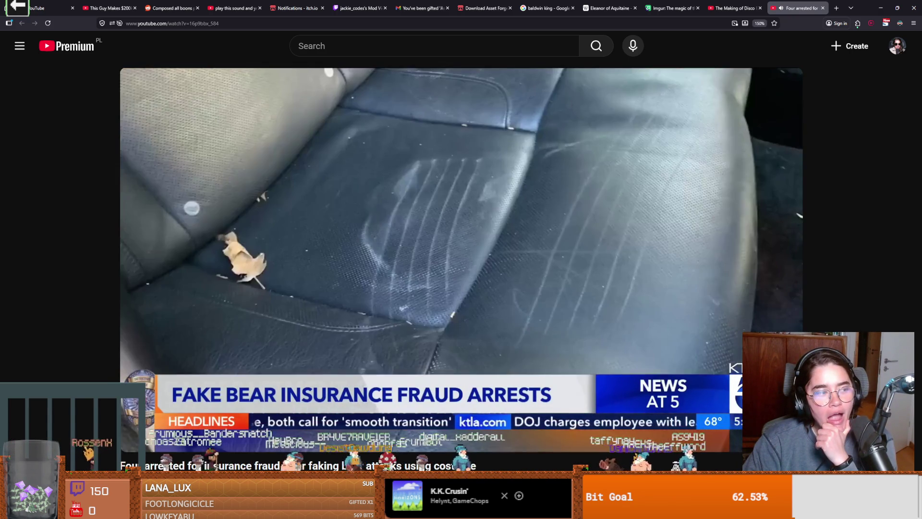
pyautogui.click(538, 282)
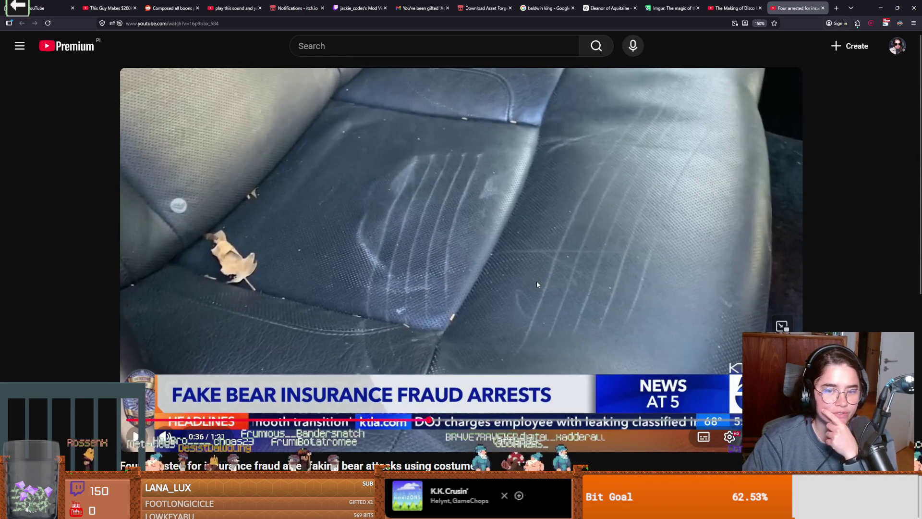
pyautogui.click(536, 284)
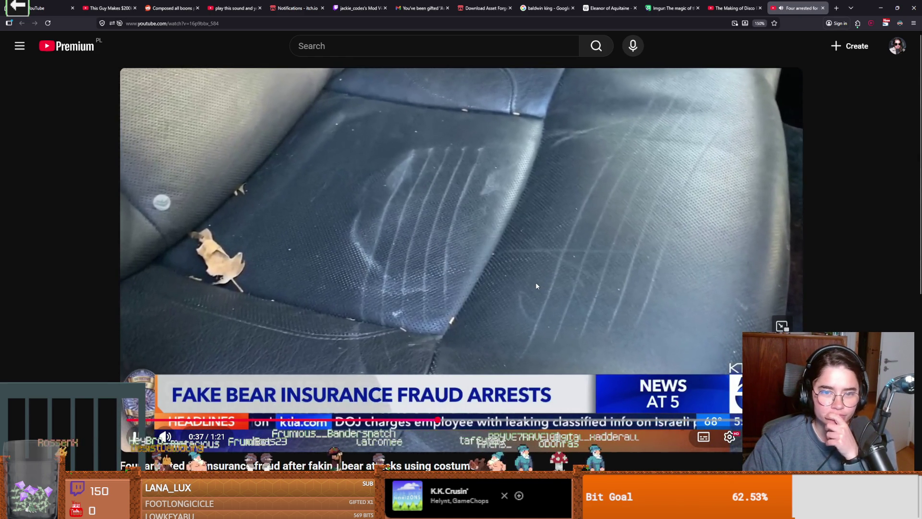